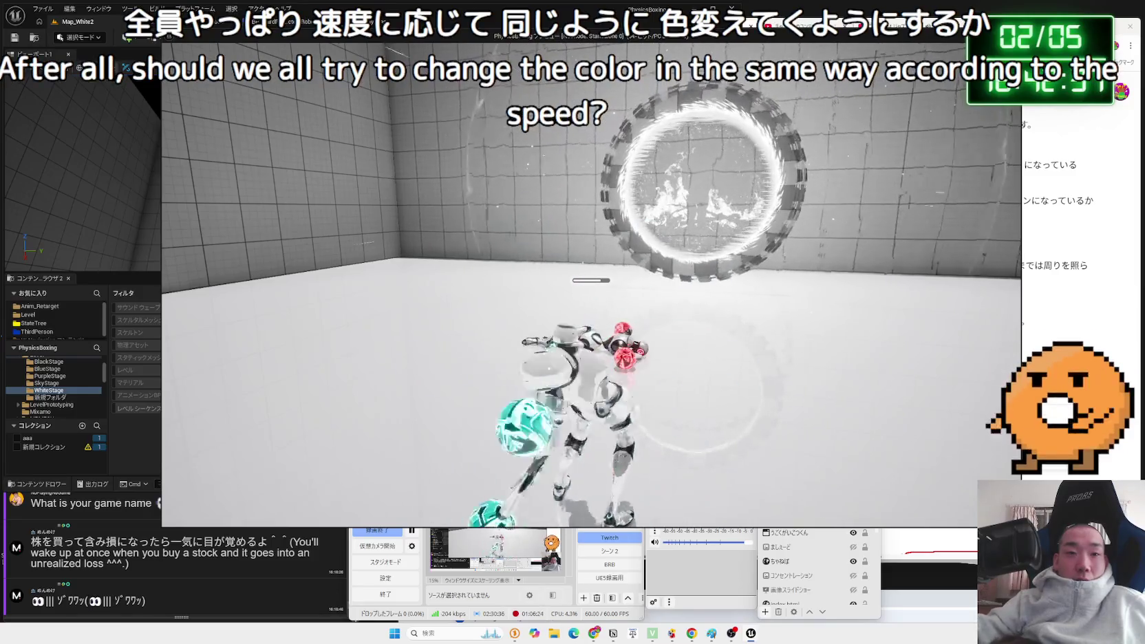
# Stop the game and open BP_ThirdPersonCharacter_Robot2's Event Graph.
pyautogui.press('Escape')
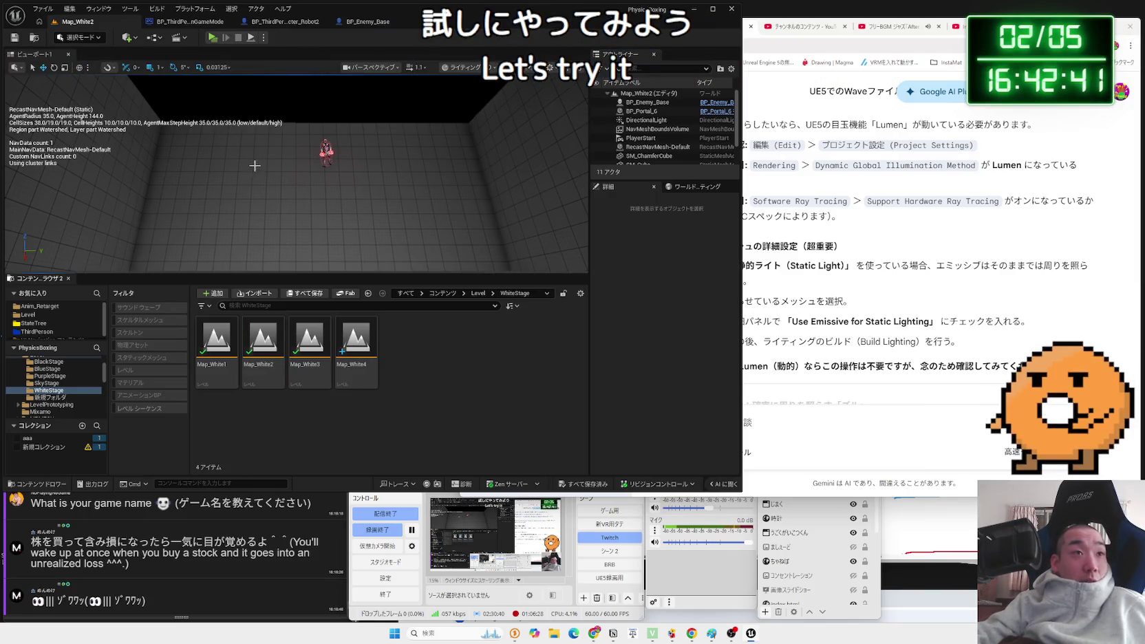
pyautogui.click(313, 21)
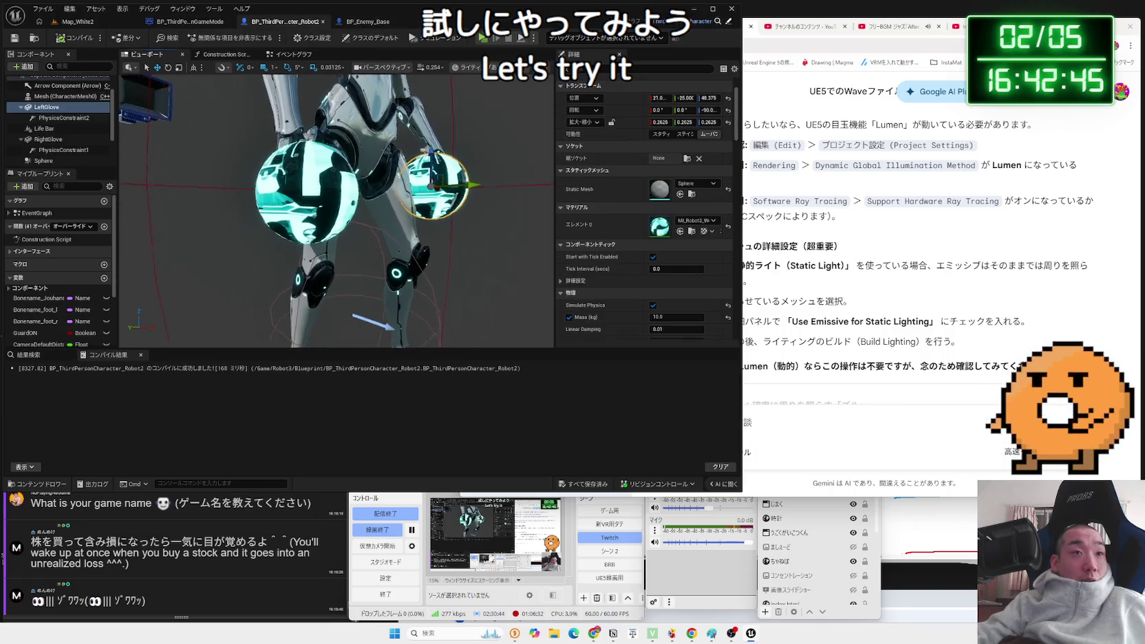
pyautogui.click(290, 54)
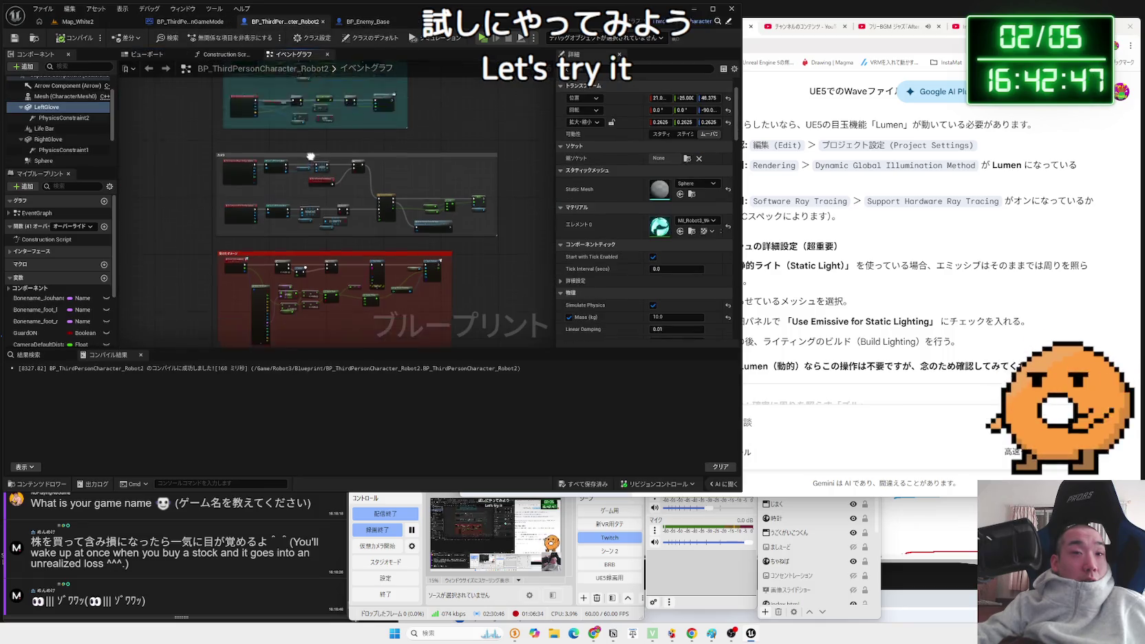
# Move the PhysicsSetting node aside and add Create Dynamic Material Instance from Sequence Then 2.
pyautogui.moveTo(330, 258); pyautogui.dragTo(193, 265)
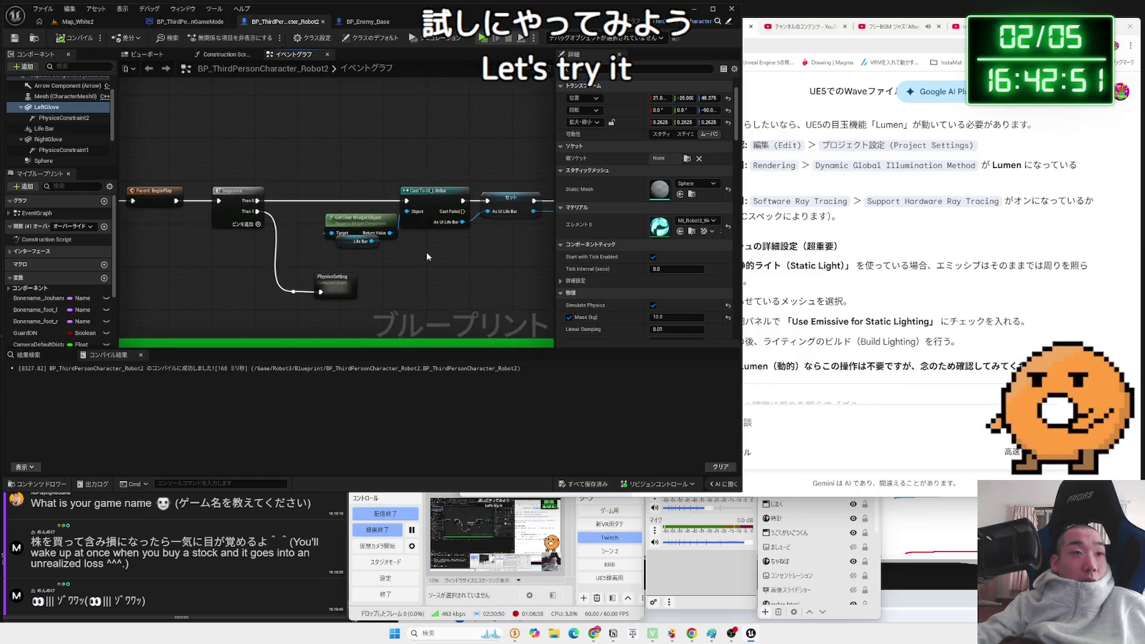
pyautogui.moveTo(329, 276); pyautogui.dragTo(416, 281)
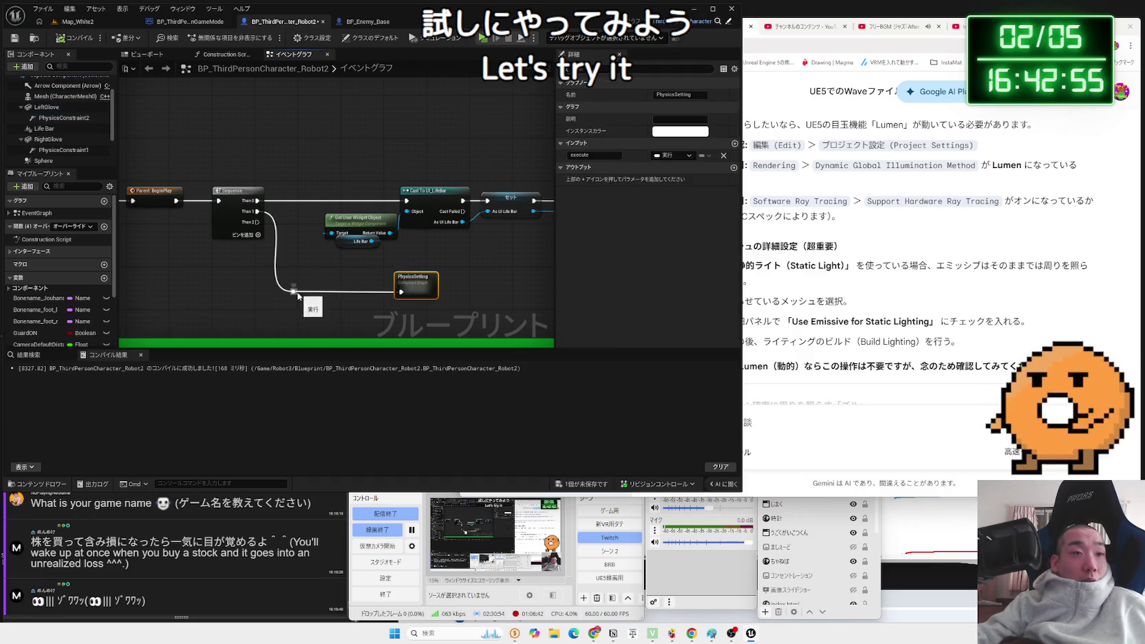
pyautogui.moveTo(298, 295); pyautogui.dragTo(320, 270)
pyautogui.moveTo(417, 283); pyautogui.dragTo(428, 262)
pyautogui.moveTo(257, 221)
pyautogui.mouseDown()
pyautogui.moveTo(275, 262)
pyautogui.moveTo(318, 303)
pyautogui.mouseUp()
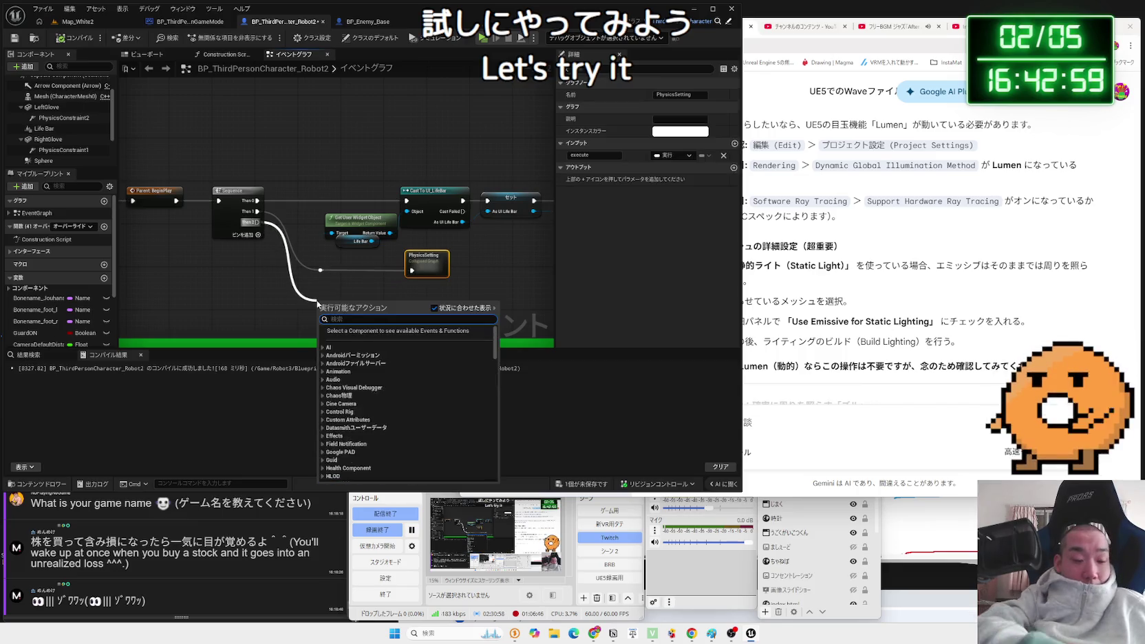
pyautogui.write('dynamic material')
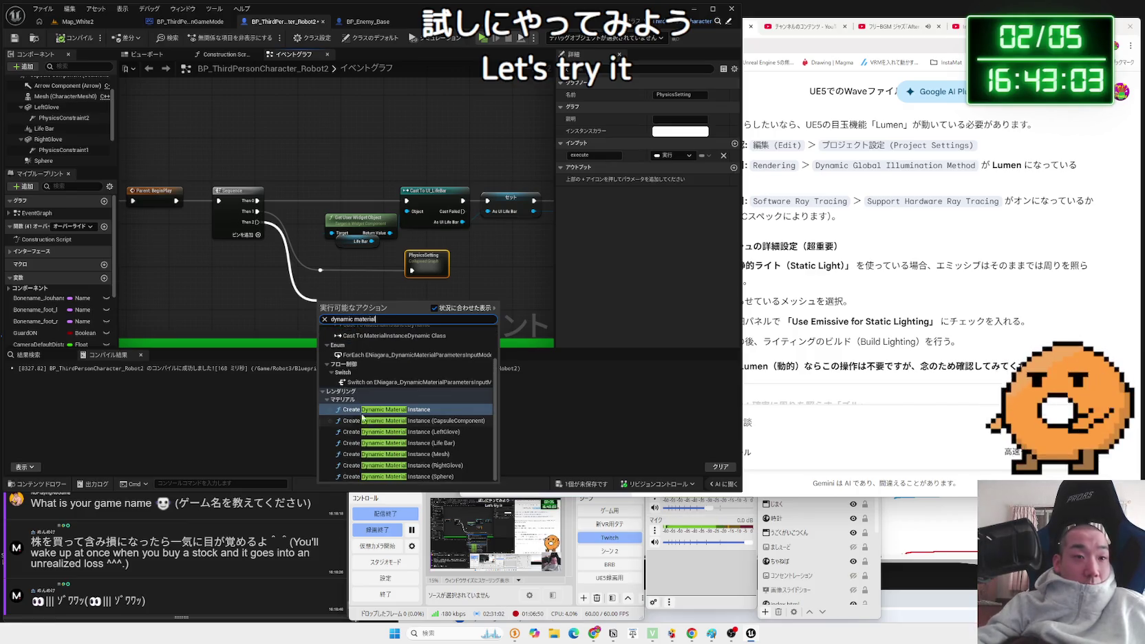
pyautogui.click(411, 411)
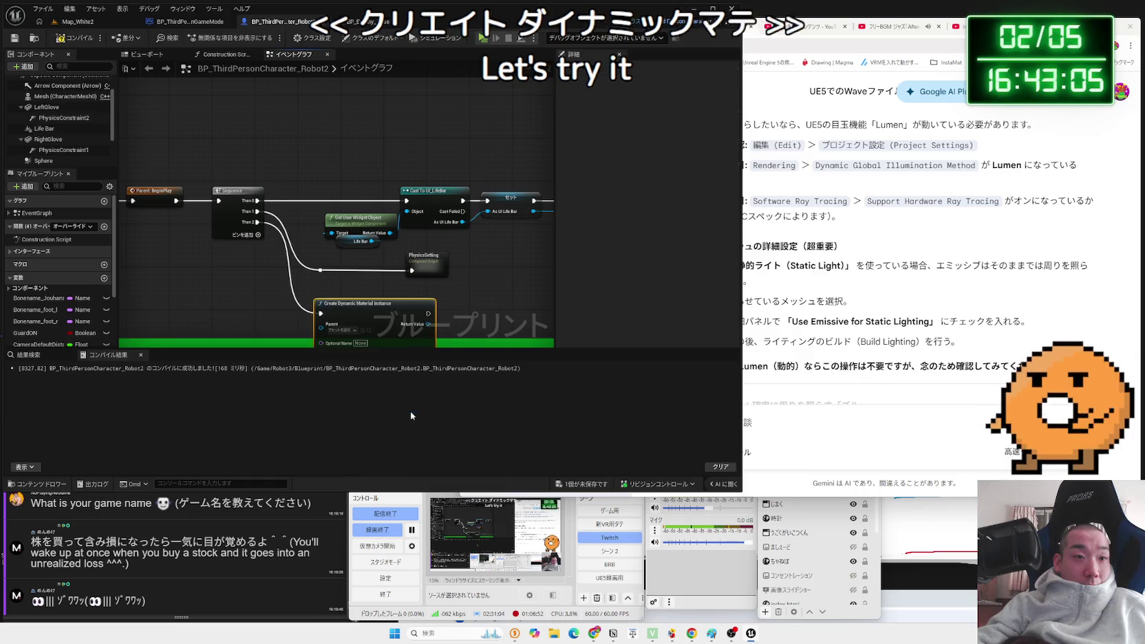
# Browse the Parent material options and inspect the RightGlove component's properties.
pyautogui.scroll(2, 363, 289)
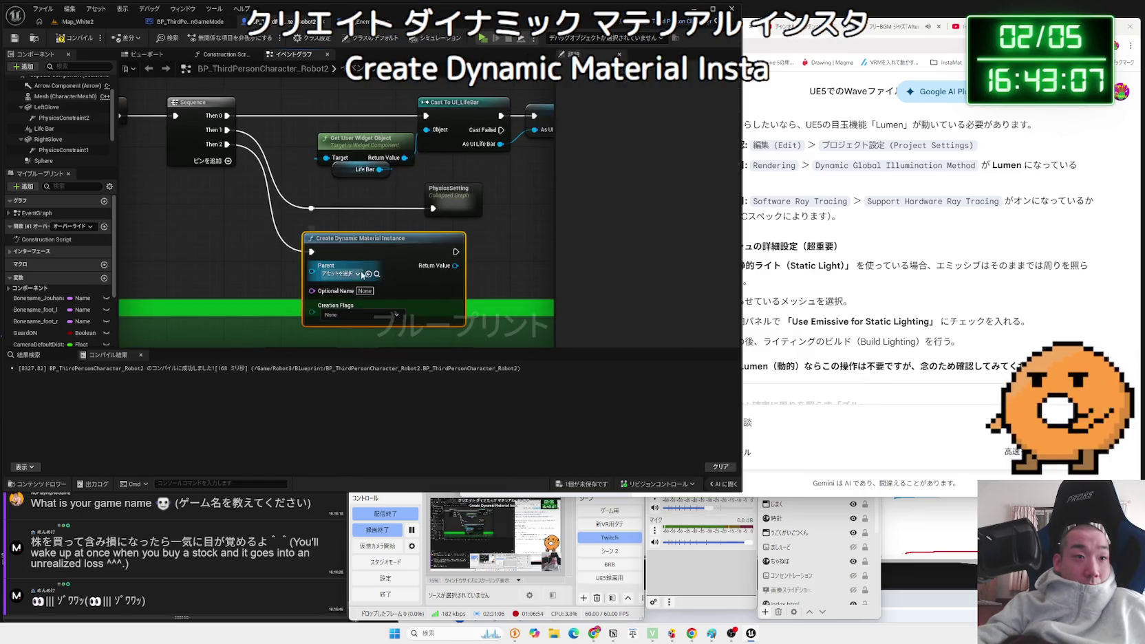
pyautogui.click(362, 274)
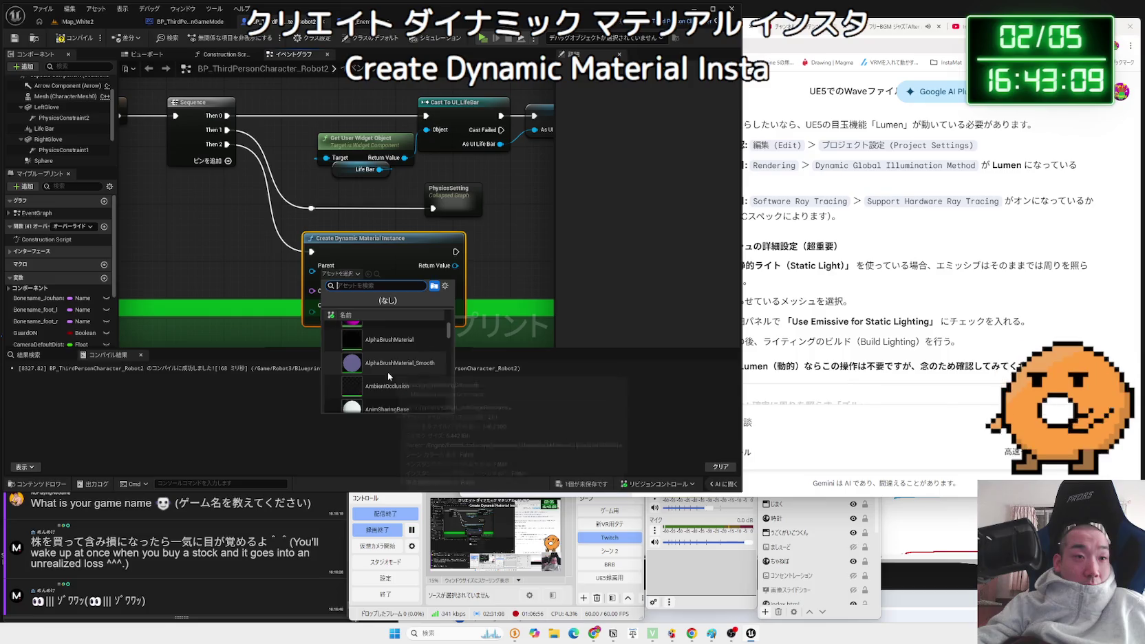
pyautogui.click(501, 269)
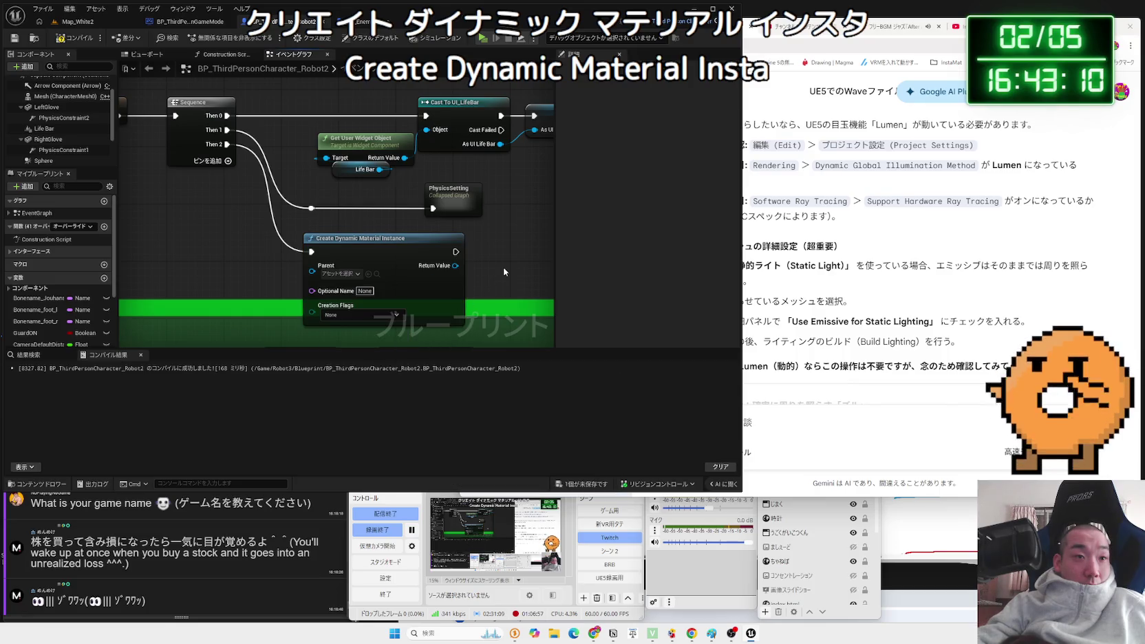
pyautogui.click(48, 140)
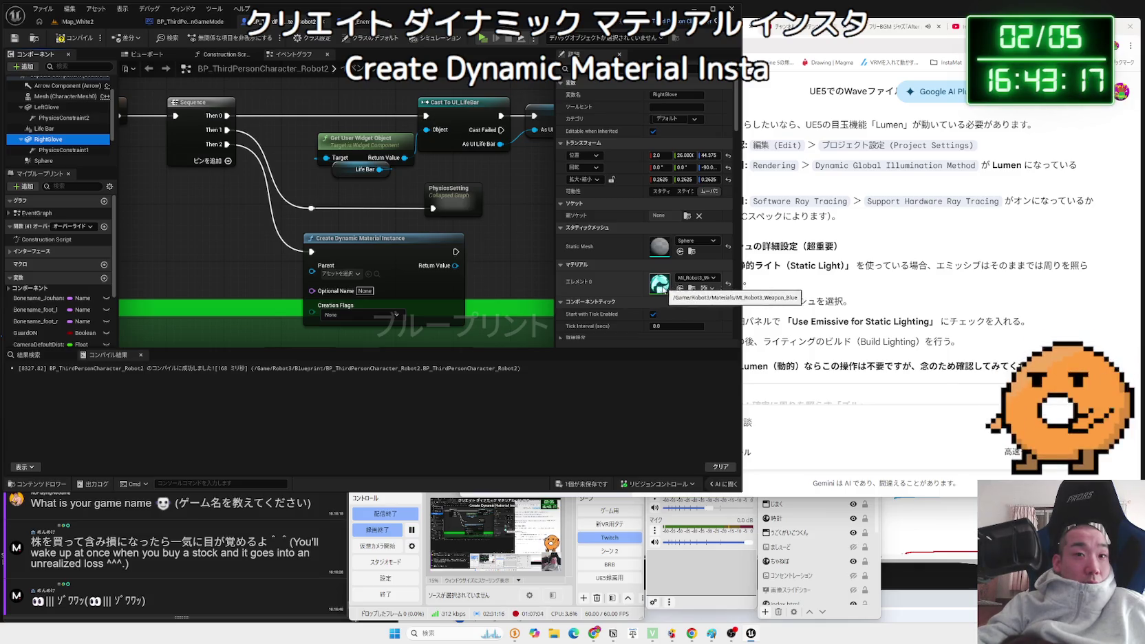
pyautogui.click(258, 280)
pyautogui.moveTo(259, 281); pyautogui.dragTo(324, 279)
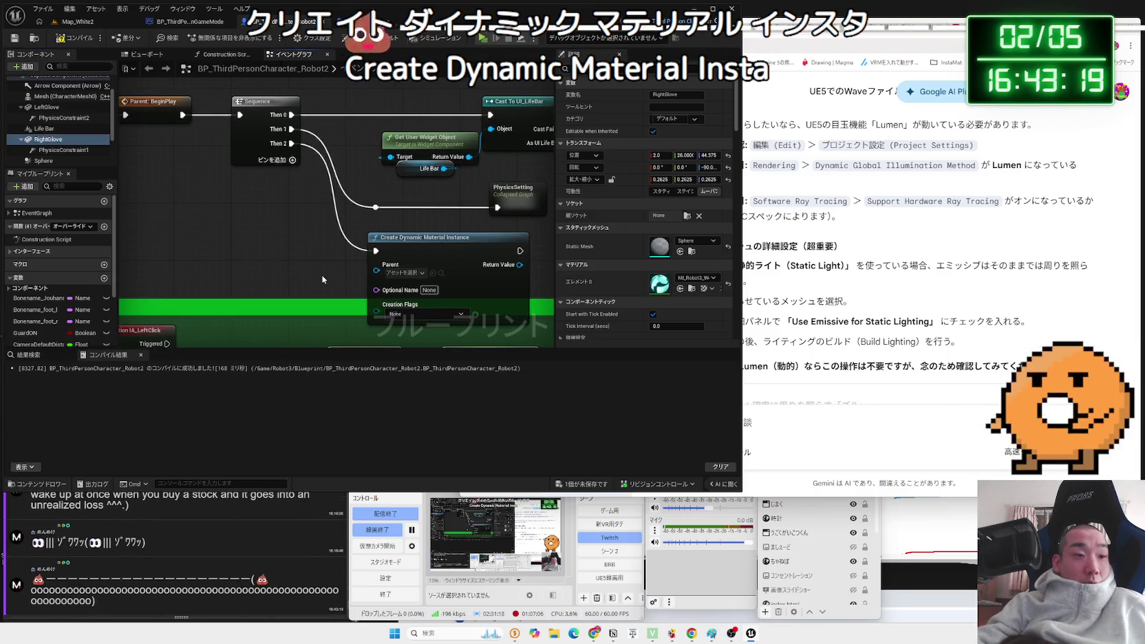
# Set the node's Parent to the MI_Robot3_Weapon material via a 'robot wea' search.
pyautogui.click(405, 273)
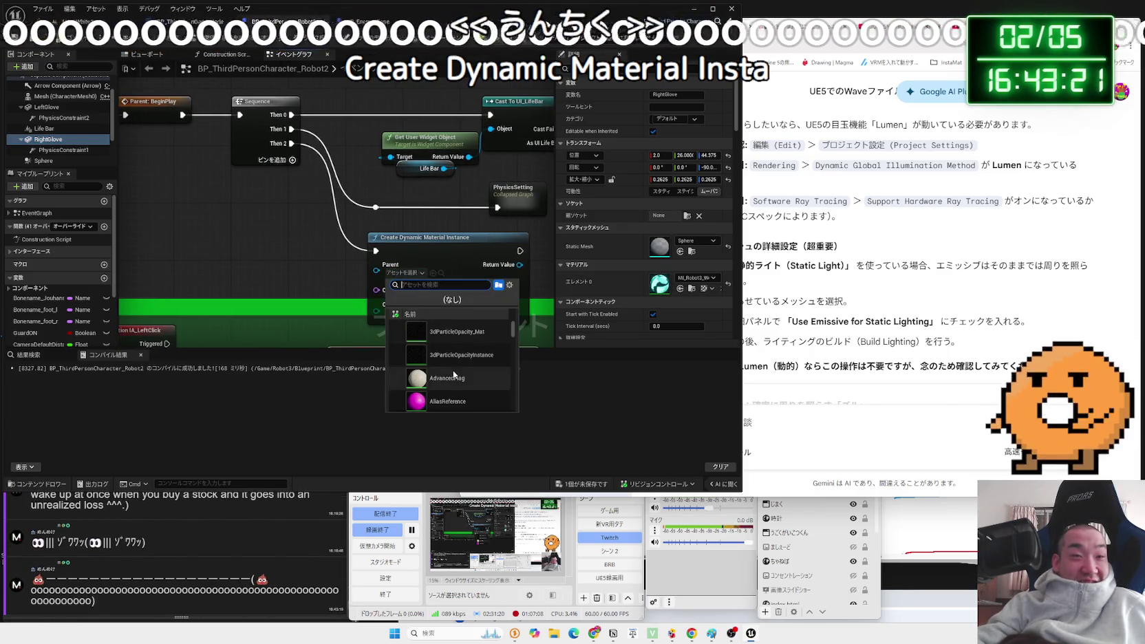
pyautogui.write('robot we')
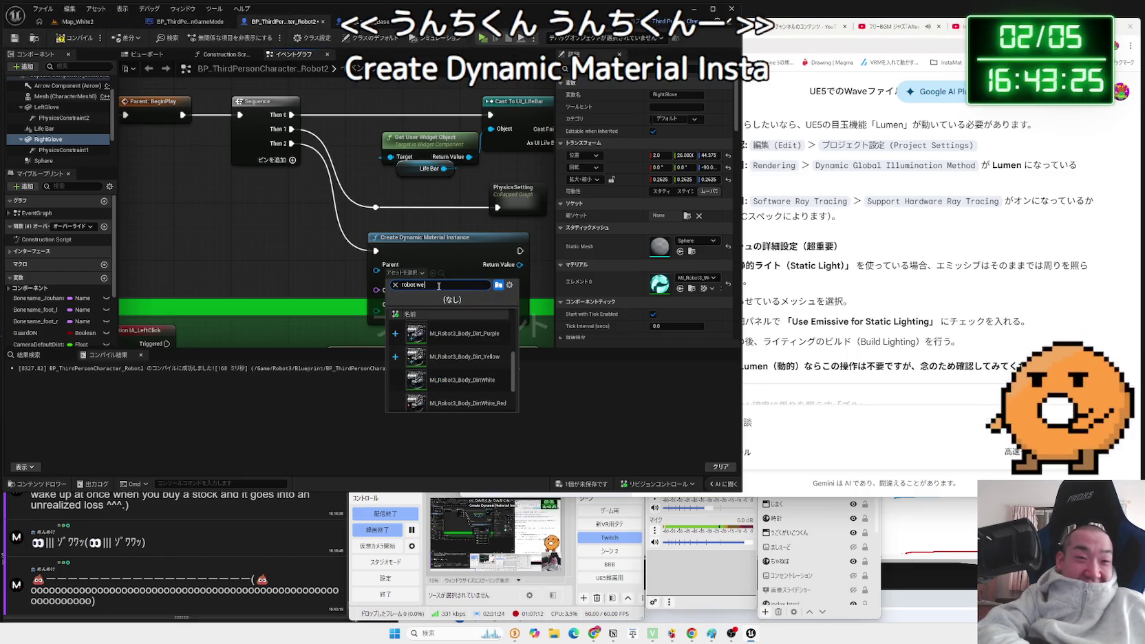
pyautogui.write('a')
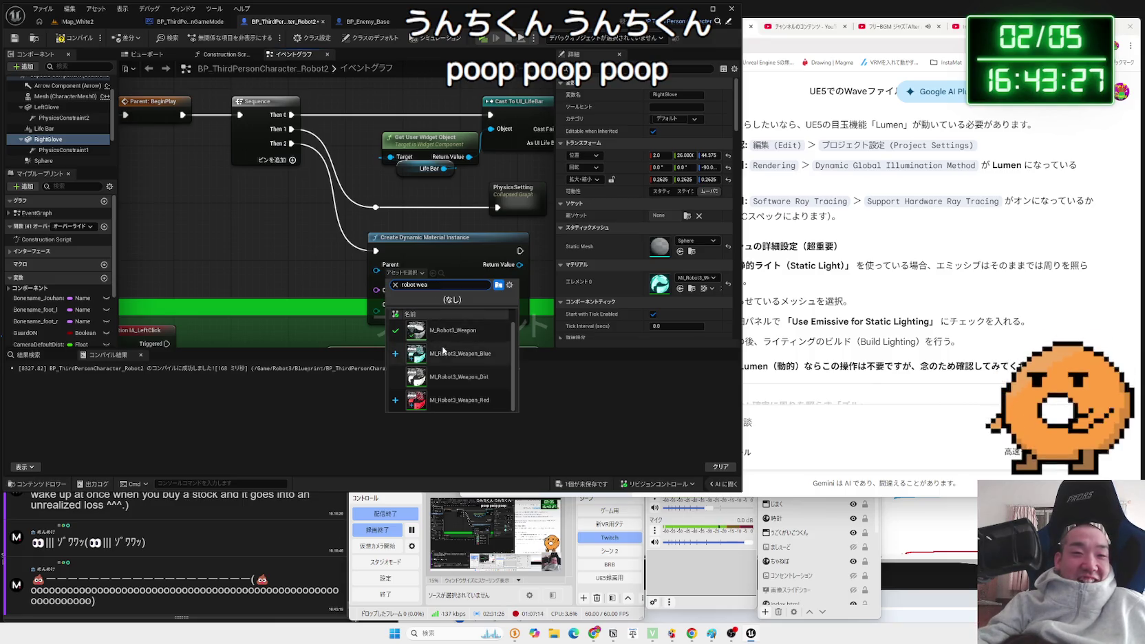
pyautogui.click(454, 353)
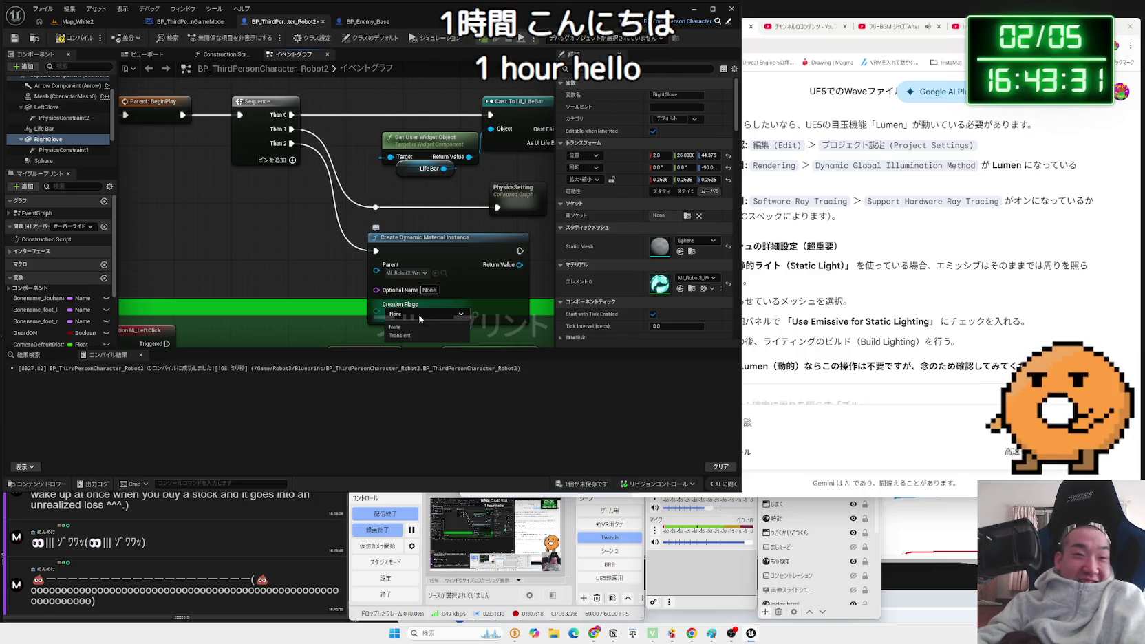
pyautogui.moveTo(434, 242); pyautogui.dragTo(417, 249)
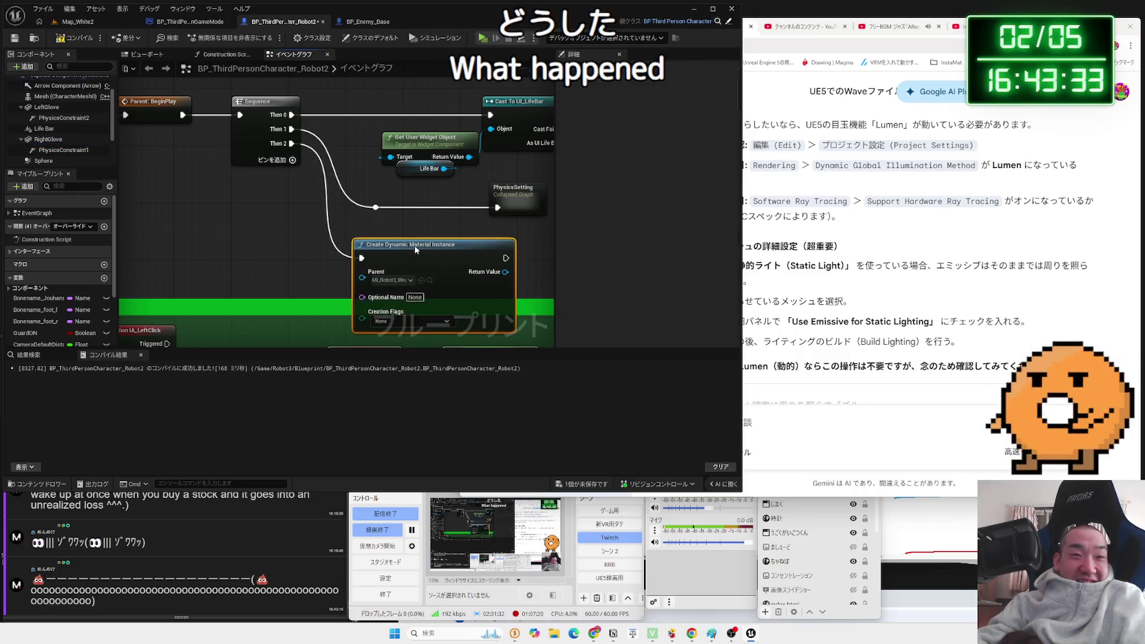
pyautogui.moveTo(355, 278)
pyautogui.mouseDown()
pyautogui.moveTo(473, 296)
pyautogui.moveTo(410, 273)
pyautogui.mouseUp()
pyautogui.click(410, 261)
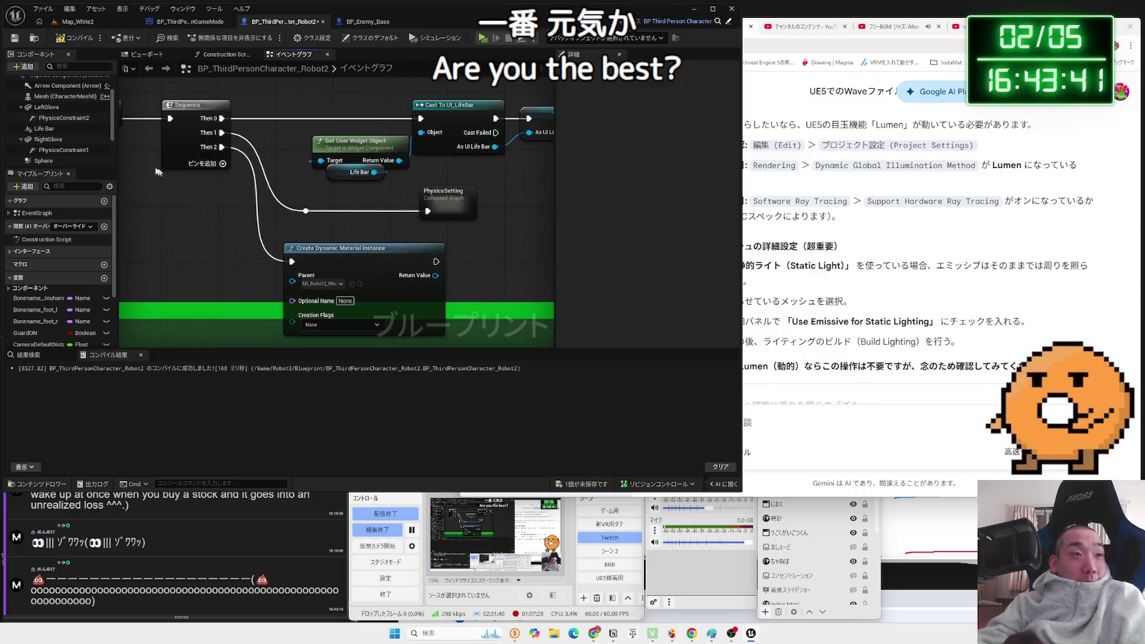
# Select the RightGlove component and start writing a question in Gemini.
pyautogui.click(59, 139)
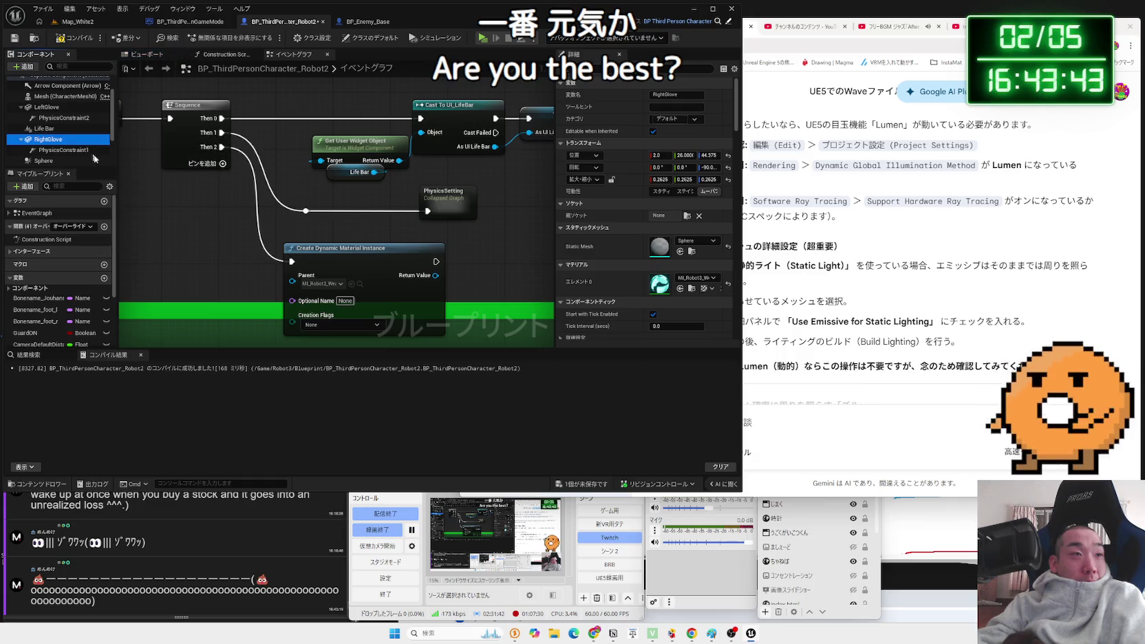
pyautogui.scroll(-2, 60, 130)
pyautogui.click(845, 419)
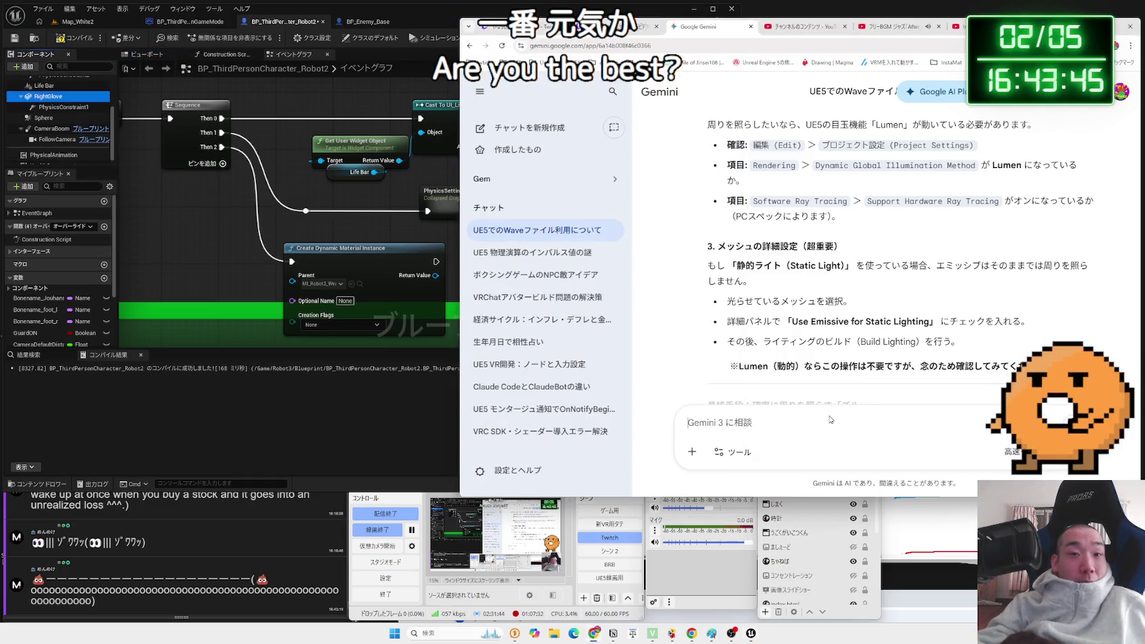
# Ask Gemini in Japanese how to use CreateDynamicMaterialInstance for speed-based colour.
pyautogui.write('CreateDy')
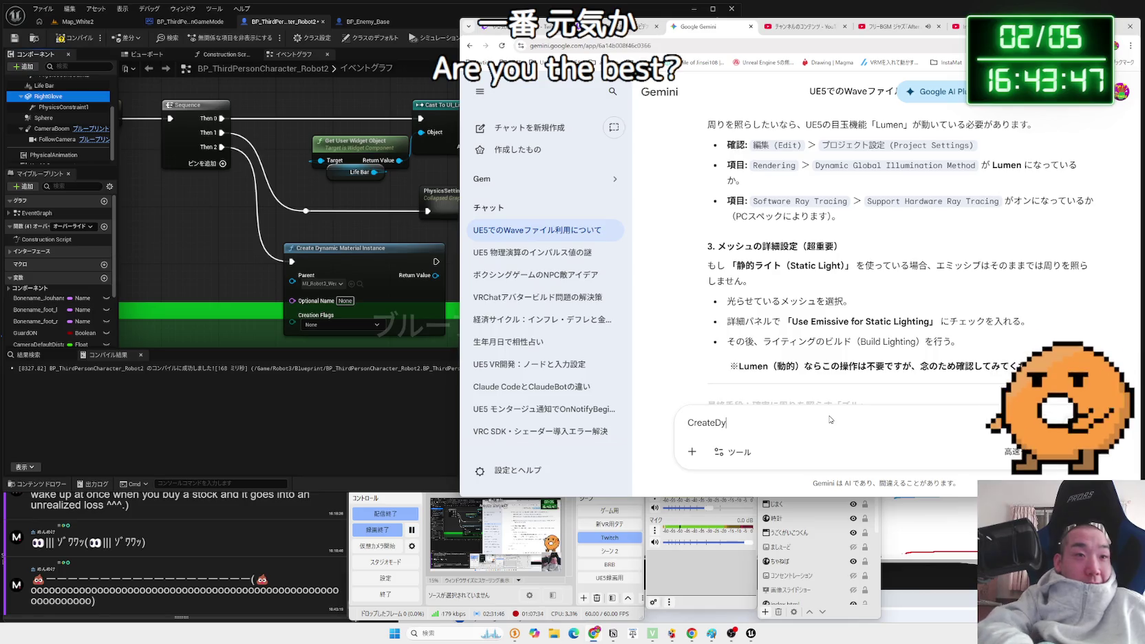
pyautogui.write('namicMaterial')
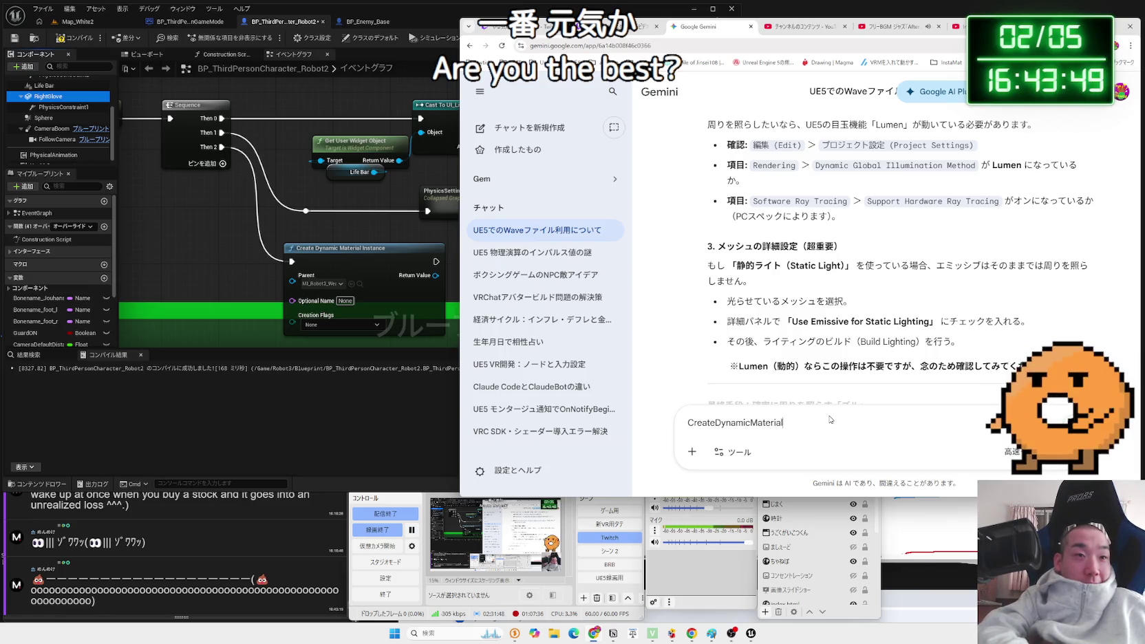
pyautogui.write('Instance')
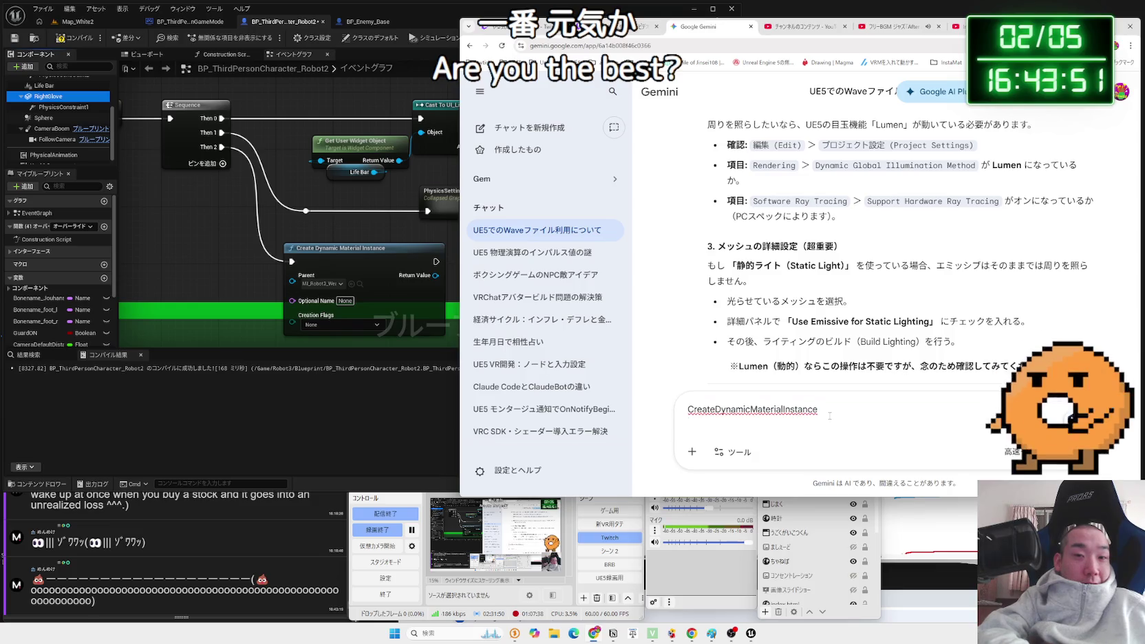
pyautogui.press('Zenkaku_Hankaku')
pyautogui.write('notukaikata')
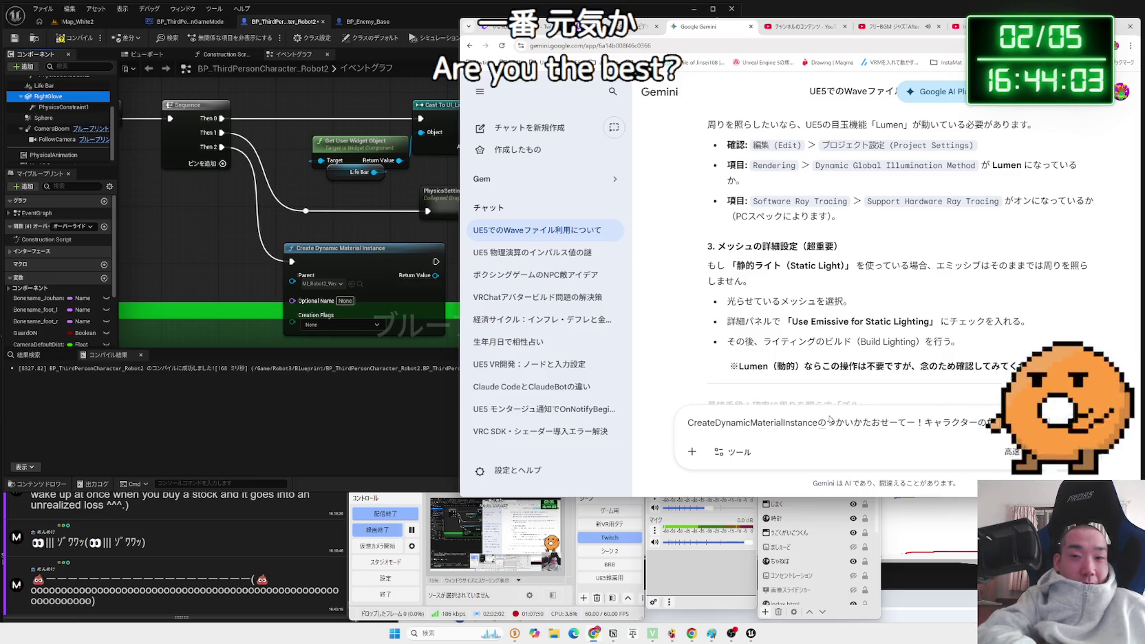
pyautogui.write('てみたい')
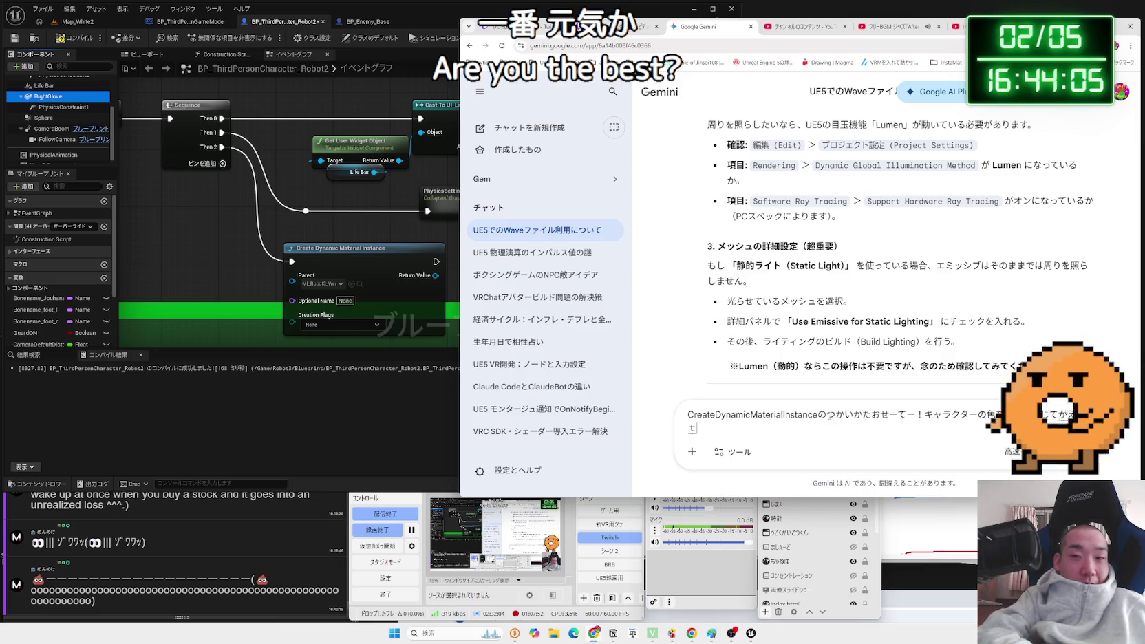
pyautogui.press('Return')
pyautogui.press('Return')
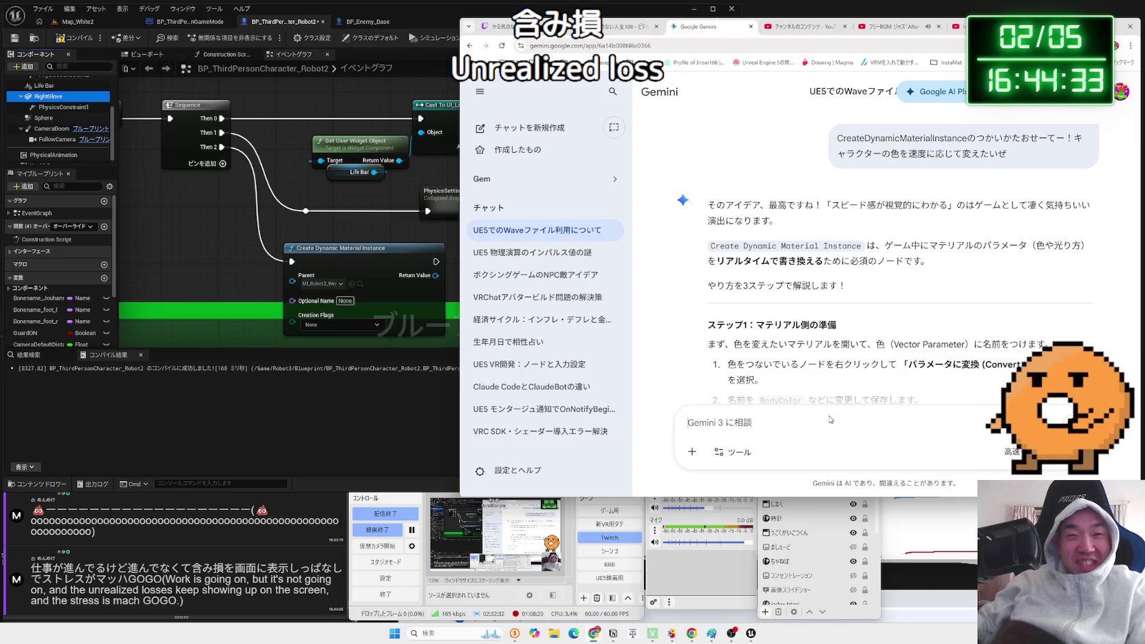
# Dismiss the Windows Security notification and scroll through Gemini's answer.
pyautogui.press('super+n')
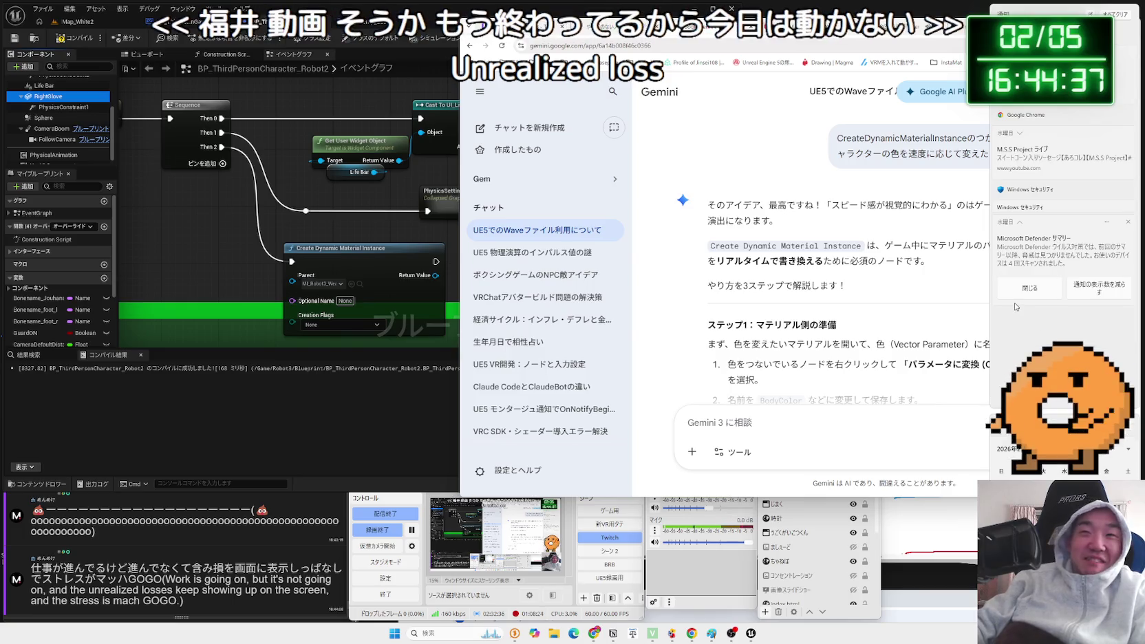
pyautogui.click(1053, 247)
pyautogui.click(1062, 110)
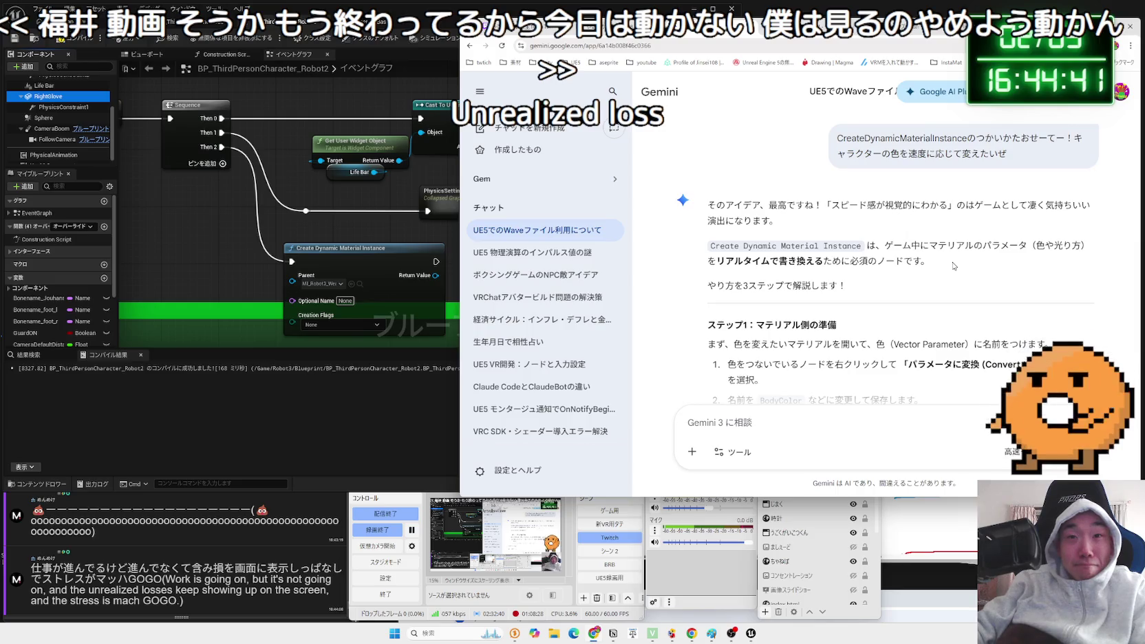
pyautogui.scroll(-3, 951, 259)
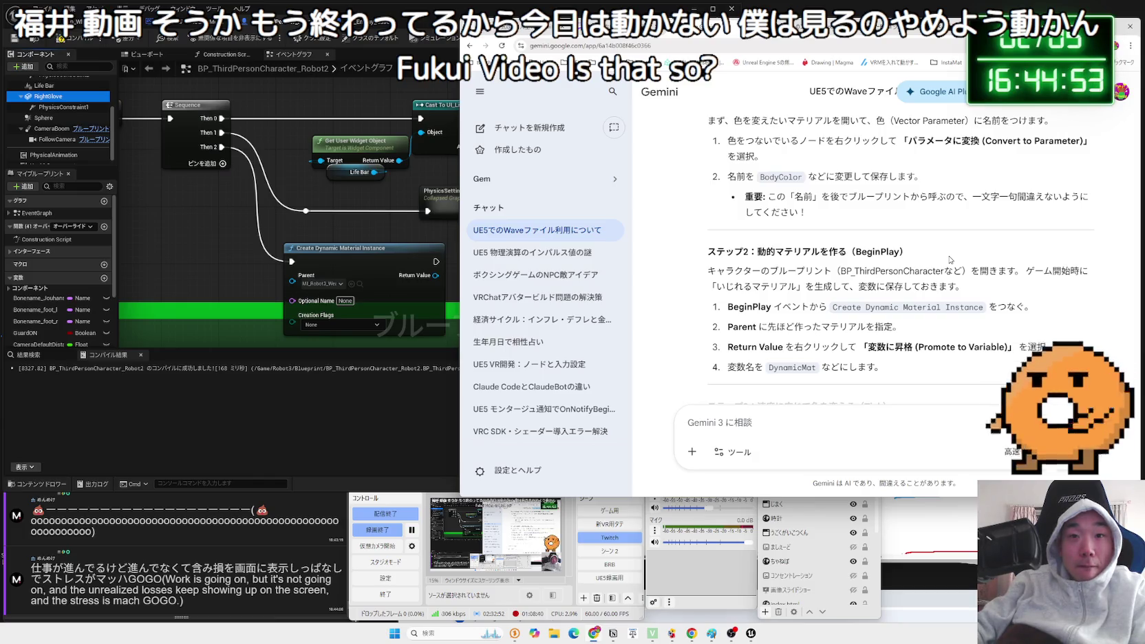
# Promote the Create Dynamic Material Instance Return Value to a new variable.
pyautogui.click(226, 269)
pyautogui.moveTo(358, 242)
pyautogui.mouseDown()
pyautogui.moveTo(510, 265)
pyautogui.moveTo(459, 238)
pyautogui.mouseUp()
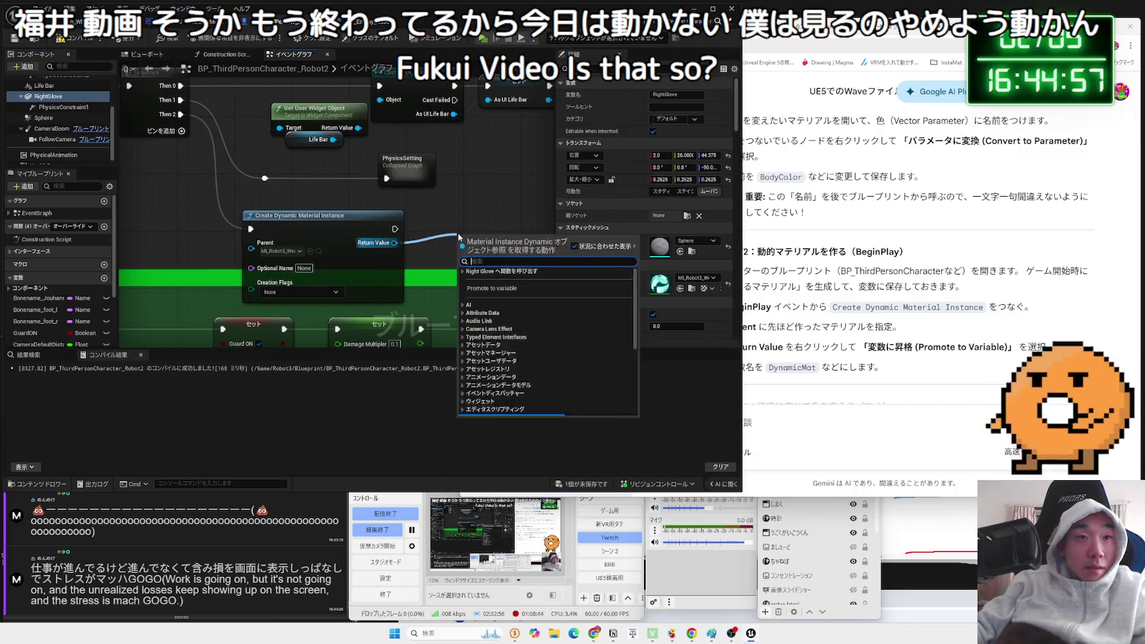
pyautogui.click(493, 289)
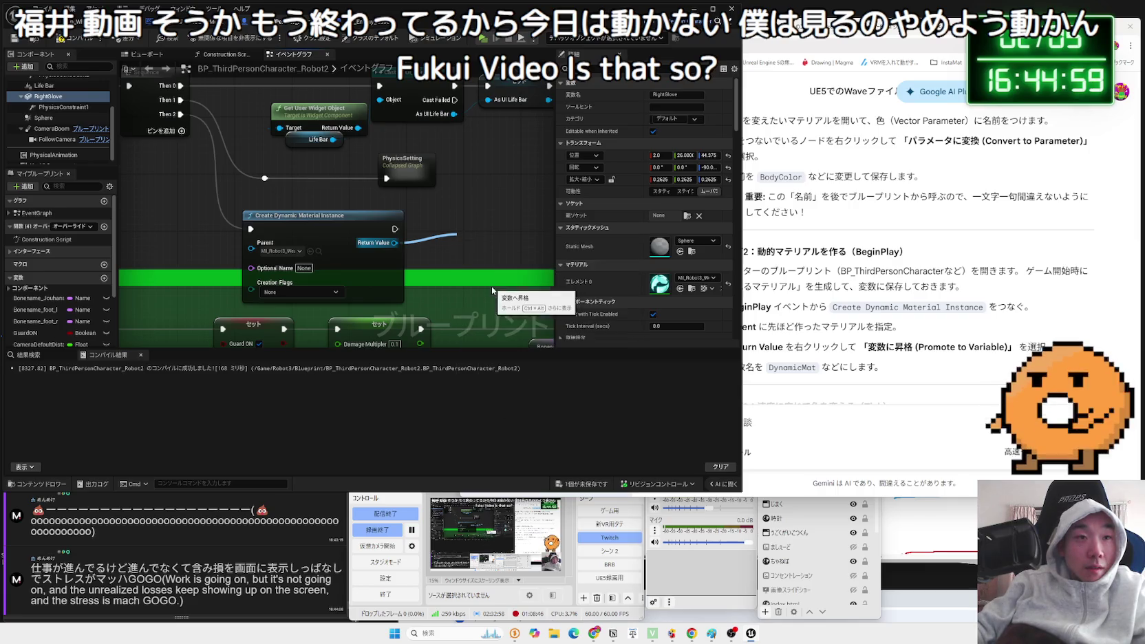
pyautogui.moveTo(457, 235); pyautogui.dragTo(451, 229)
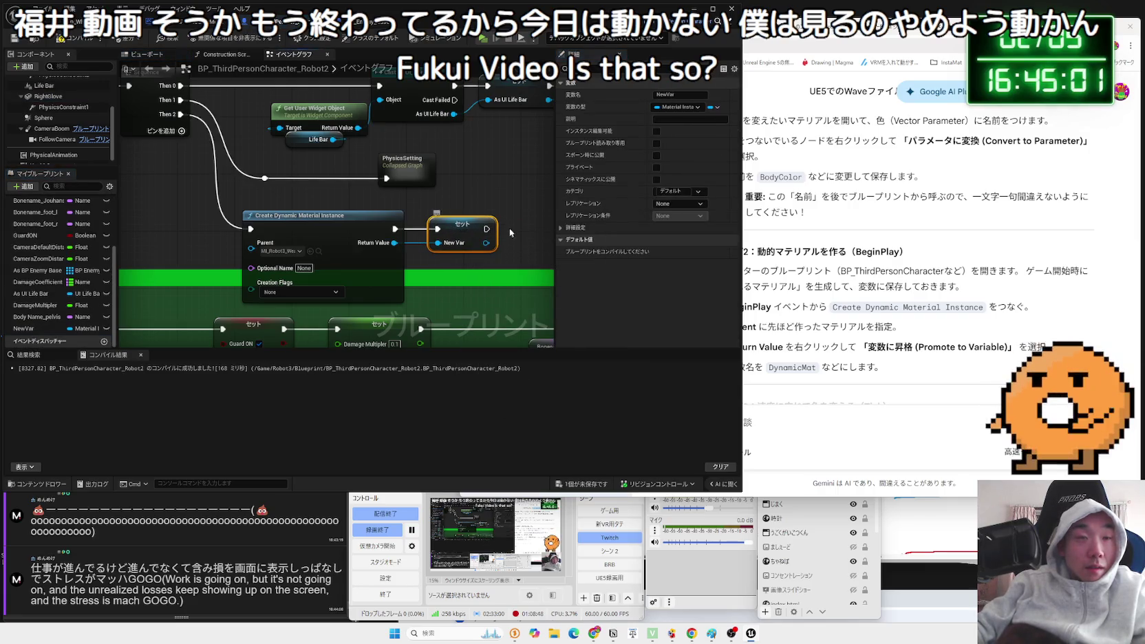
# Compile the Blueprint and review the variable's default material options.
pyautogui.press('F7')
pyautogui.click(701, 254)
pyautogui.click(701, 255)
pyautogui.click(700, 256)
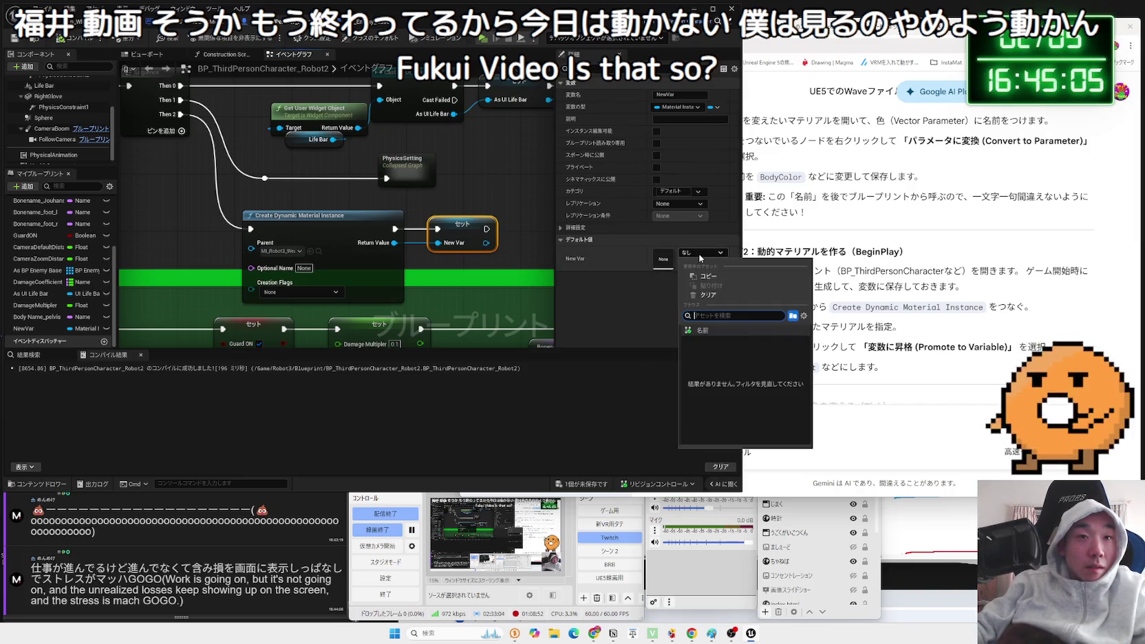
pyautogui.click(700, 254)
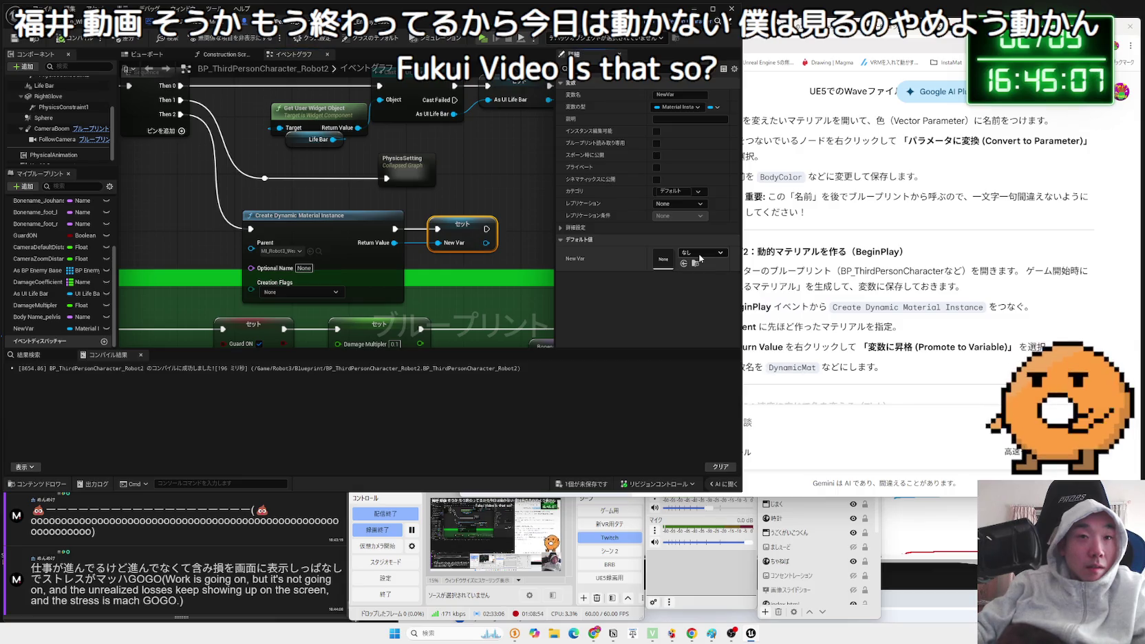
pyautogui.click(700, 254)
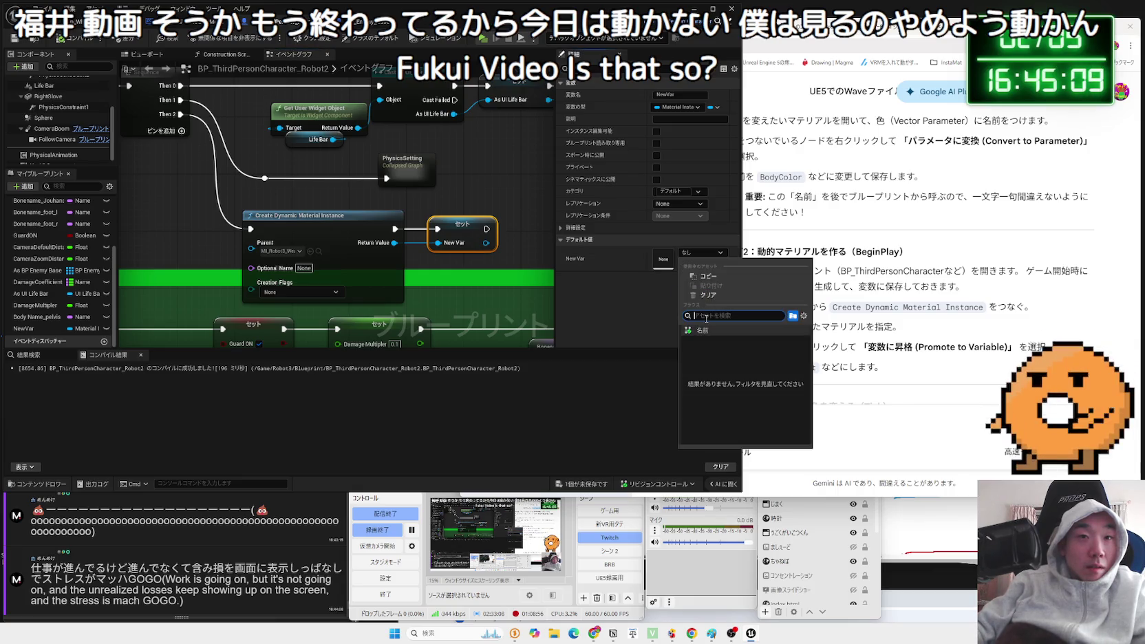
pyautogui.press('Escape')
pyautogui.moveTo(463, 224); pyautogui.dragTo(477, 224)
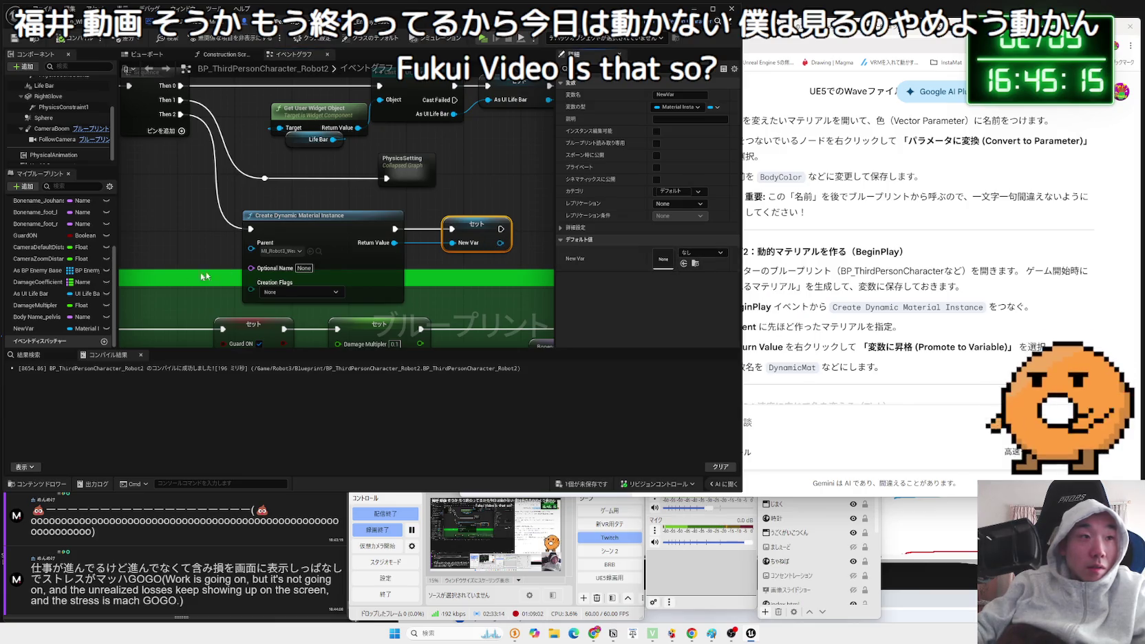
# Rename the new variable to DynamicMaterial.
pyautogui.doubleClick(32, 329)
pyautogui.write('D')
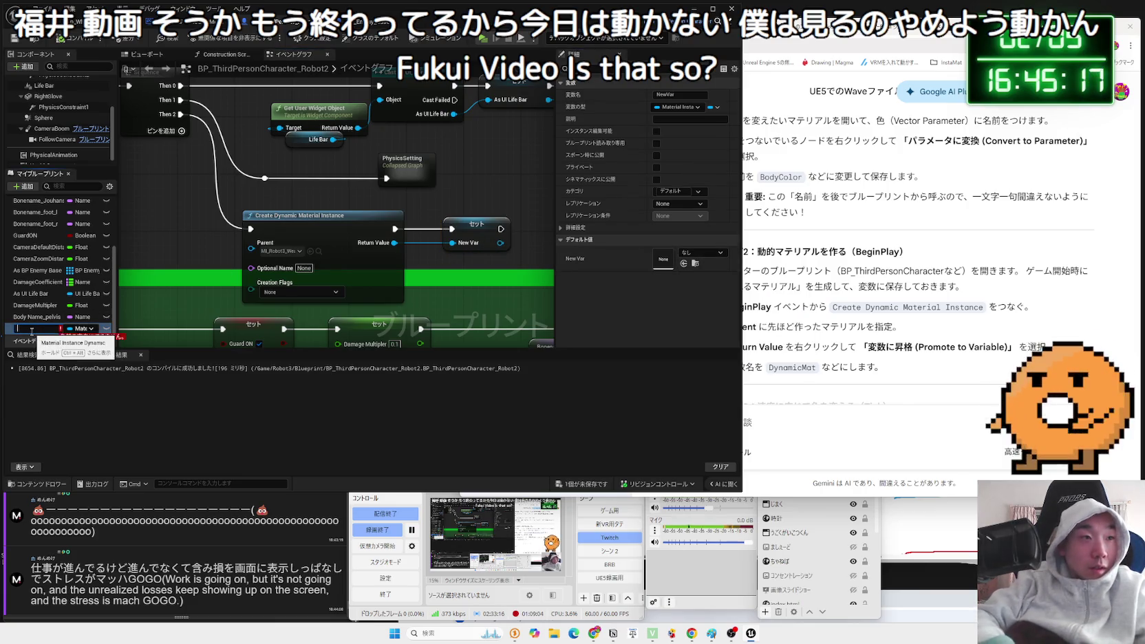
pyautogui.write('ynamicMaterial')
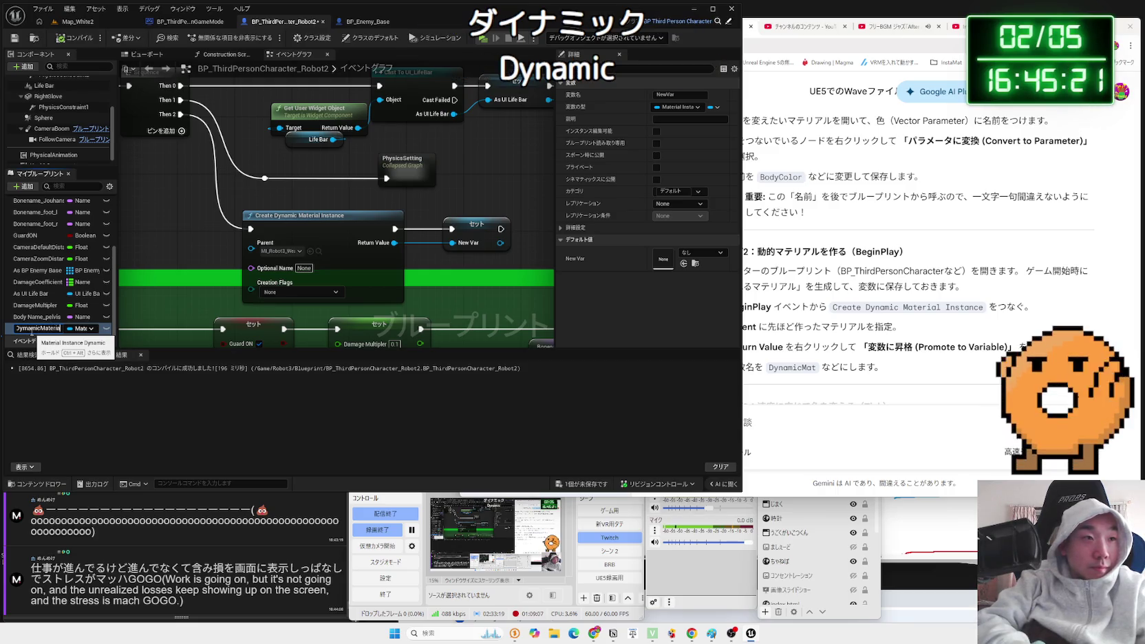
pyautogui.press('Return')
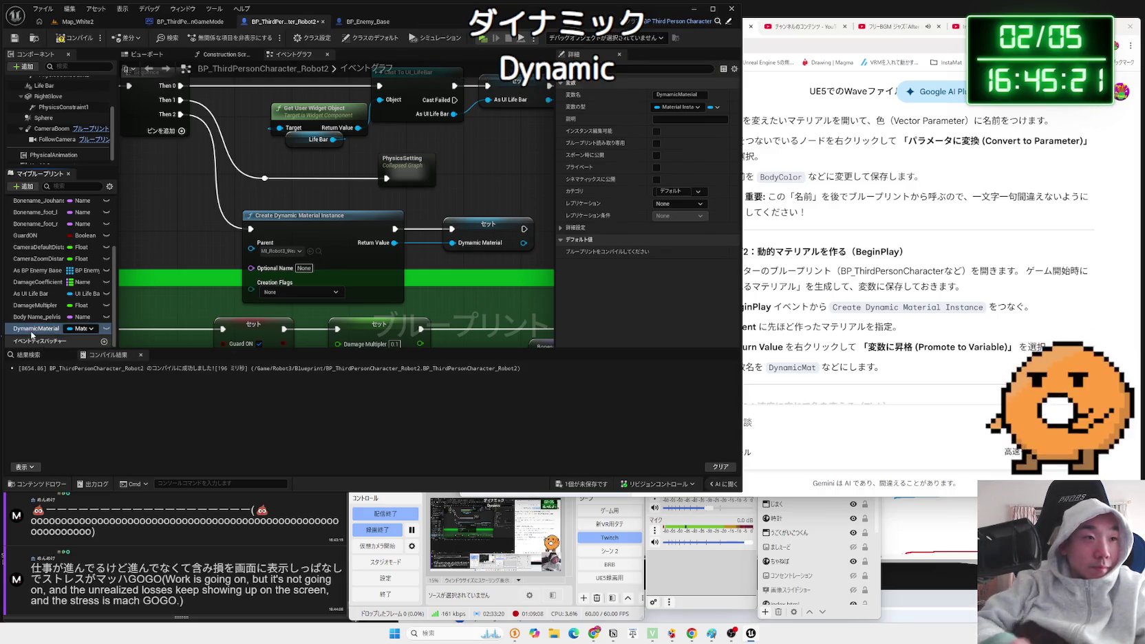
pyautogui.scroll(-5, 330, 126)
pyautogui.moveTo(330, 126); pyautogui.dragTo(295, 140)
pyautogui.scroll(5, 295, 140)
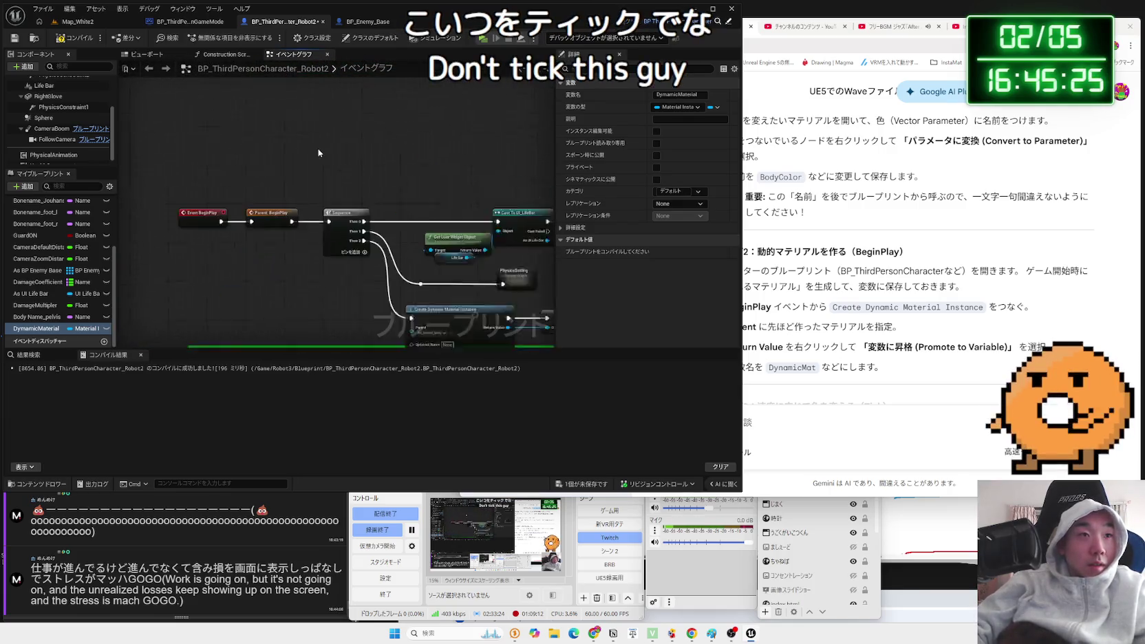
# Add an Event Tick node to the graph.
pyautogui.rightClick(281, 187)
pyautogui.write('tick')
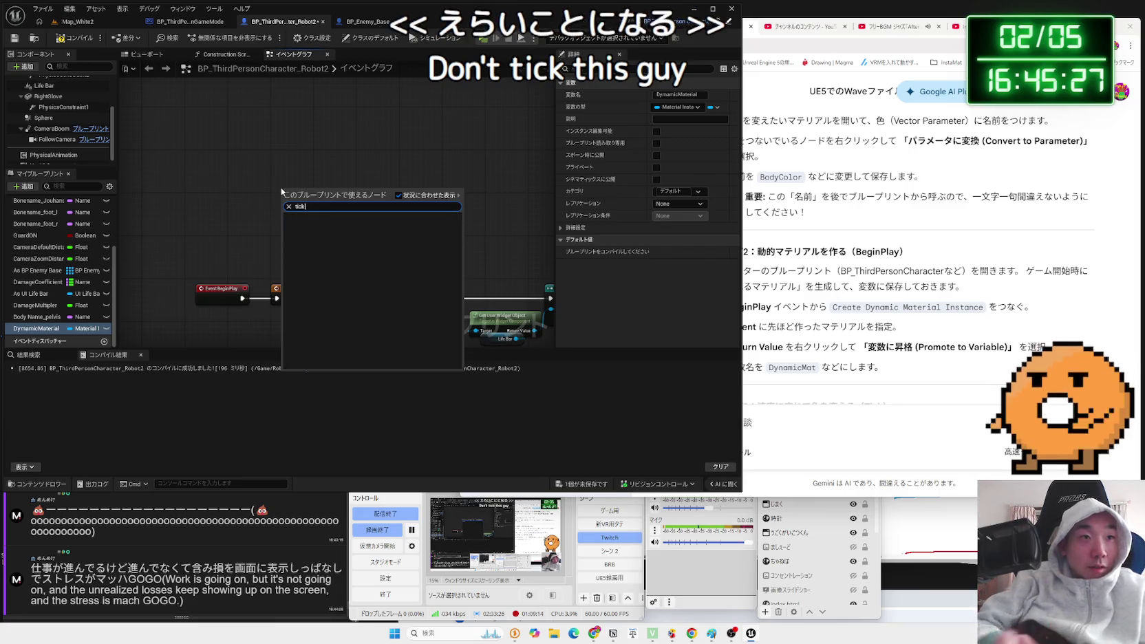
pyautogui.press('Return')
pyautogui.moveTo(299, 200); pyautogui.dragTo(289, 169)
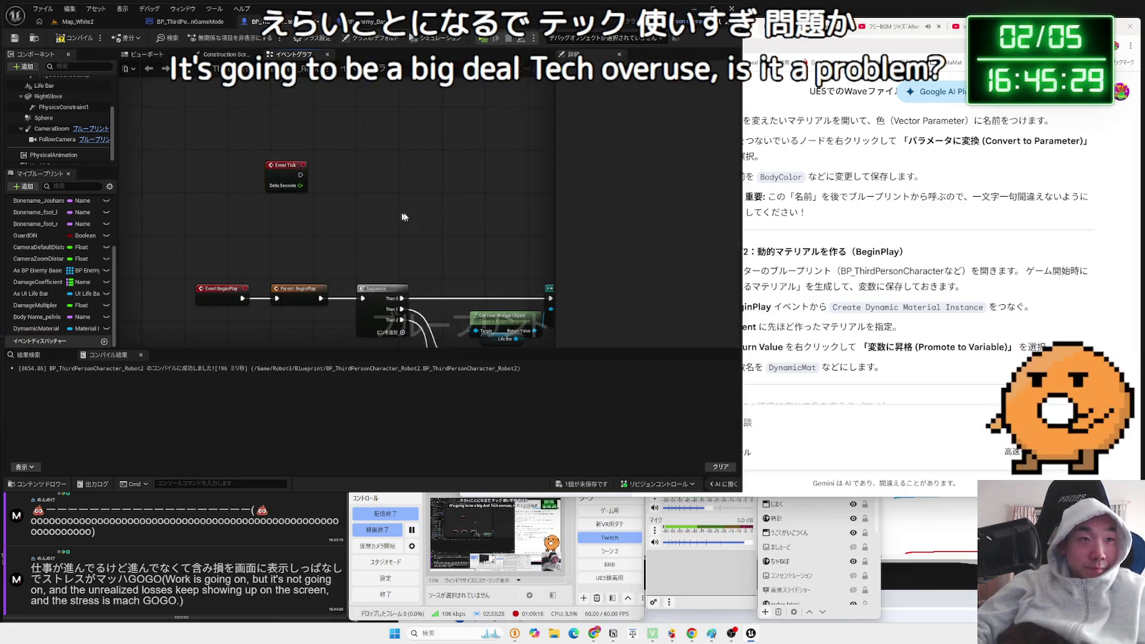
pyautogui.scroll(-2, 352, 156)
pyautogui.scroll(2, 294, 240)
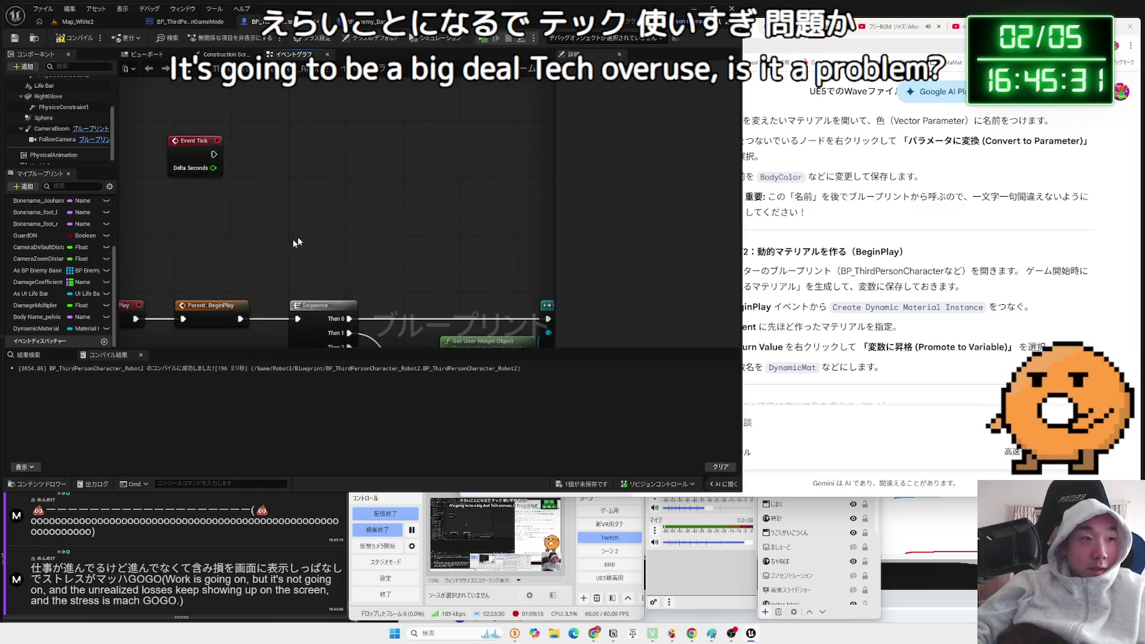
# Place a DynamicMaterial getter and add Get Vector Parameter Value from it.
pyautogui.moveTo(36, 329); pyautogui.dragTo(352, 176)
pyautogui.write('colo')
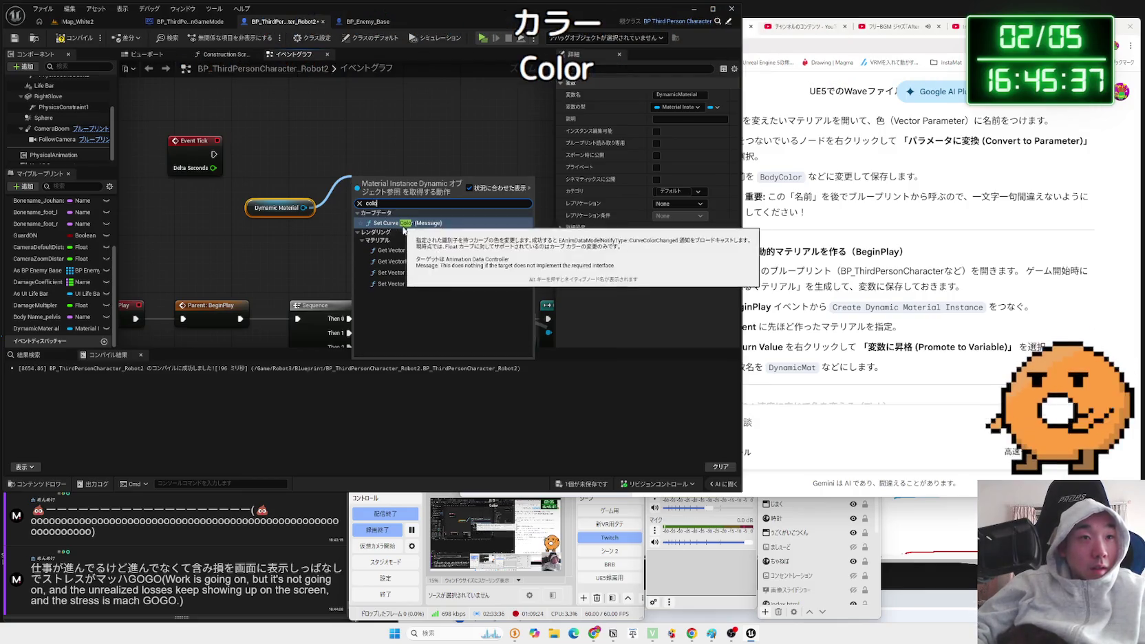
pyautogui.click(422, 251)
pyautogui.moveTo(413, 180)
pyautogui.mouseDown()
pyautogui.moveTo(393, 142)
pyautogui.moveTo(338, 149)
pyautogui.mouseUp()
pyautogui.moveTo(275, 208); pyautogui.dragTo(246, 201)
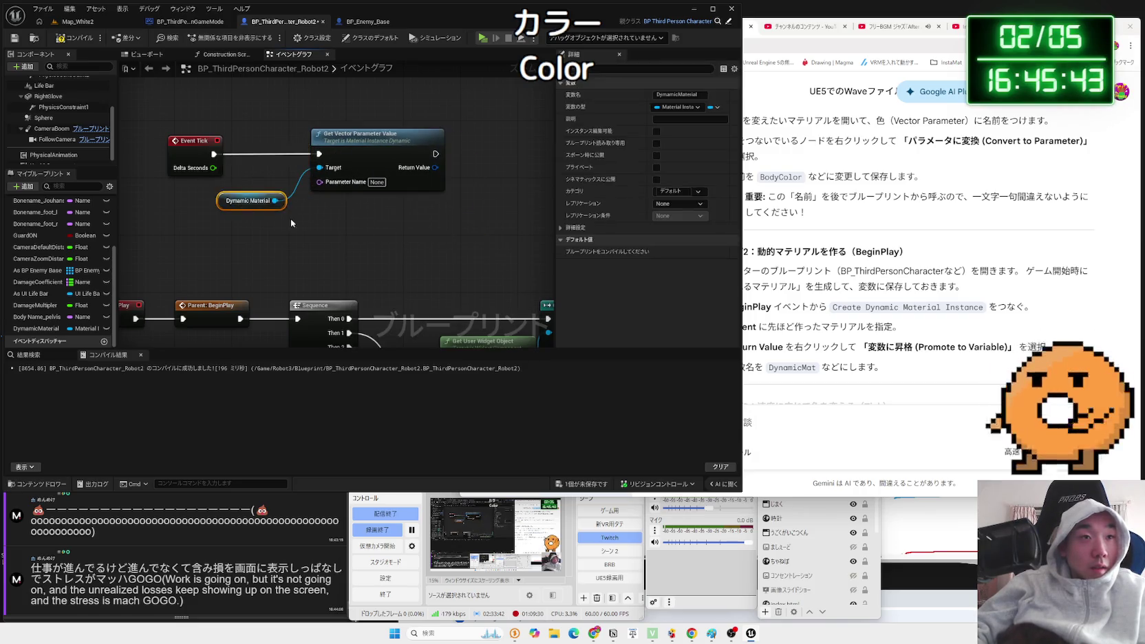
pyautogui.moveTo(312, 218); pyautogui.dragTo(374, 217)
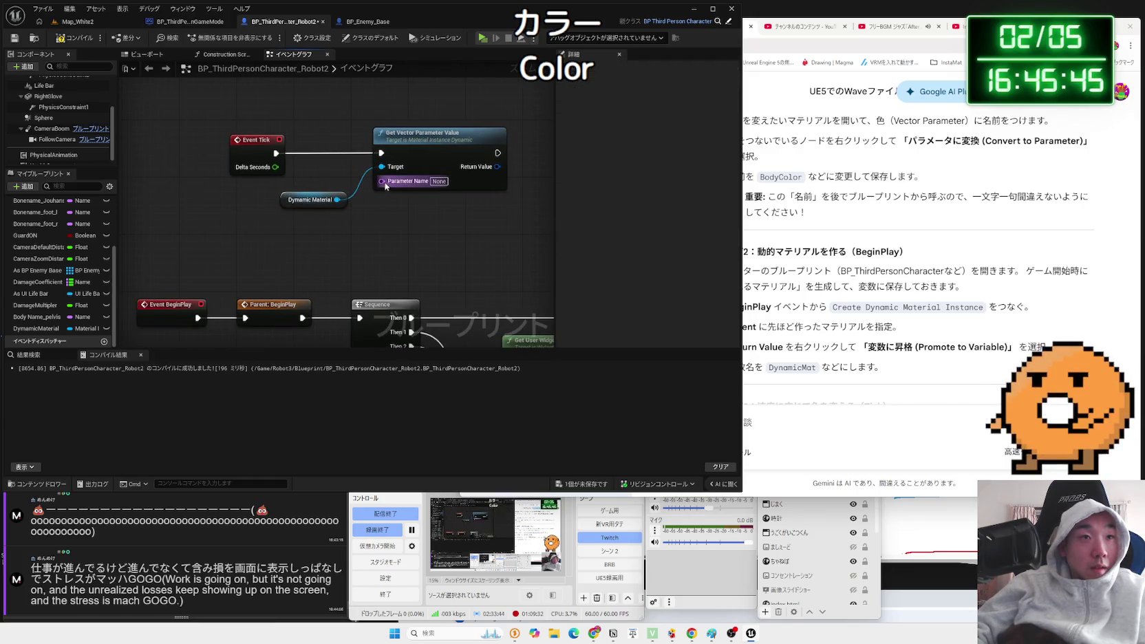
# Check the BP_ThirdPersonGameMode tab, then reposition the Get Vector Parameter Value node.
pyautogui.click(367, 21)
pyautogui.click(283, 22)
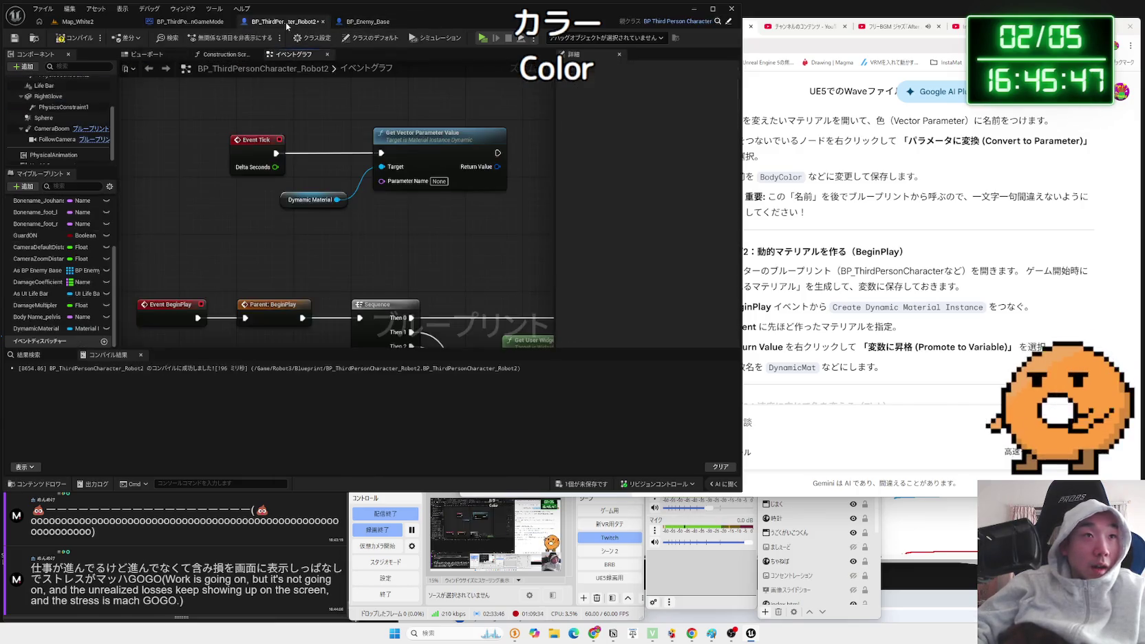
pyautogui.click(183, 23)
pyautogui.click(276, 23)
pyautogui.click(184, 23)
pyautogui.click(277, 24)
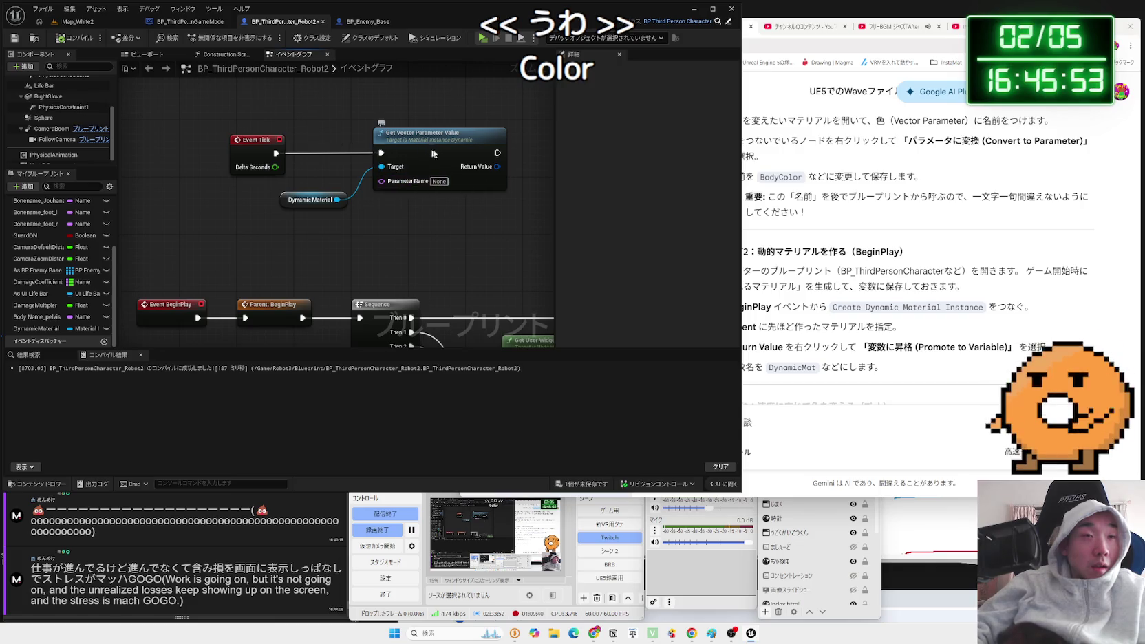
pyautogui.moveTo(433, 153); pyautogui.dragTo(458, 151)
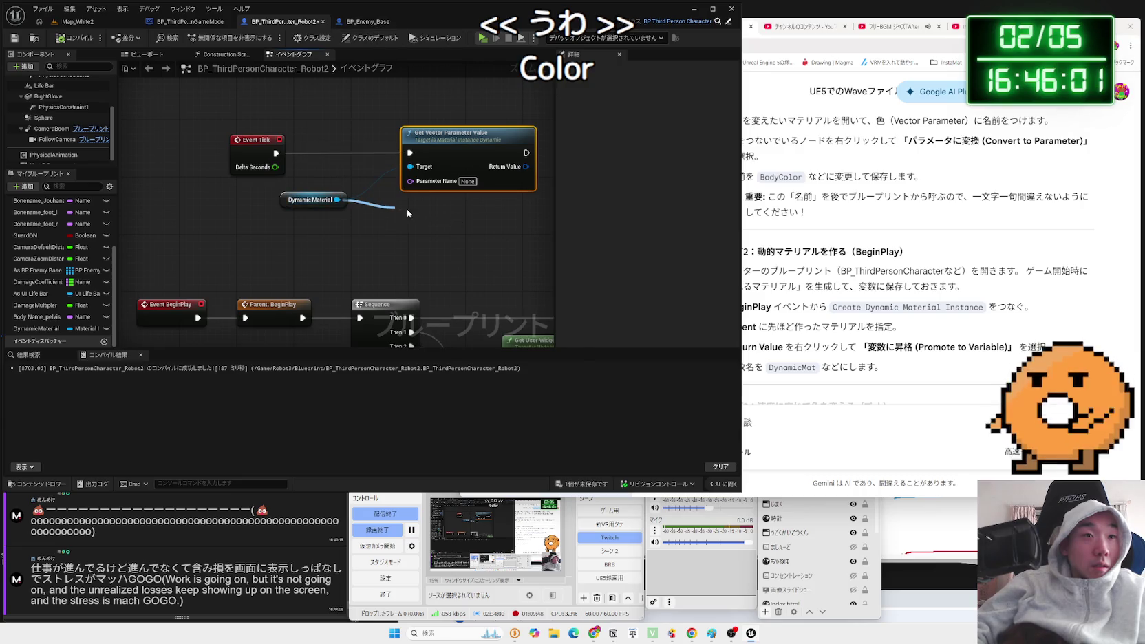
# From the DynamicMaterial getter, search 'parameter' and add Set Scalar Parameter Value.
pyautogui.moveTo(408, 214); pyautogui.dragTo(408, 213)
pyautogui.write('para')
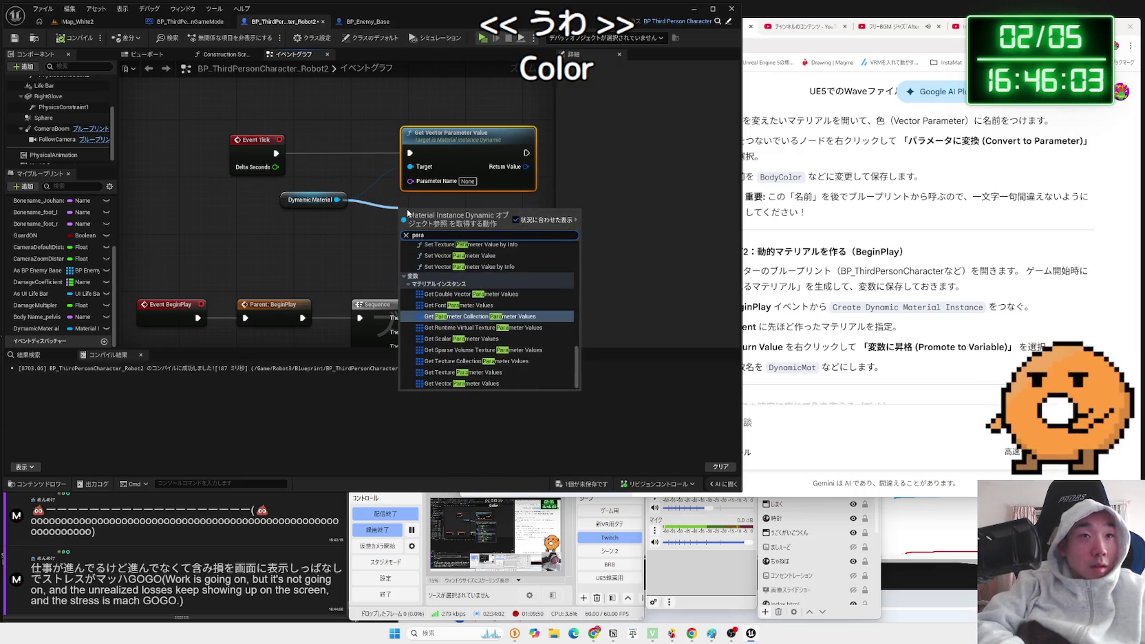
pyautogui.write('meter')
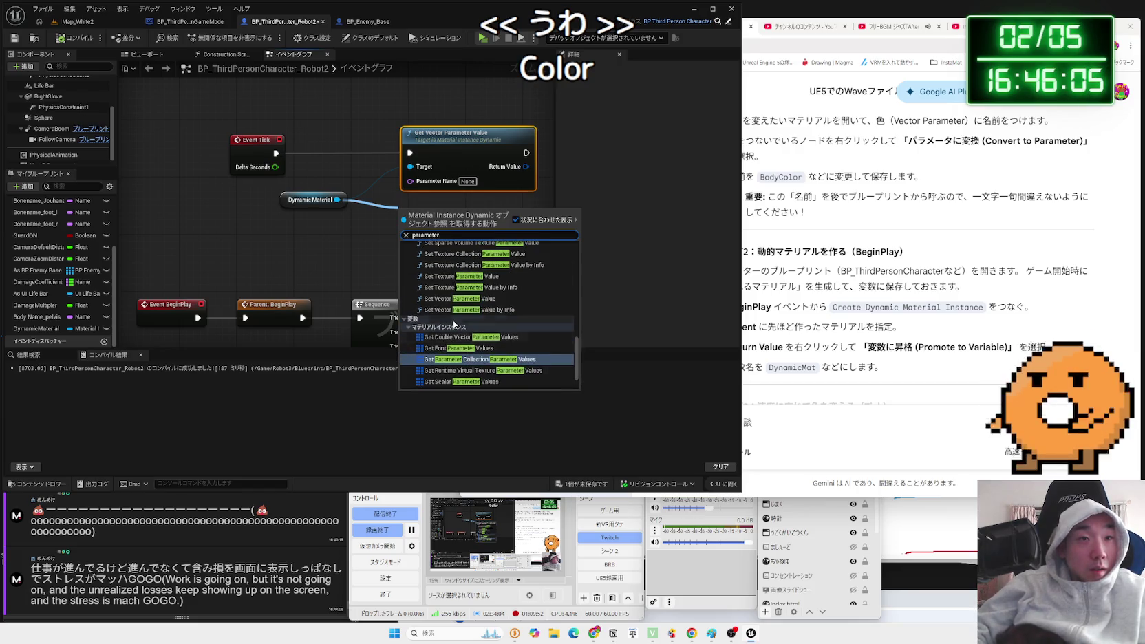
pyautogui.scroll(1, 478, 330)
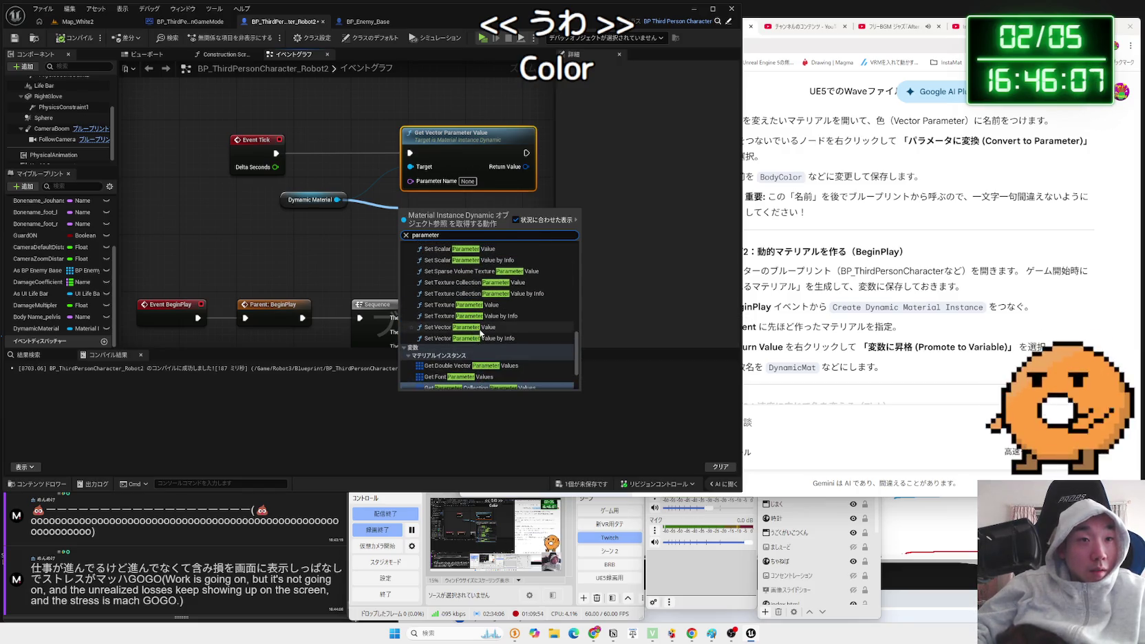
pyautogui.scroll(5, 480, 332)
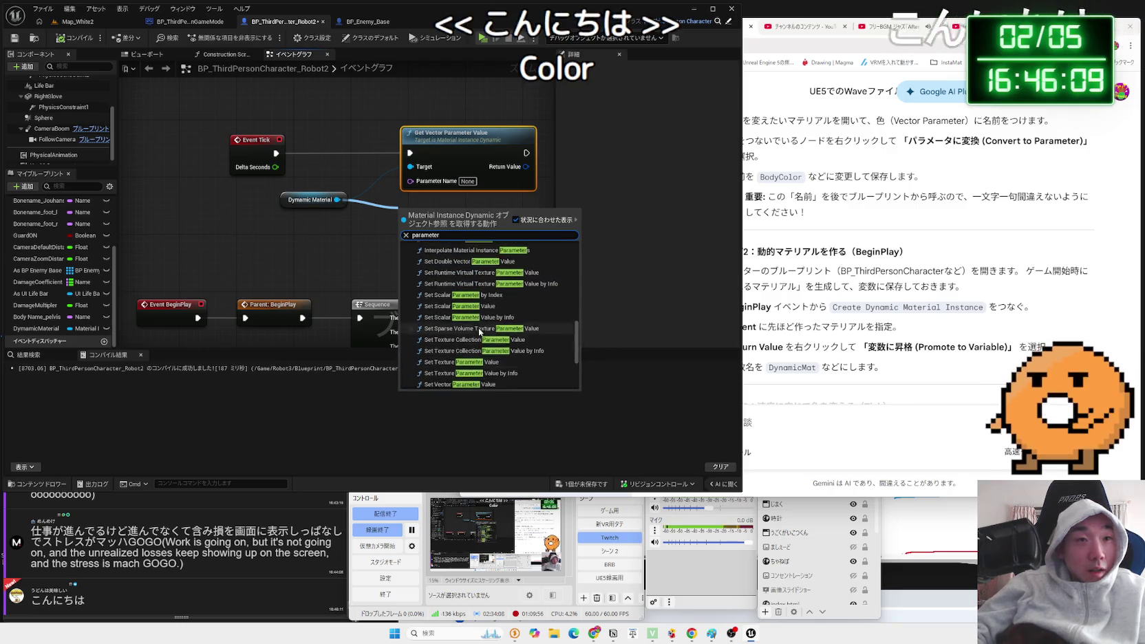
pyautogui.scroll(5, 480, 331)
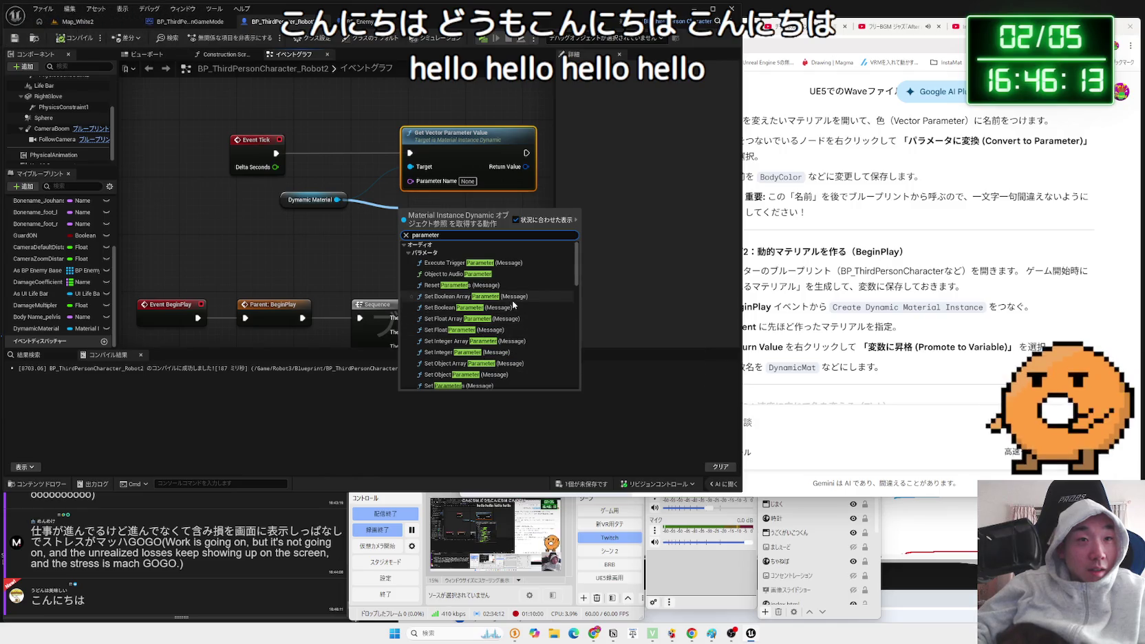
pyautogui.scroll(-6, 494, 296)
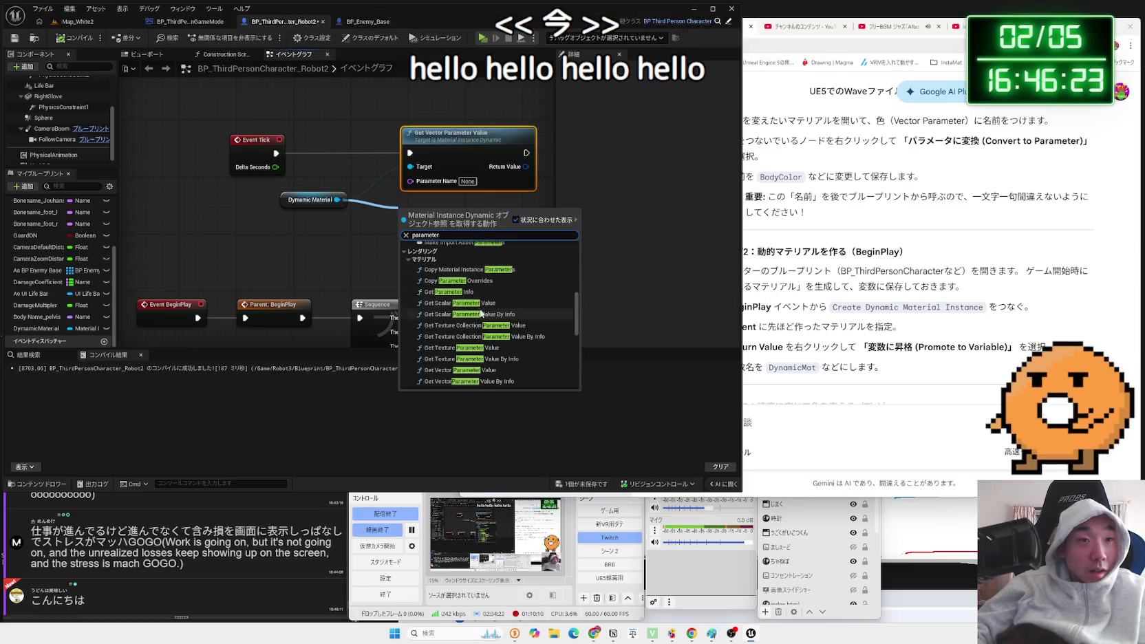
pyautogui.scroll(-1, 480, 308)
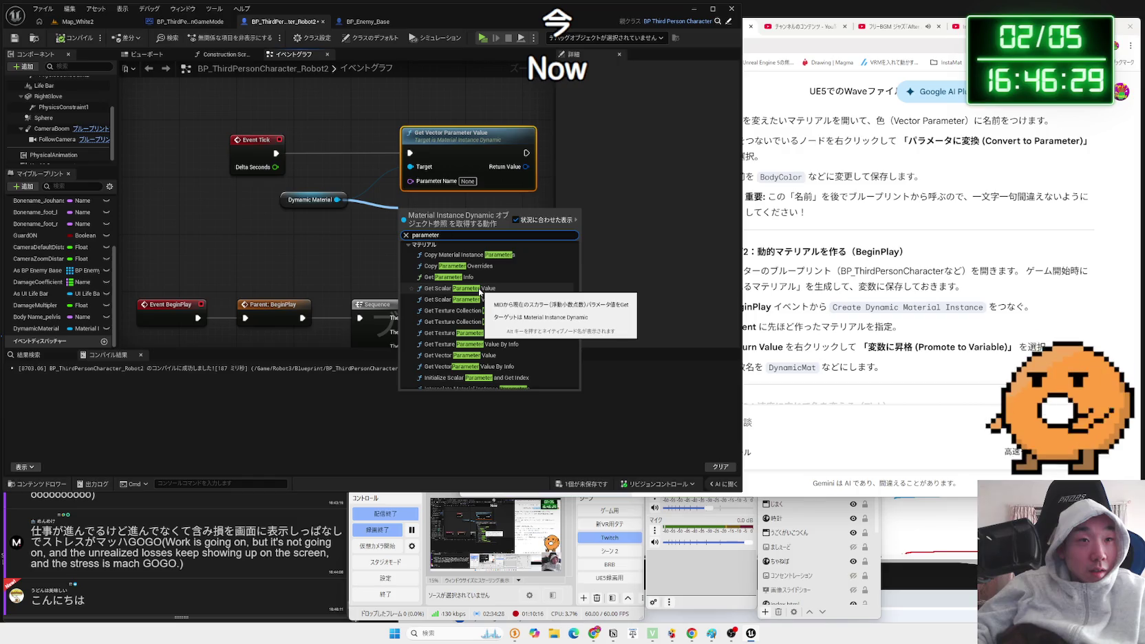
pyautogui.scroll(-5, 481, 303)
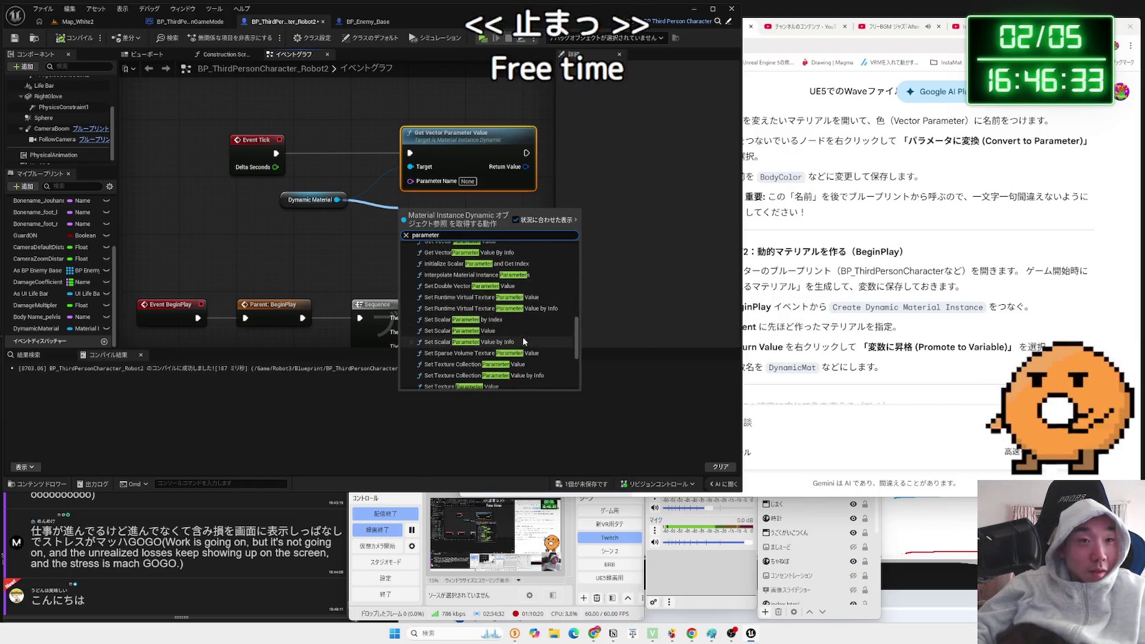
pyautogui.scroll(-1, 491, 335)
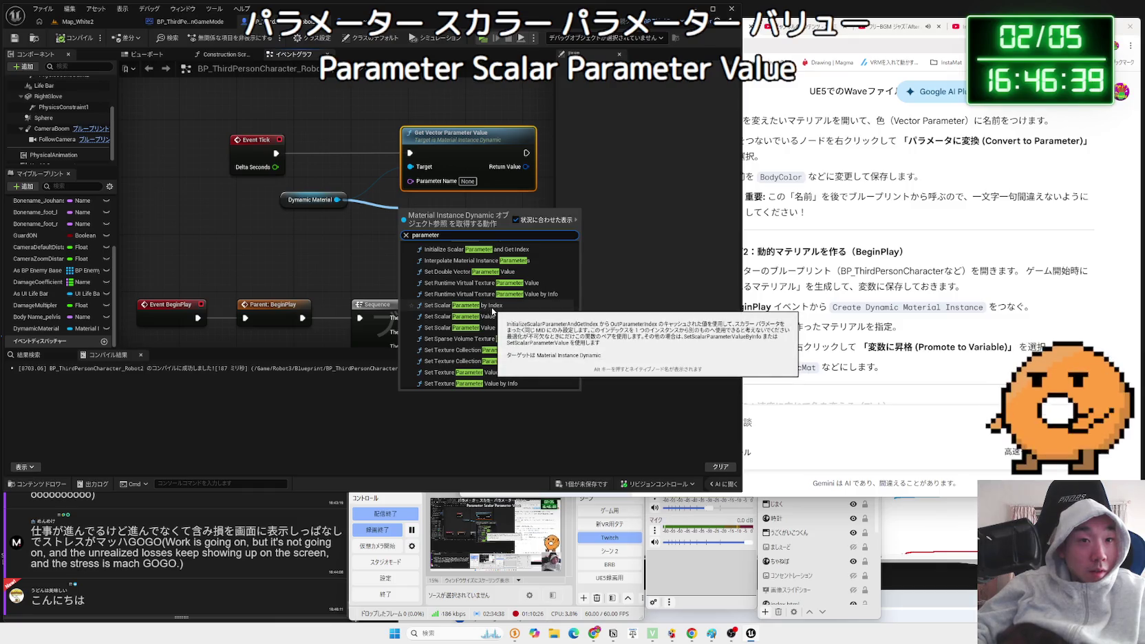
pyautogui.click(468, 316)
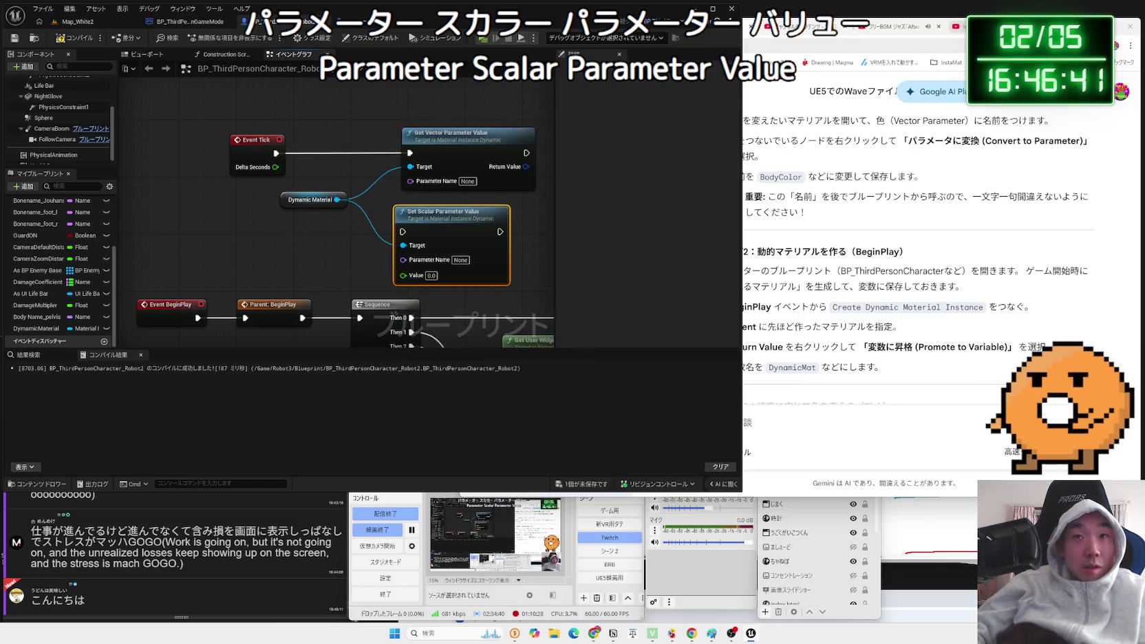
# Search the web for 'index 意味' in a new Chrome tab.
pyautogui.hotkey('ctrl', 't')
pyautogui.write('いんで')
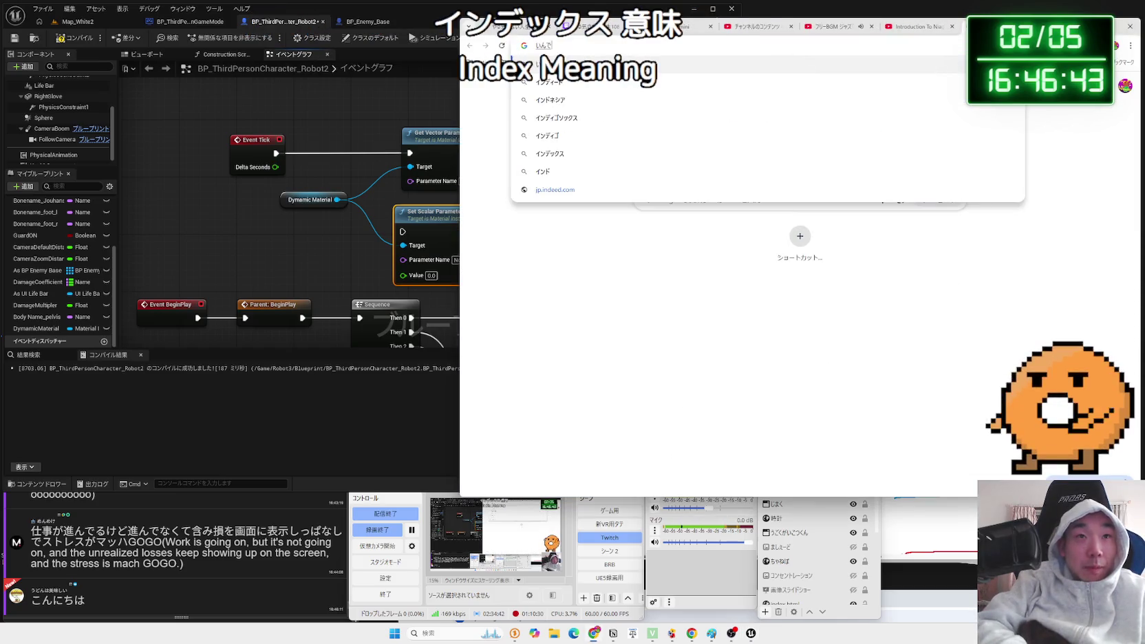
pyautogui.press('BackSpace')
pyautogui.press('BackSpace')
pyautogui.press('BackSpace')
pyautogui.press('Zenkaku_Hankaku')
pyautogui.write('index')
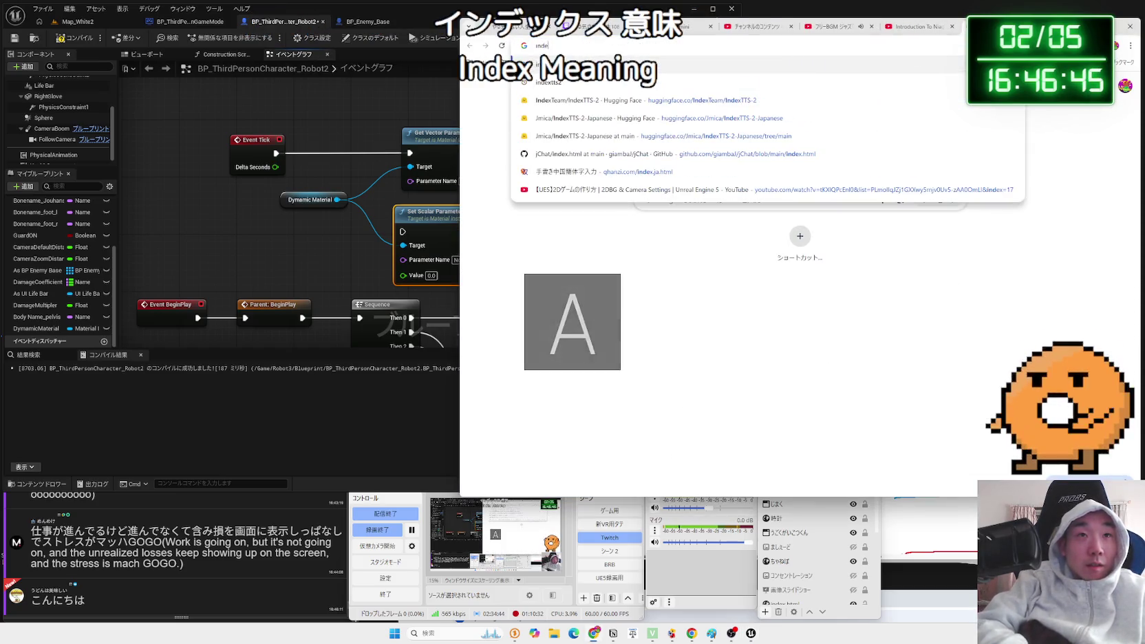
pyautogui.press('Zenkaku_Hankaku')
pyautogui.write('意味')
pyautogui.press('Return')
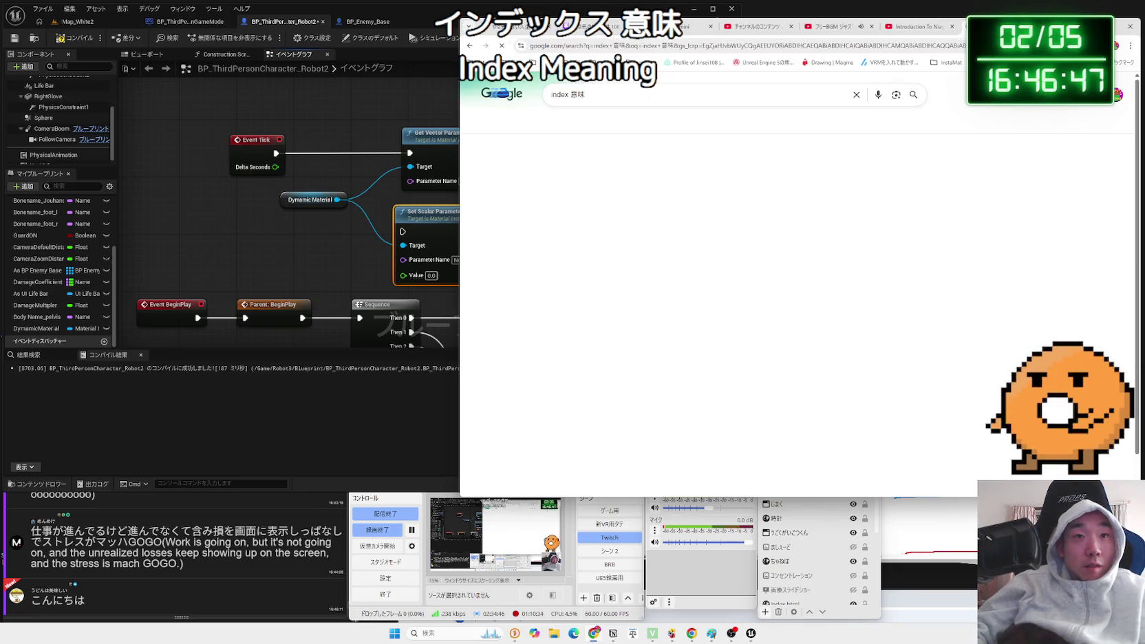
# Close the search results and return to Unreal's Map_White2 level.
pyautogui.hotkey('ctrl', 'w')
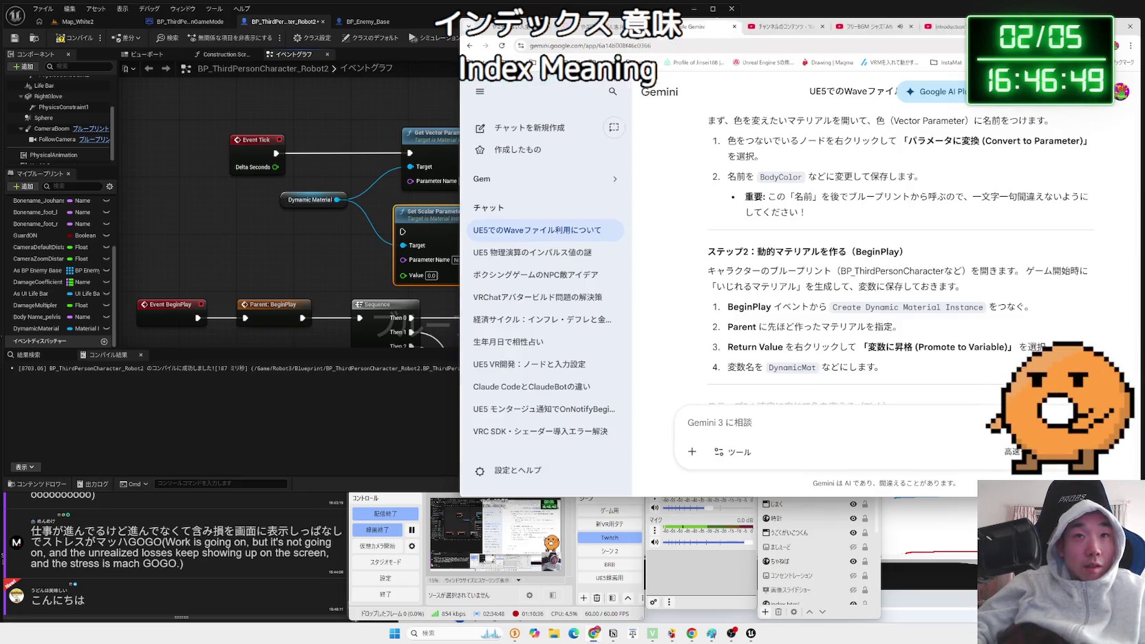
pyautogui.click(362, 21)
pyautogui.click(82, 23)
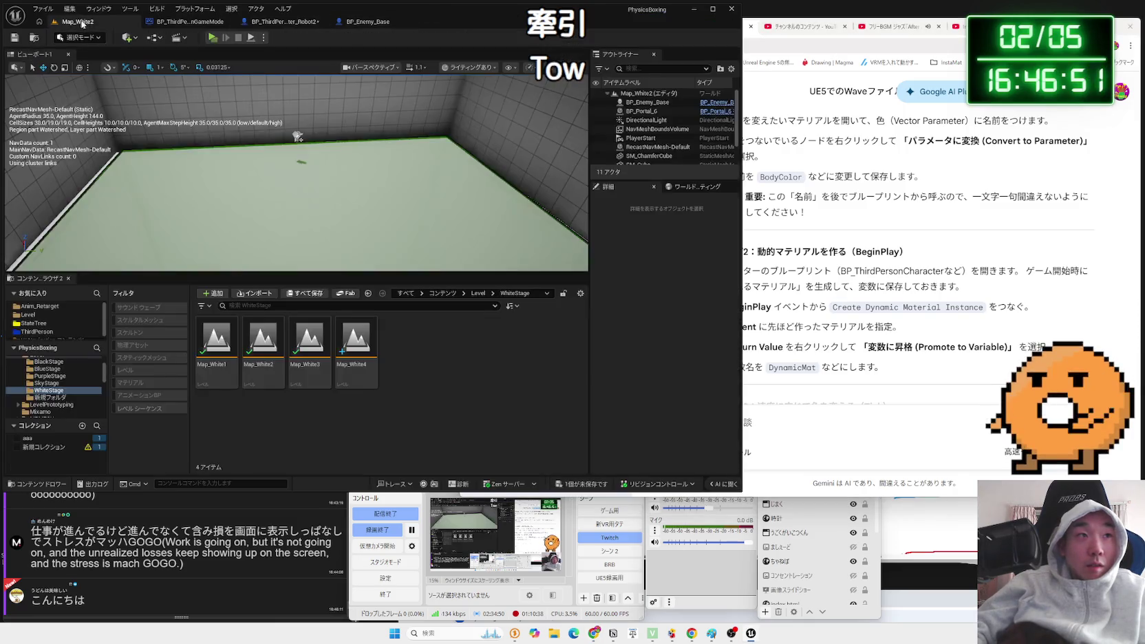
# Browse the Content Browser folders down to the Robot3 folder.
pyautogui.click(47, 404)
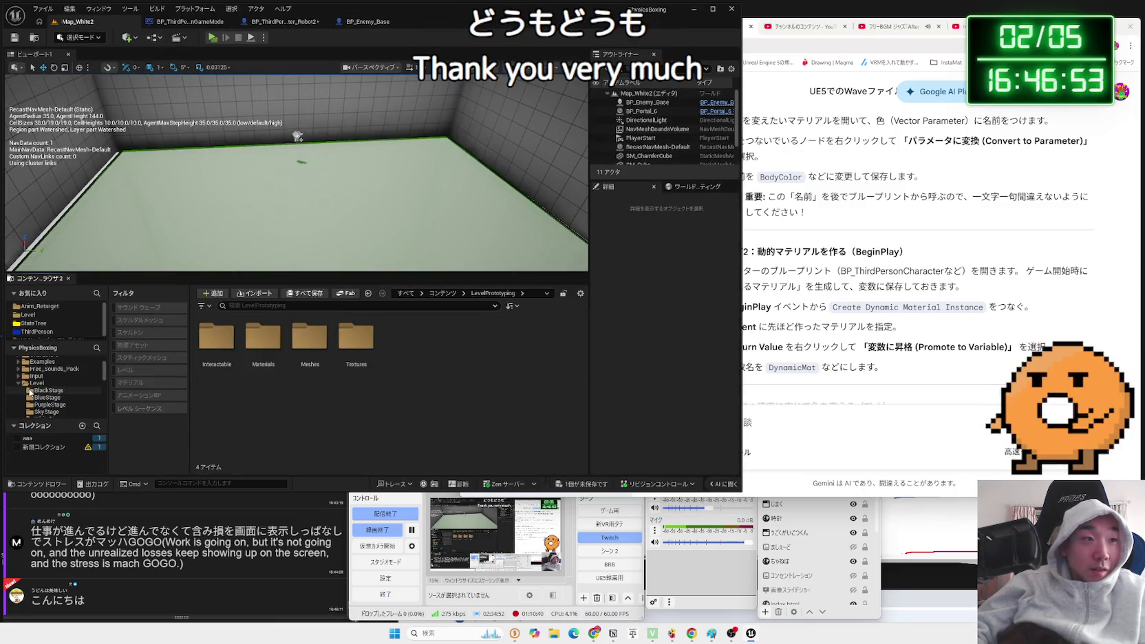
pyautogui.click(35, 383)
pyautogui.click(43, 398)
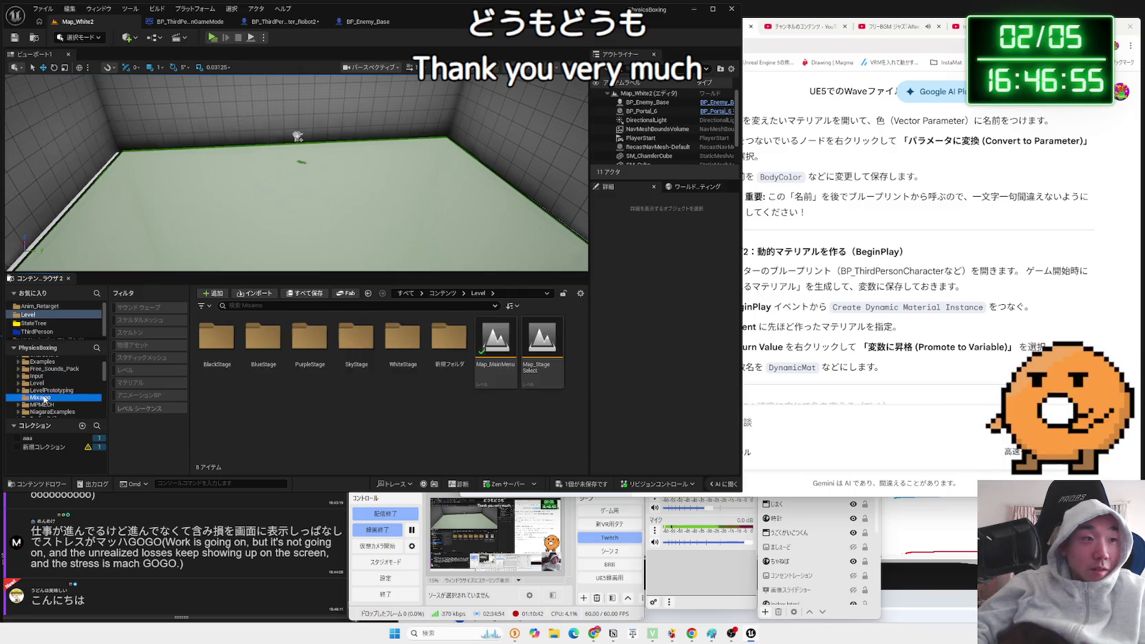
pyautogui.scroll(-1, 45, 403)
pyautogui.click(47, 406)
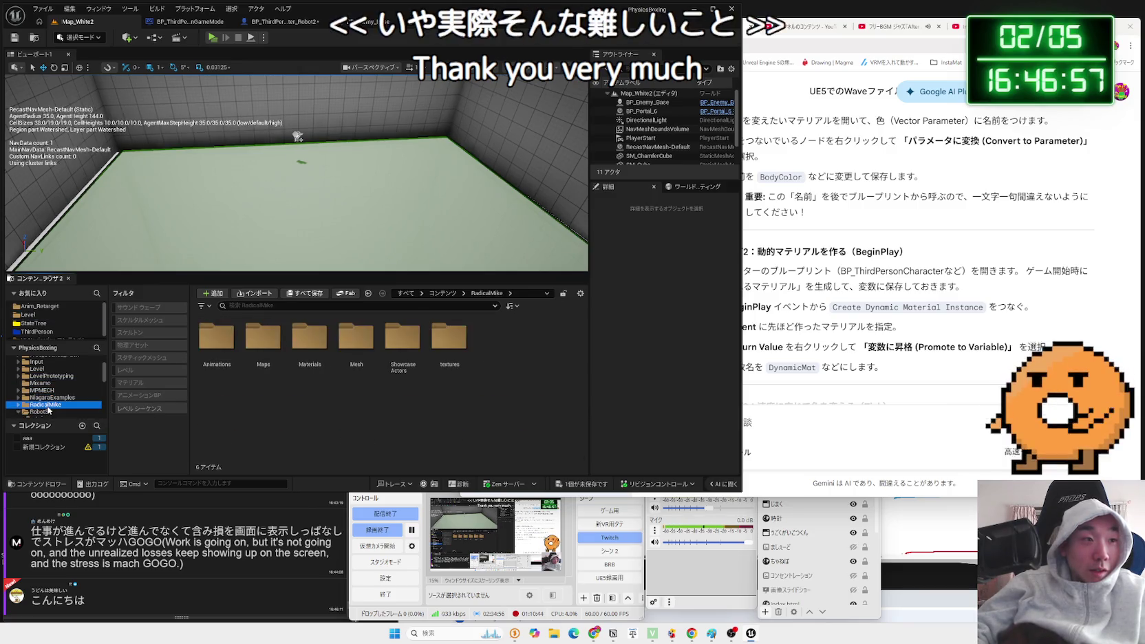
pyautogui.scroll(-2, 49, 410)
pyautogui.click(42, 391)
pyautogui.click(39, 398)
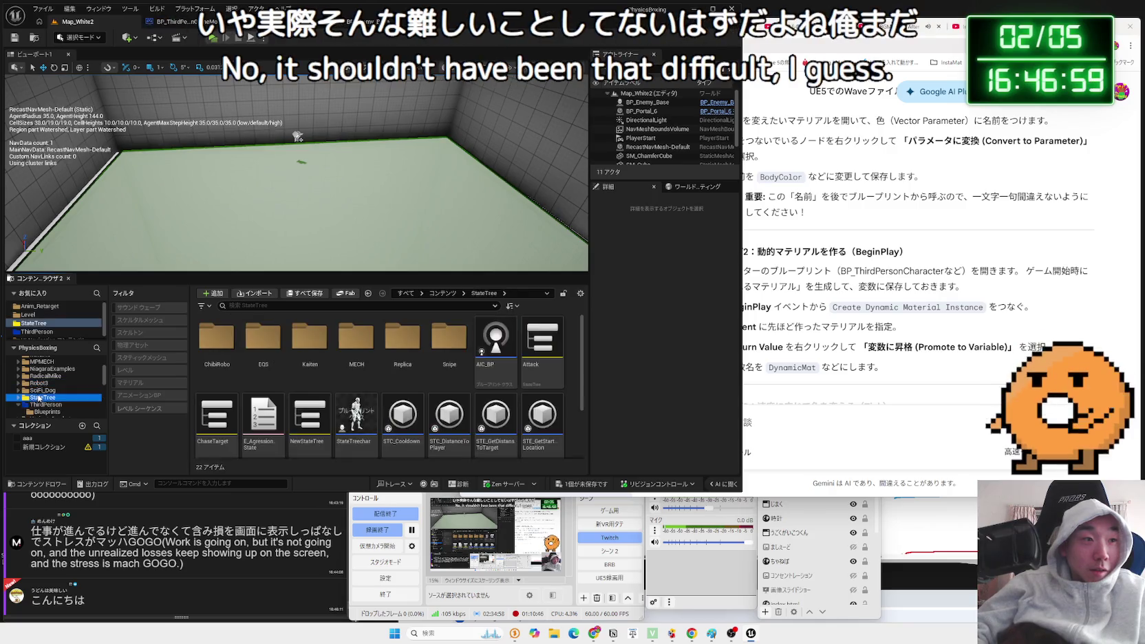
pyautogui.click(43, 404)
pyautogui.scroll(-2, 76, 393)
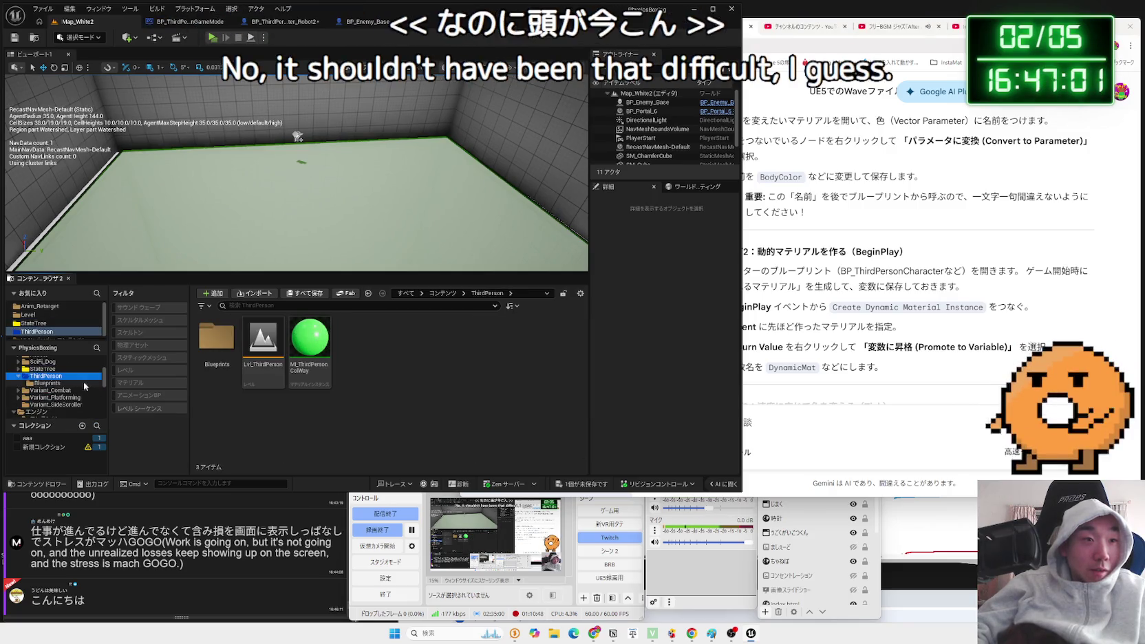
pyautogui.click(84, 384)
pyautogui.scroll(3, 43, 387)
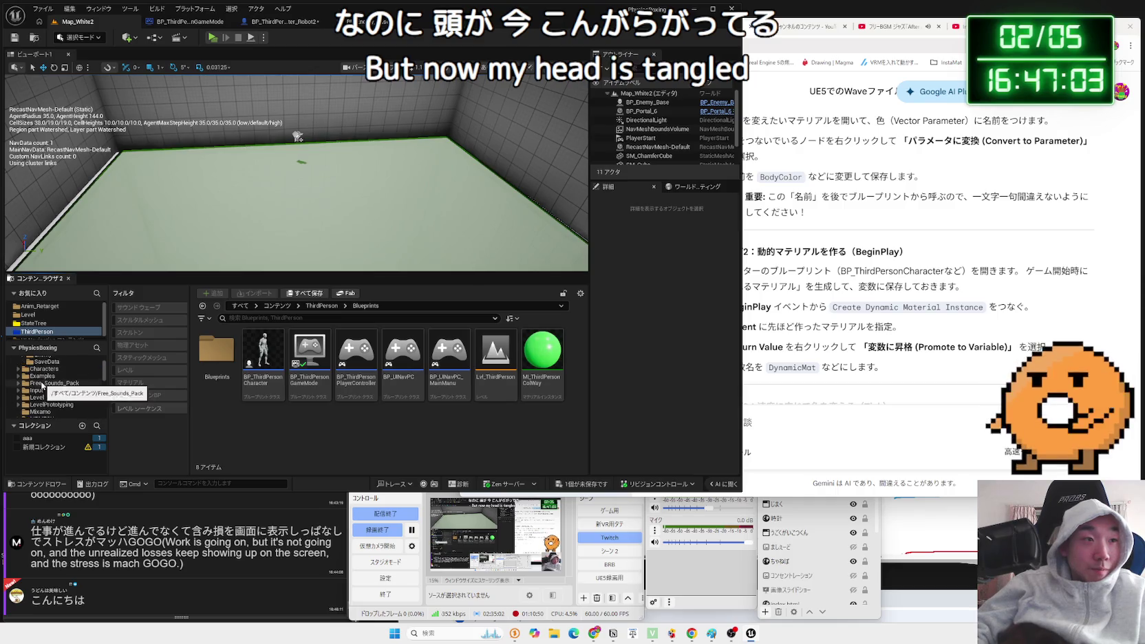
pyautogui.scroll(-2, 40, 389)
pyautogui.click(40, 391)
pyautogui.scroll(1, 39, 391)
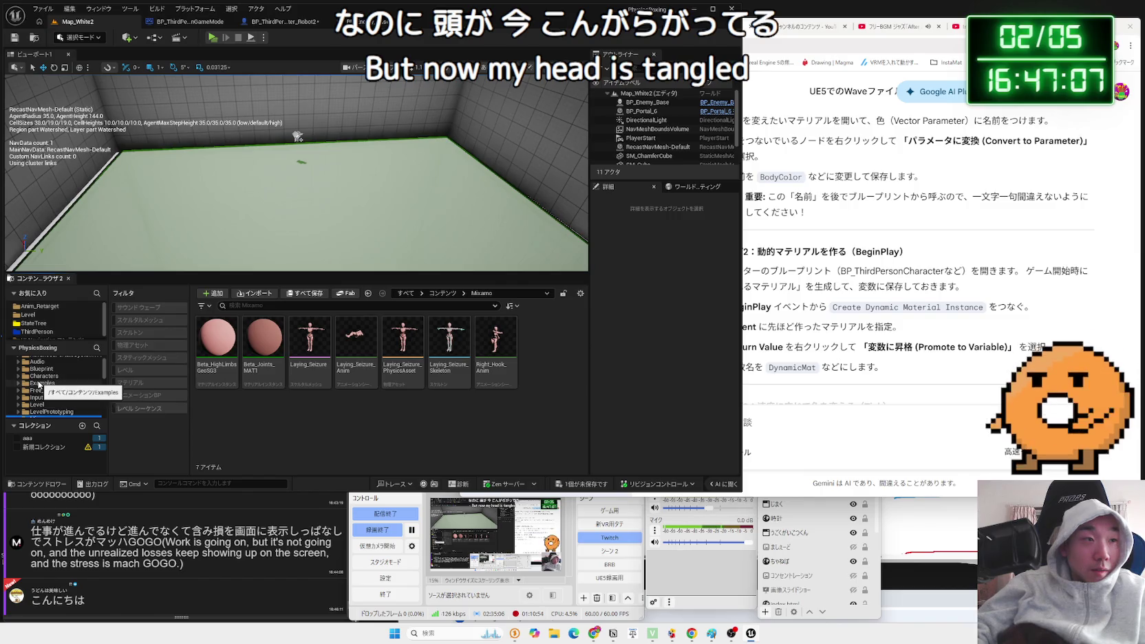
pyautogui.scroll(-3, 39, 387)
pyautogui.click(41, 404)
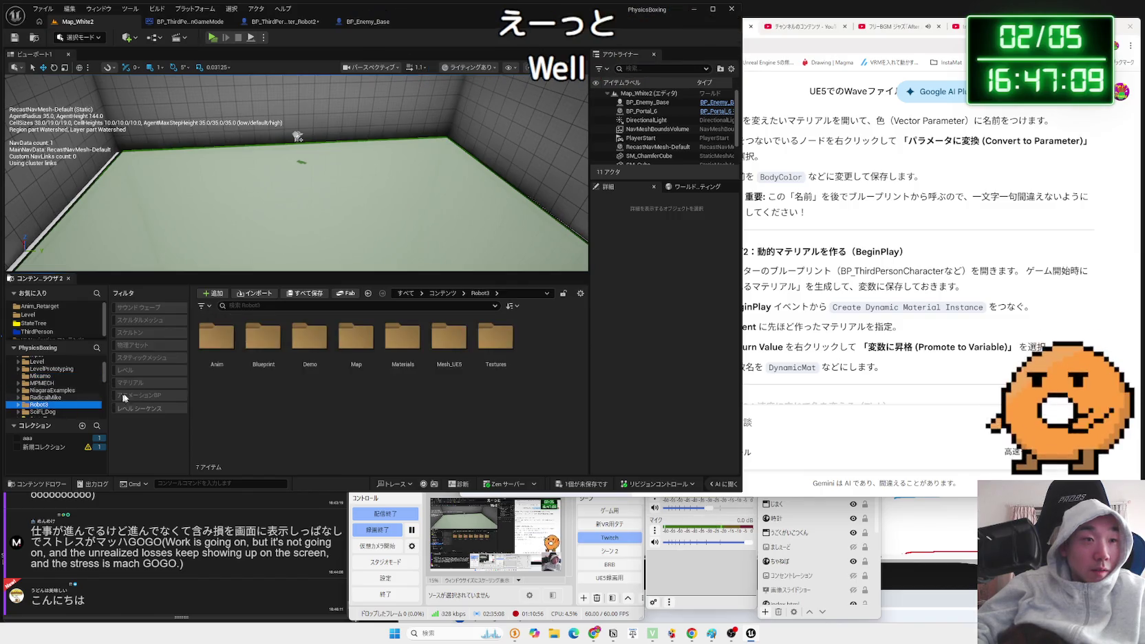
# Delete the M_EmissiveGlove material from Robot3's Blueprint folder.
pyautogui.doubleClick(272, 355)
pyautogui.hotkey('alt', 'Left')
pyautogui.doubleClick(323, 352)
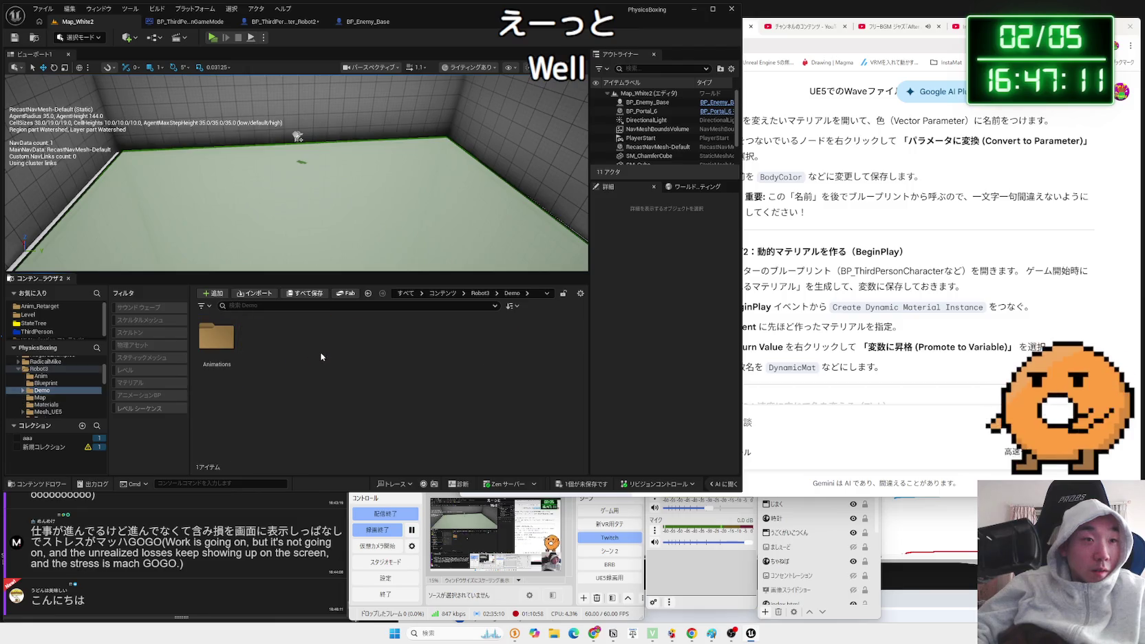
pyautogui.hotkey('alt', 'Left')
pyautogui.doubleClick(325, 354)
pyautogui.hotkey('alt', 'Left')
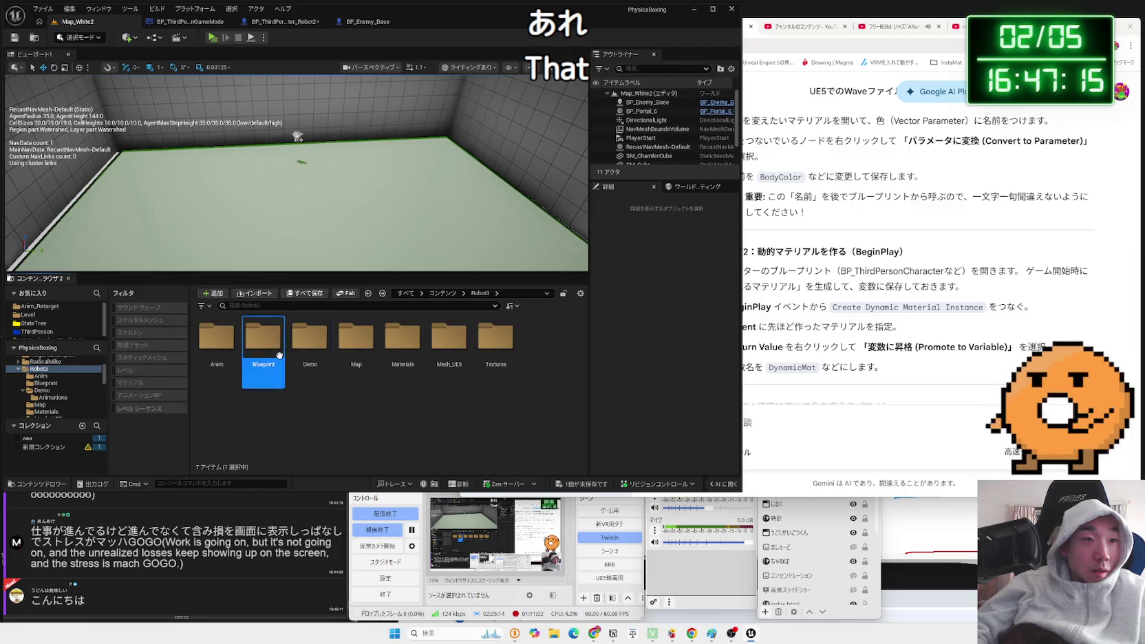
pyautogui.doubleClick(264, 338)
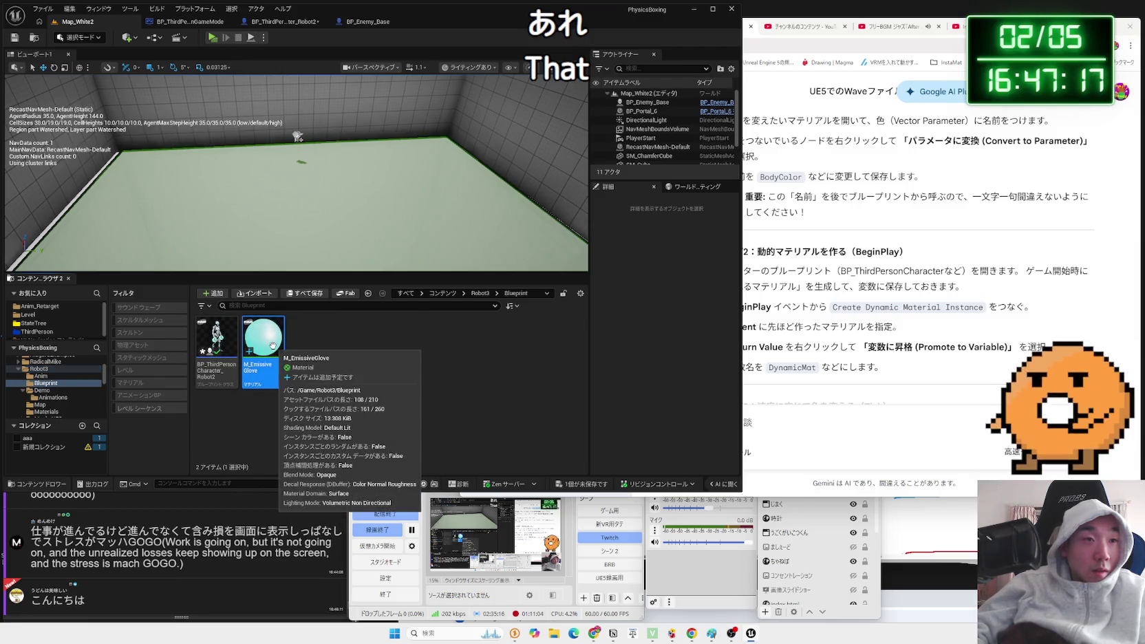
pyautogui.rightClick(273, 347)
pyautogui.click(347, 145)
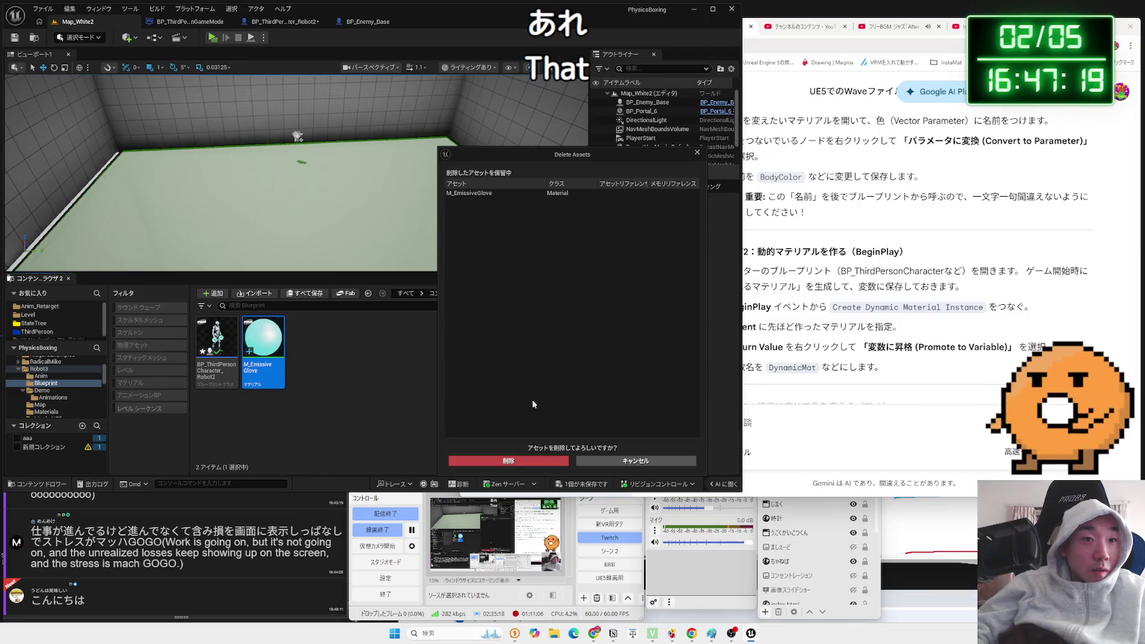
pyautogui.click(530, 460)
# Open ML_Robot3_Weapon_Blue from the Robot3 Materials folder.
pyautogui.hotkey('alt', 'Left')
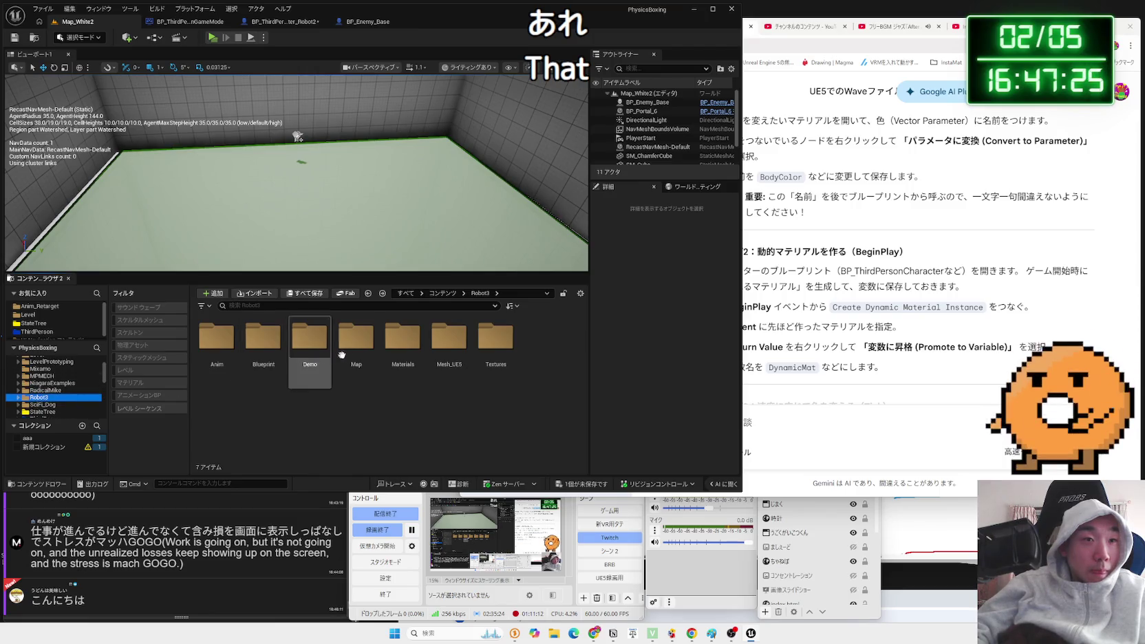
pyautogui.click(401, 352)
pyautogui.doubleClick(400, 352)
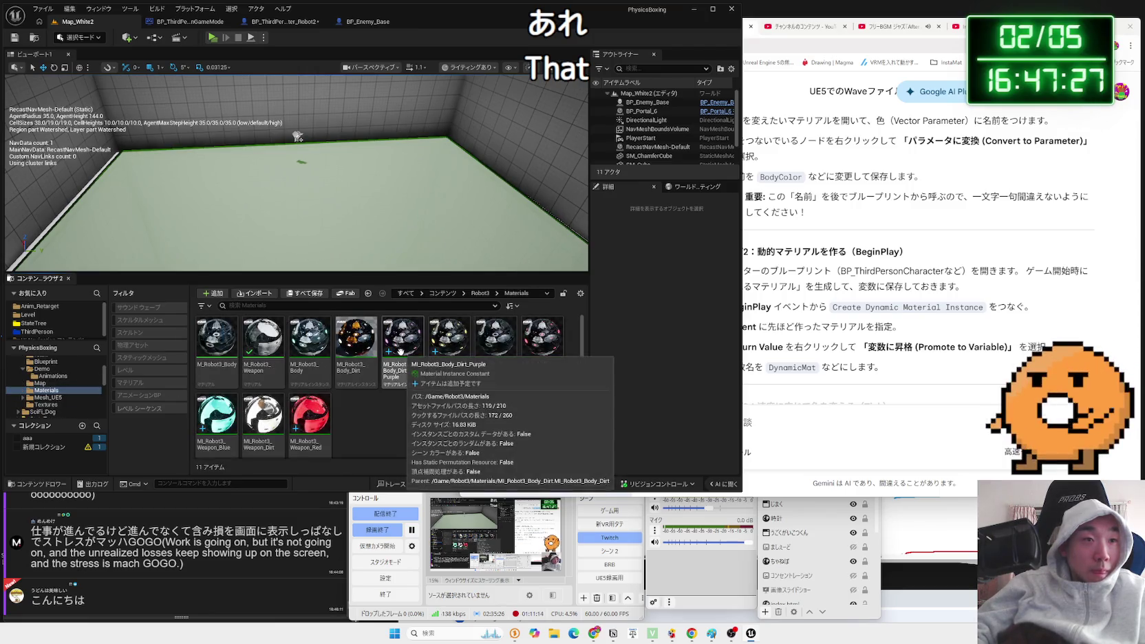
pyautogui.doubleClick(217, 416)
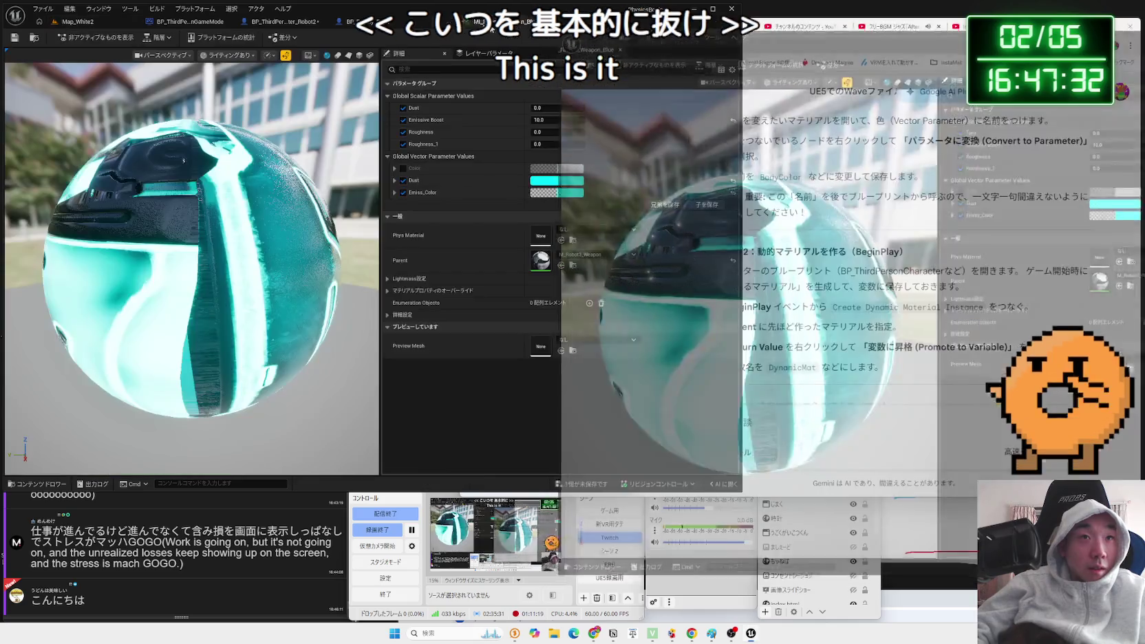
# Dock the material instance editor into the main Unreal window.
pyautogui.moveTo(623, 41); pyautogui.dragTo(448, 21)
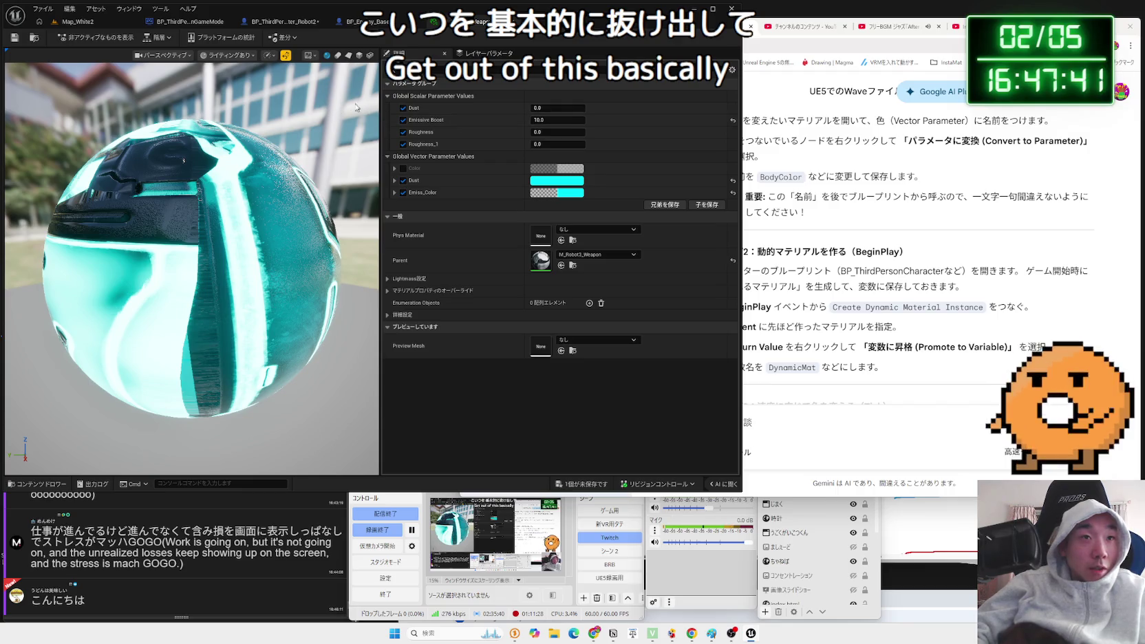
pyautogui.click(81, 23)
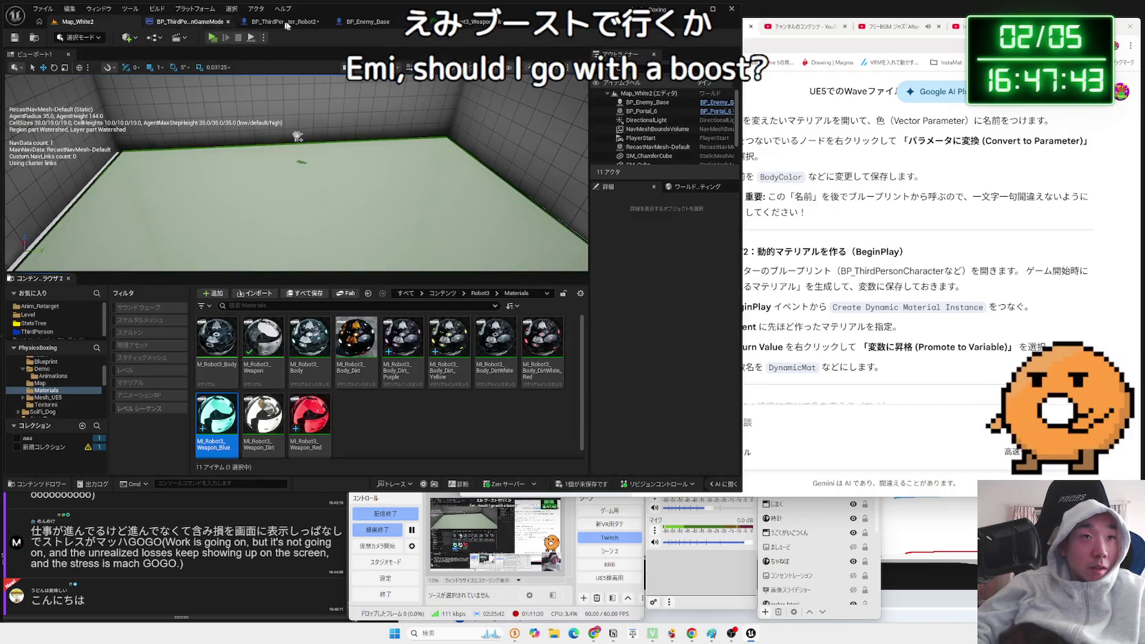
pyautogui.click(475, 21)
# Set Emissive Boost to 10.0 and toggle the Emiss_Color override.
pyautogui.moveTo(557, 120); pyautogui.dragTo(513, 119)
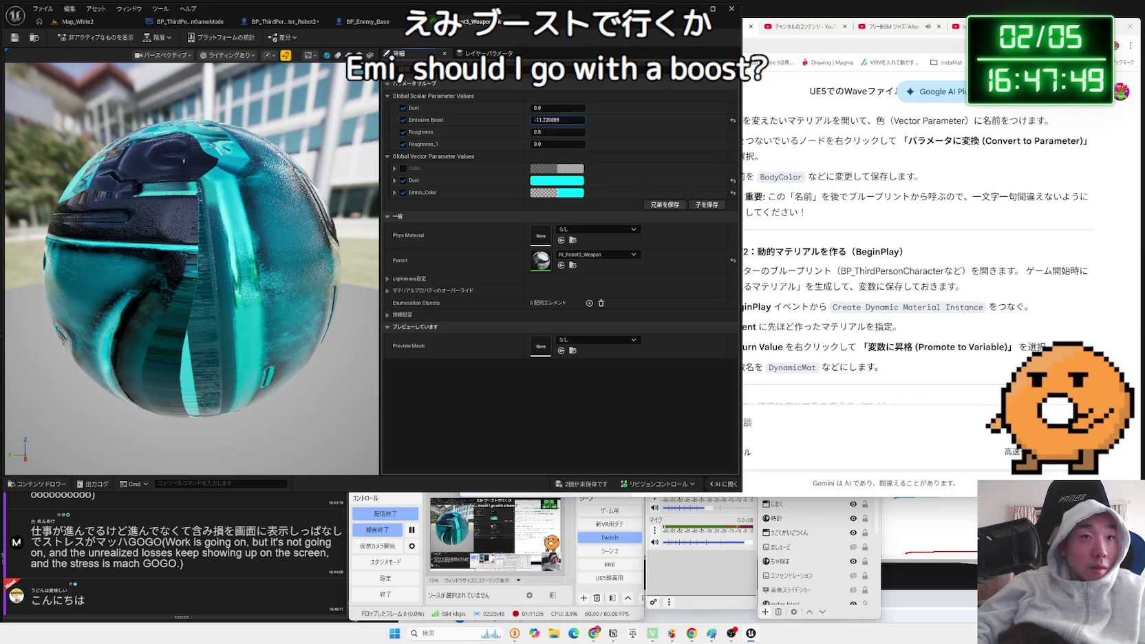
pyautogui.moveTo(512, 120)
pyautogui.mouseDown()
pyautogui.moveTo(592, 120)
pyautogui.moveTo(537, 119)
pyautogui.mouseUp()
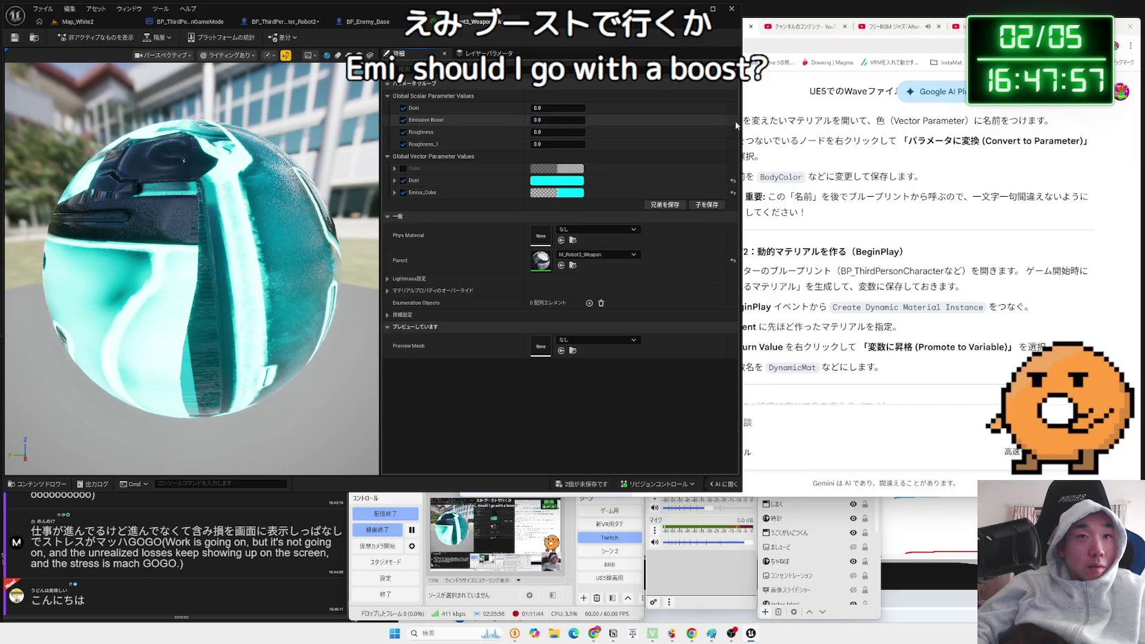
pyautogui.write('10')
pyautogui.press('Return')
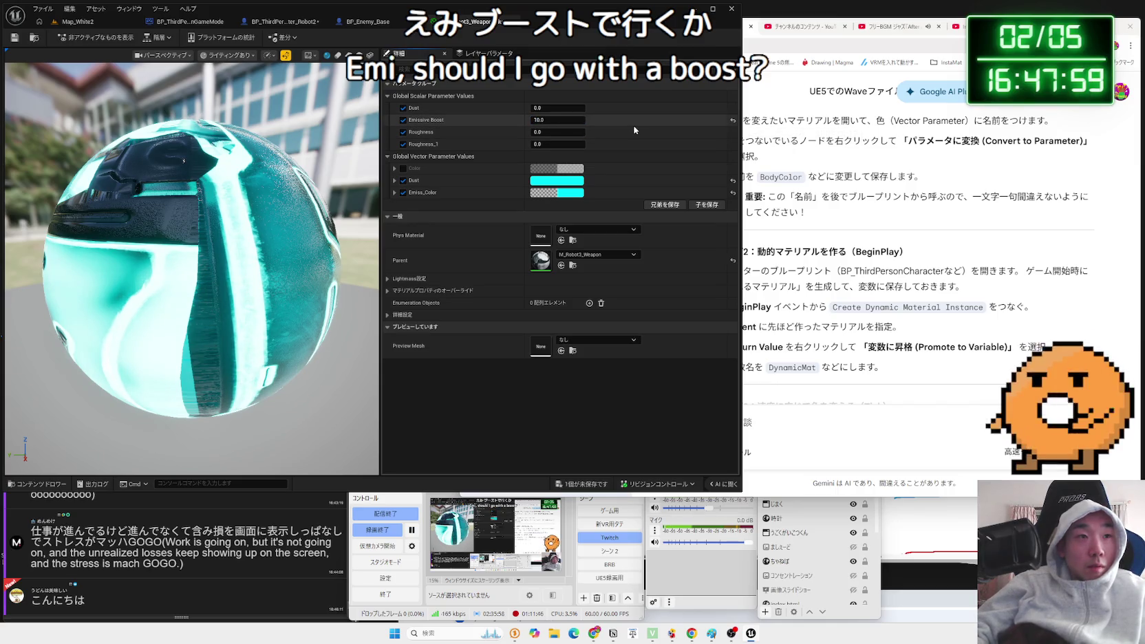
pyautogui.click(404, 193)
pyautogui.click(404, 193)
pyautogui.click(404, 193)
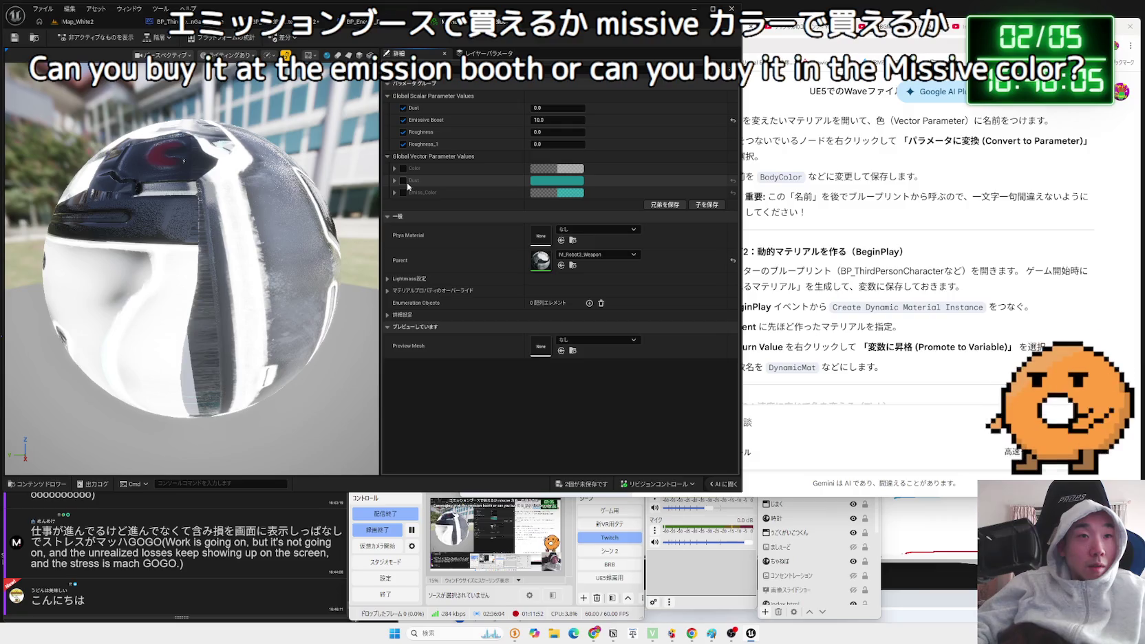
pyautogui.click(404, 193)
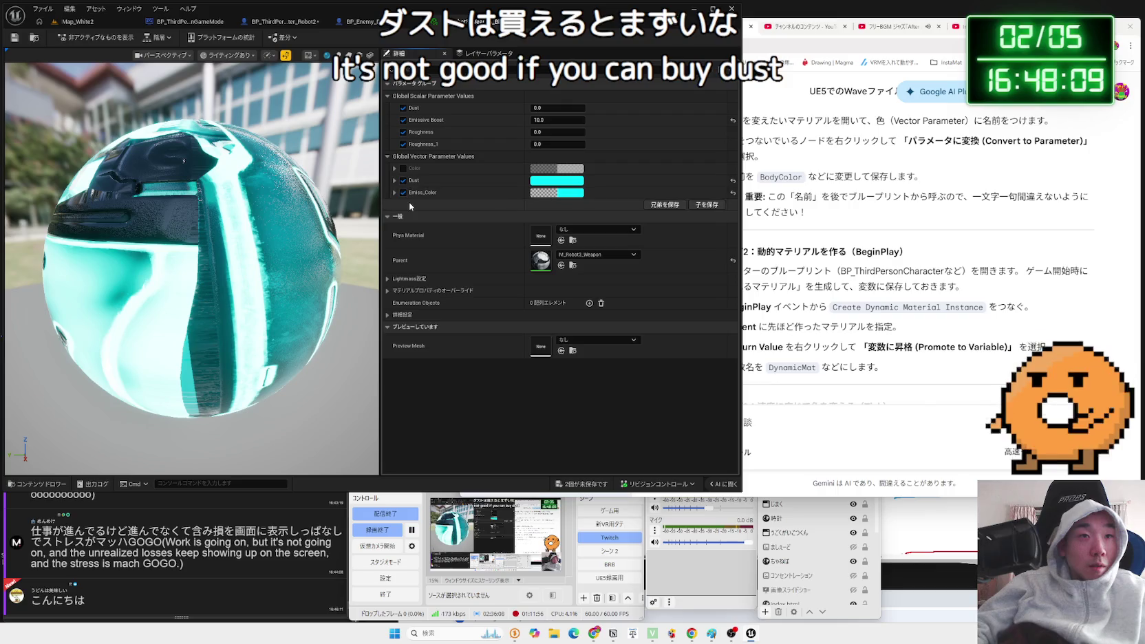
# Save the weapon material instance, then try higher Dust values and reset Dust to 0.0.
pyautogui.click(14, 37)
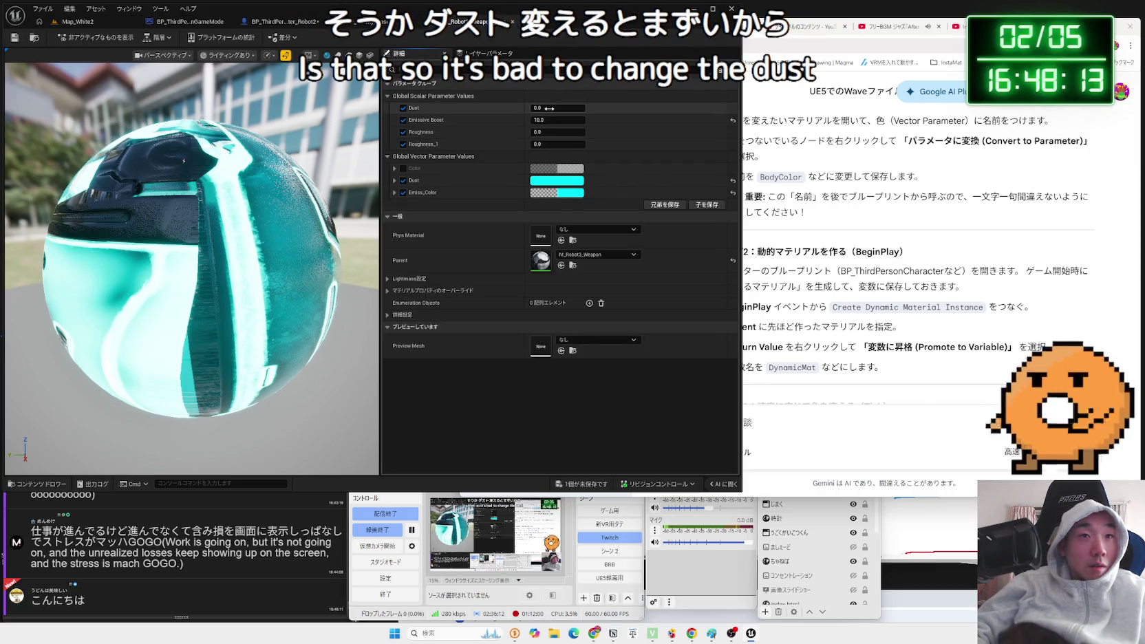
pyautogui.moveTo(552, 108); pyautogui.dragTo(599, 108)
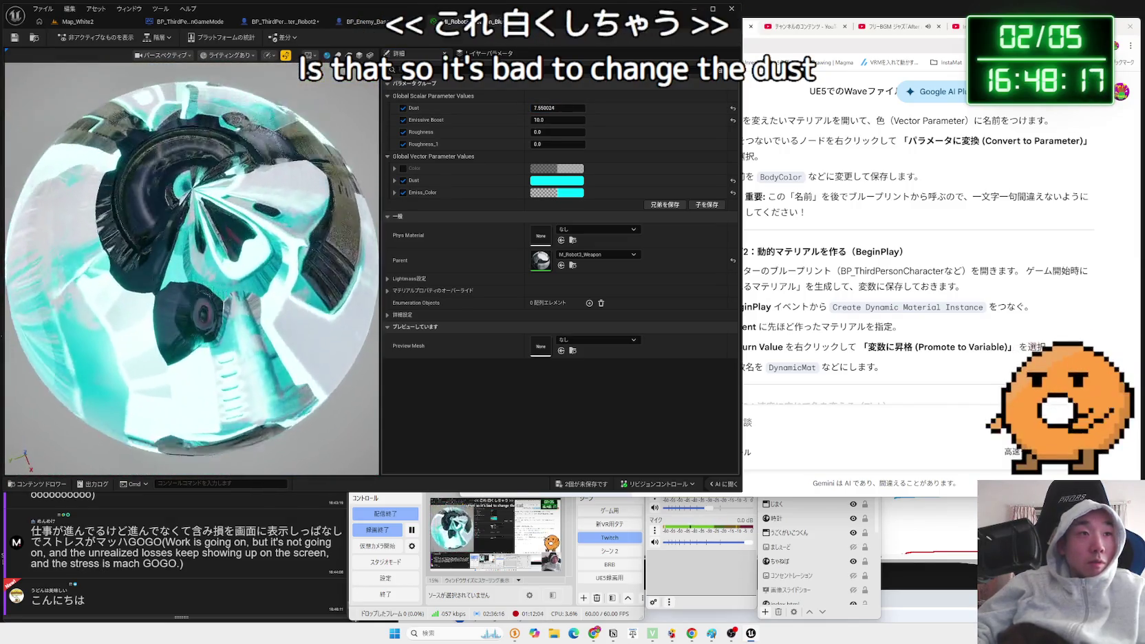
pyautogui.moveTo(554, 108); pyautogui.dragTo(649, 111)
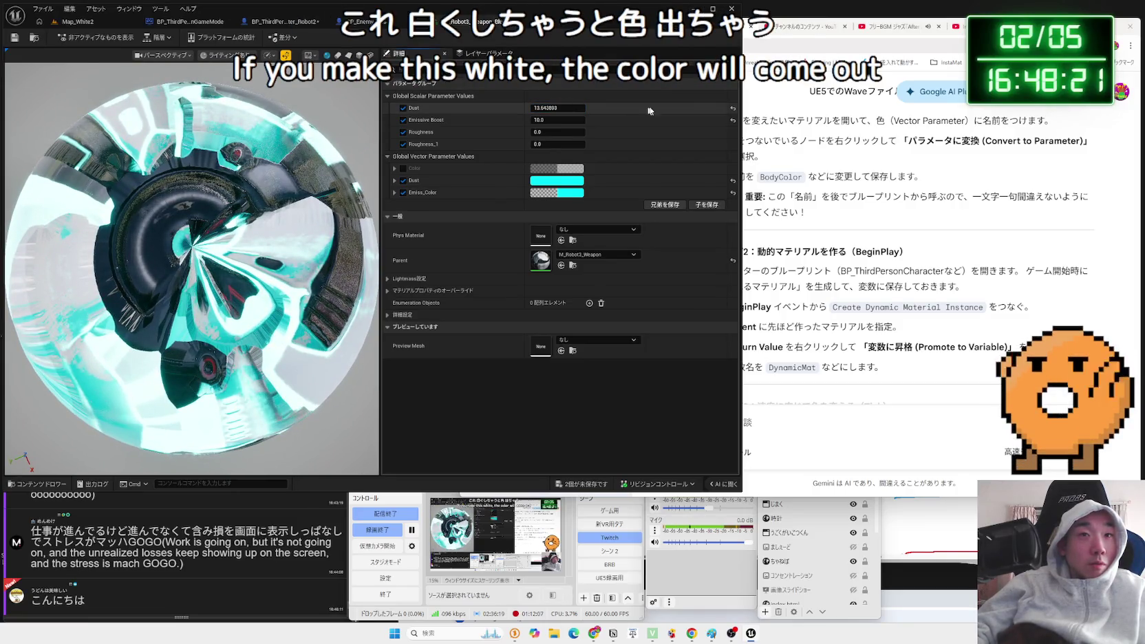
pyautogui.click(733, 109)
# Adjust the Roughness value and look over the material's parameter list.
pyautogui.moveTo(554, 131)
pyautogui.mouseDown()
pyautogui.moveTo(579, 131)
pyautogui.moveTo(544, 132)
pyautogui.moveTo(543, 144)
pyautogui.mouseUp()
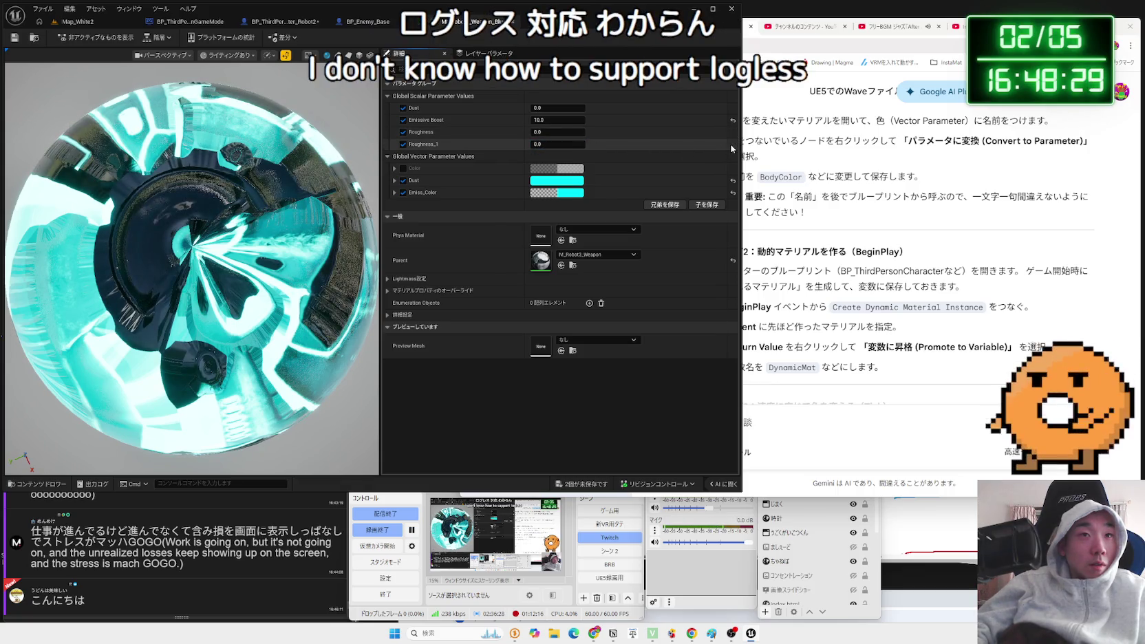
pyautogui.scroll(-3, 191, 269)
pyautogui.scroll(4, 191, 269)
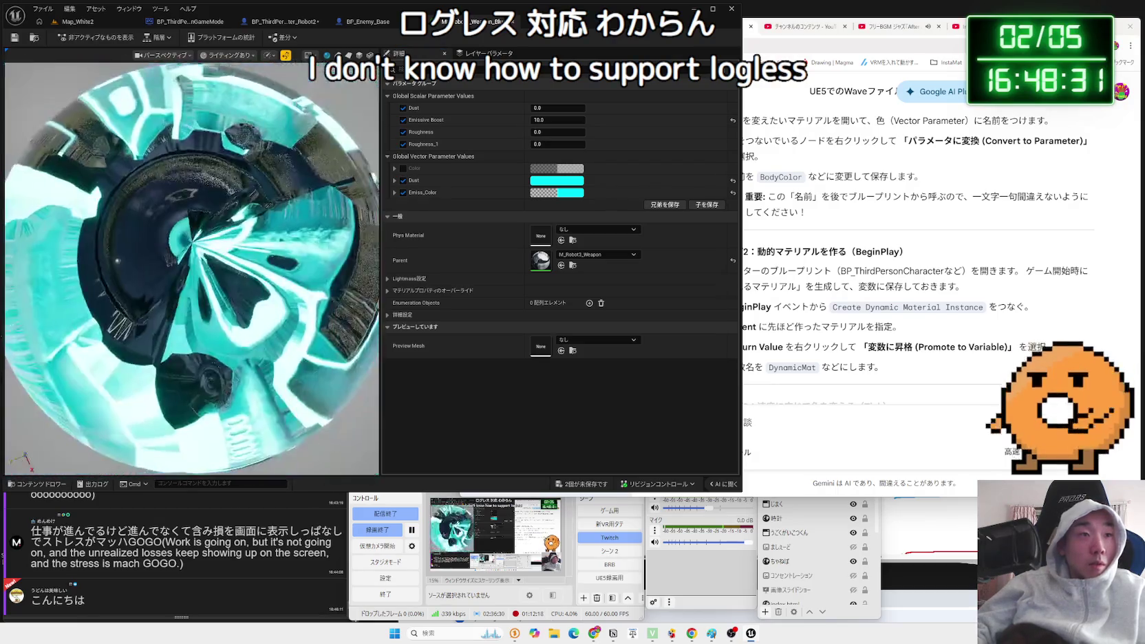
pyautogui.scroll(5, 315, 149)
pyautogui.scroll(-5, 315, 148)
pyautogui.scroll(8, 317, 149)
pyautogui.scroll(-5, 316, 148)
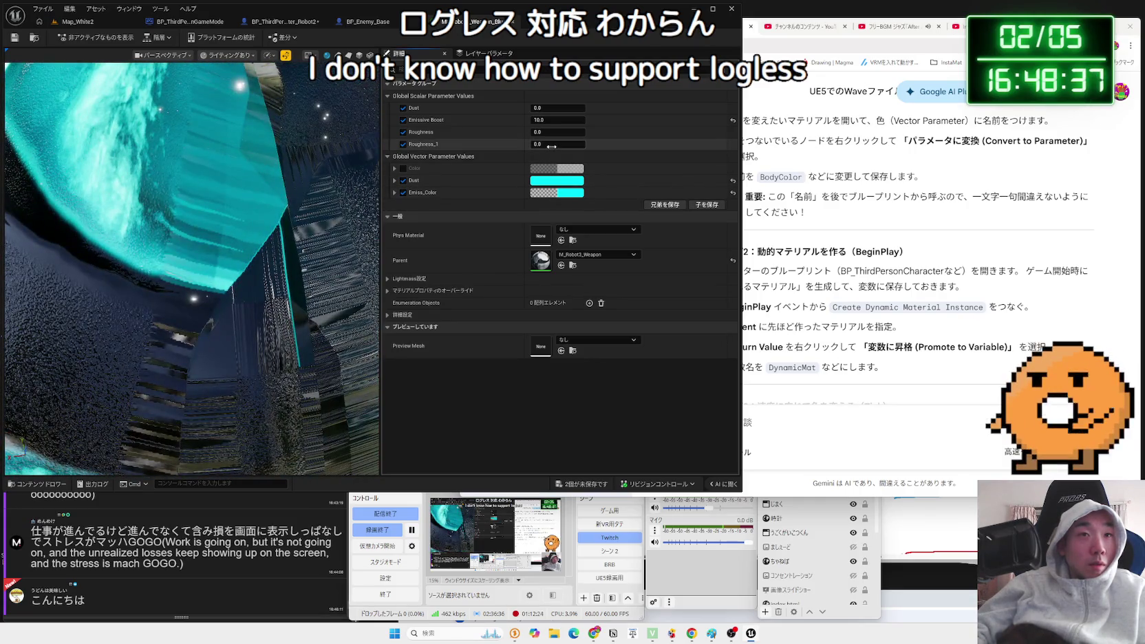
# Raise Roughness_1 while checking the preview sphere, then save the material instance again.
pyautogui.moveTo(557, 143); pyautogui.dragTo(585, 144)
pyautogui.moveTo(193, 268); pyautogui.dragTo(268, 269)
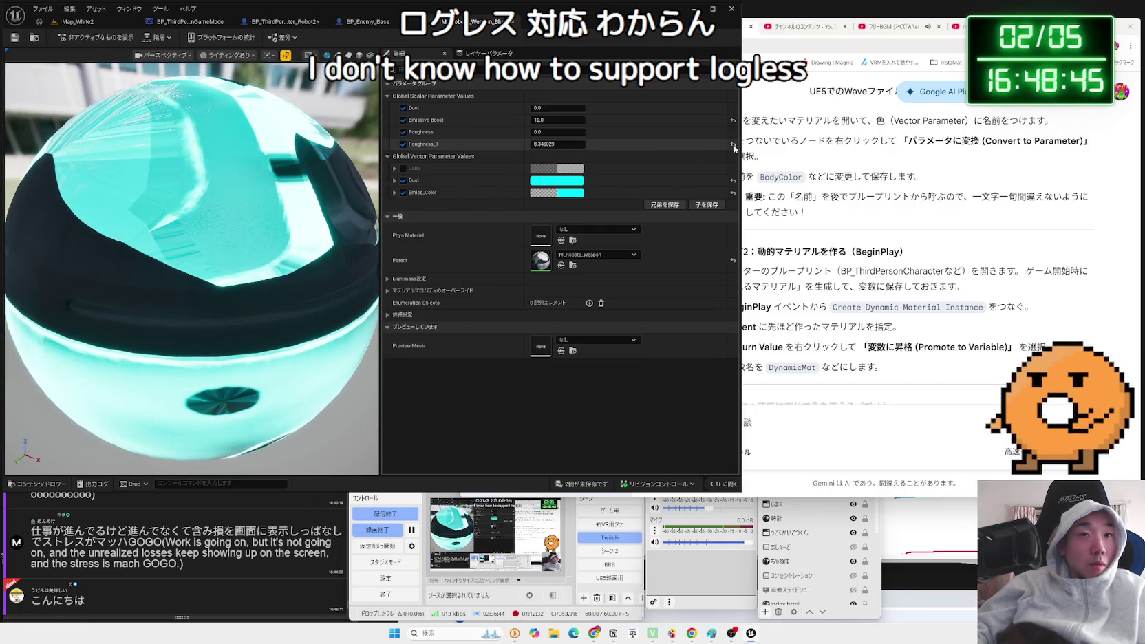
pyautogui.moveTo(300, 153); pyautogui.dragTo(301, 192)
pyautogui.click(14, 38)
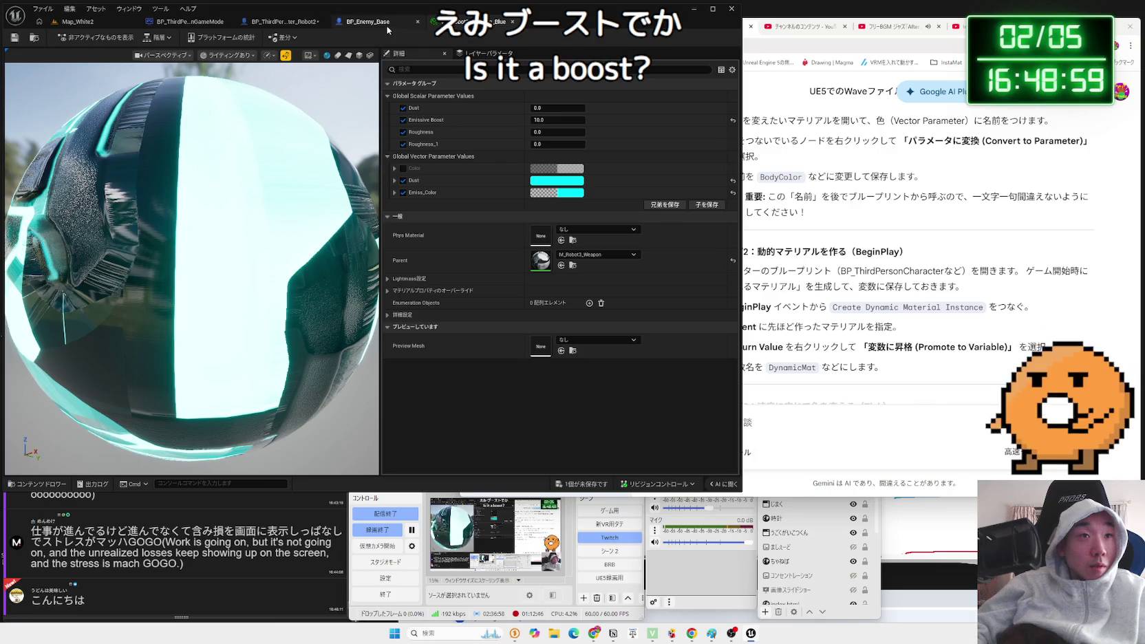
pyautogui.click(282, 22)
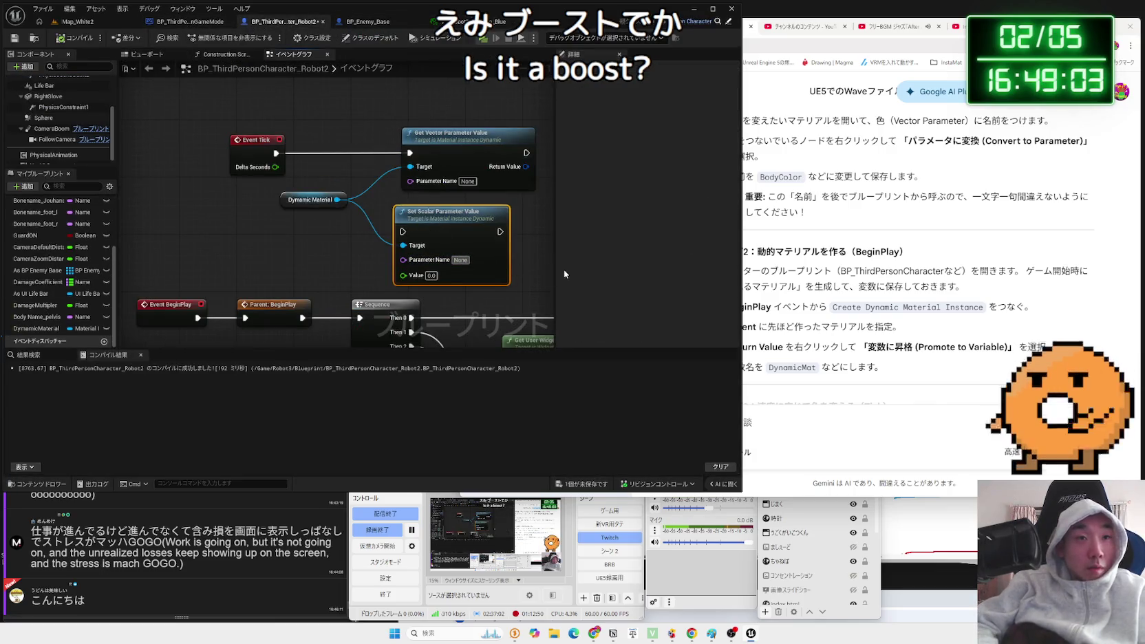
# Enter EmissiveBoost as the Parameter Name, correcting the misspelling.
pyautogui.write('Emi')
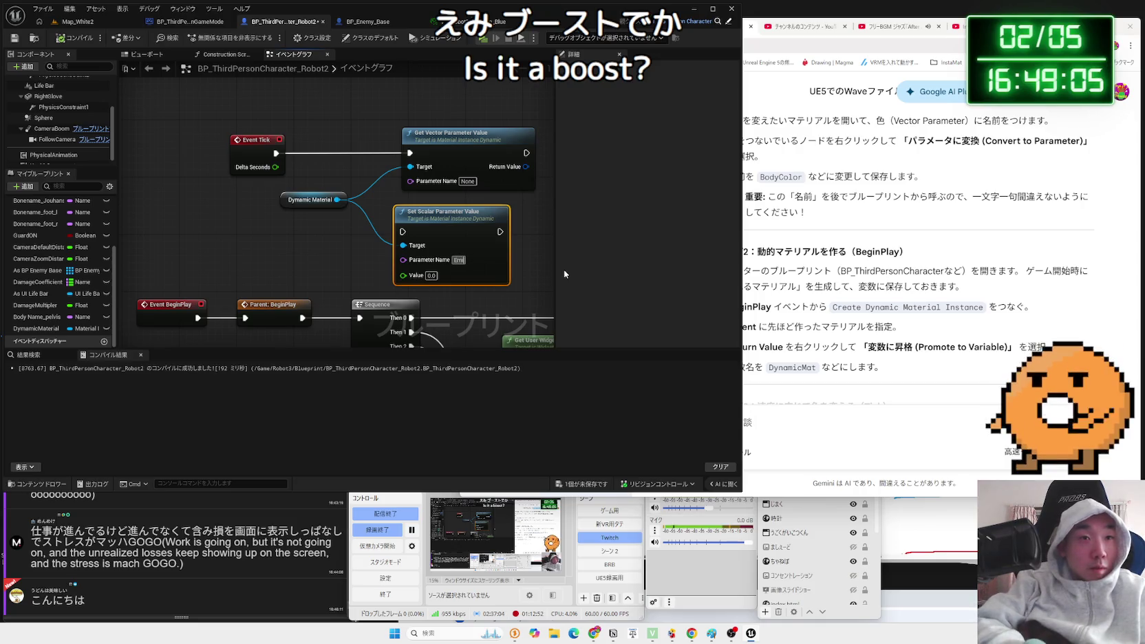
pyautogui.write('ssiveBoss')
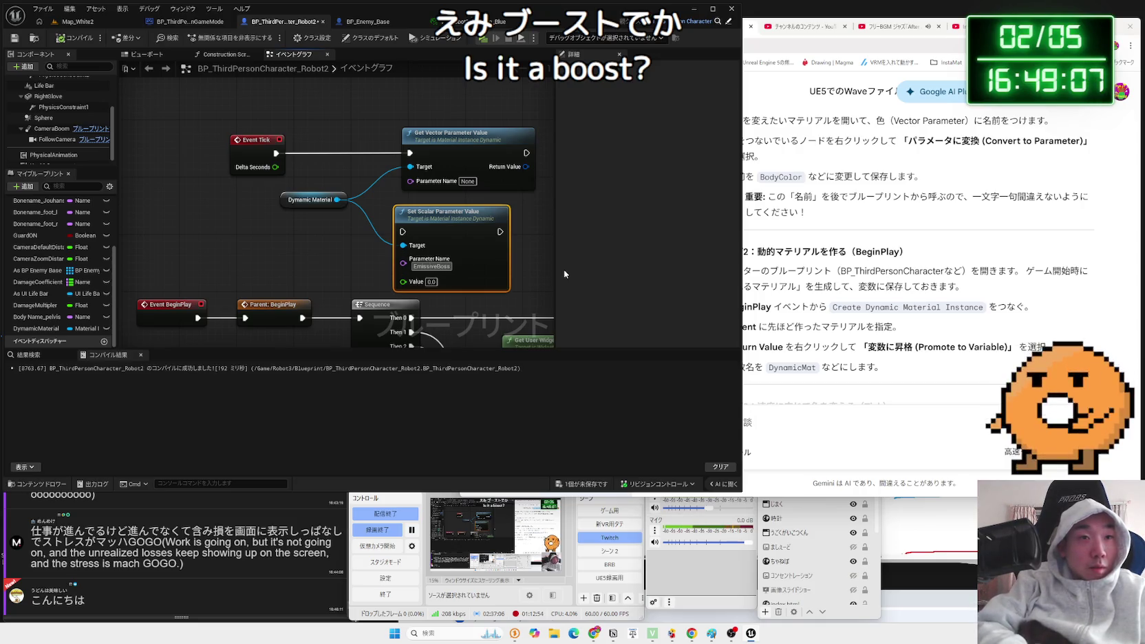
pyautogui.press('BackSpace')
pyautogui.press('BackSpace')
pyautogui.write('ost')
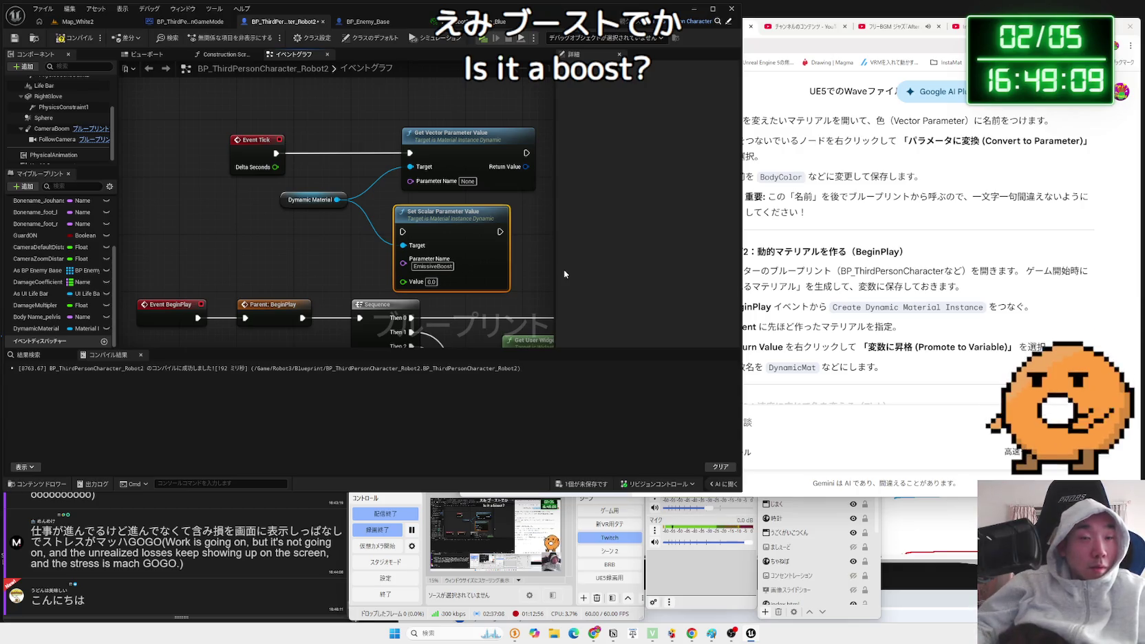
# Copy the Emissive Boost parameter name from M_Robot3_Weapon and return to the character blueprint.
pyautogui.click(59, 24)
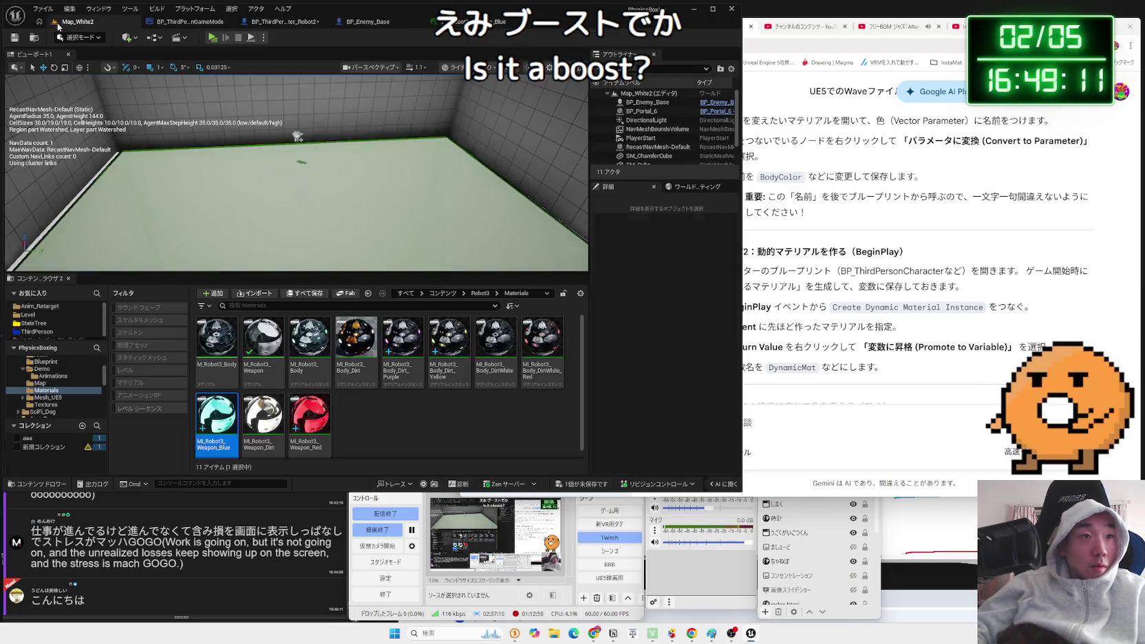
pyautogui.doubleClick(254, 350)
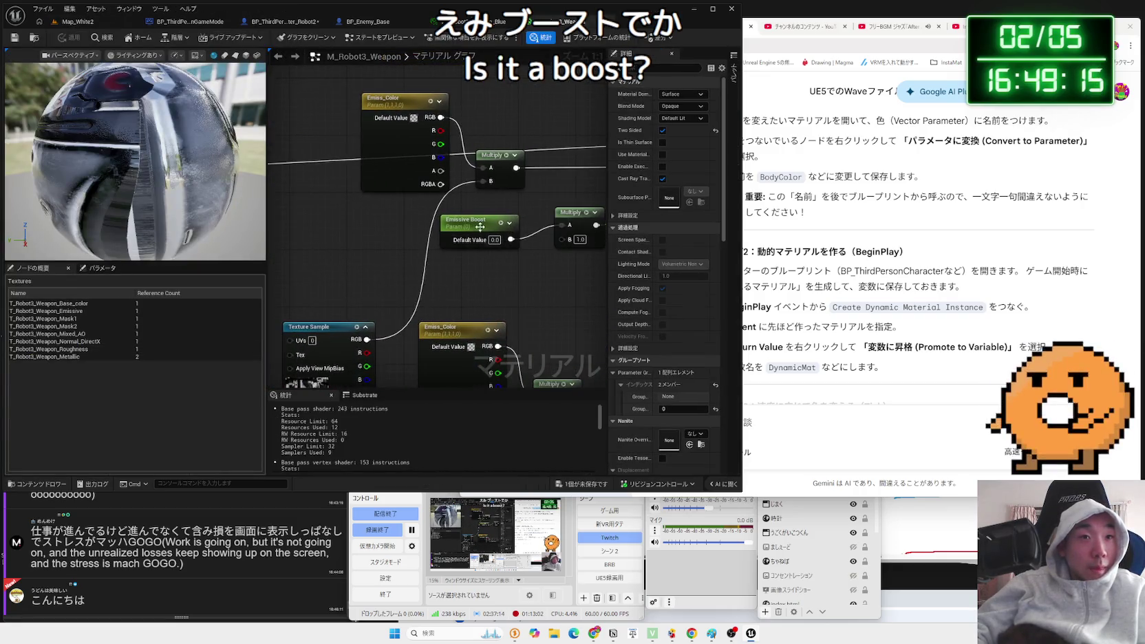
pyautogui.click(480, 227)
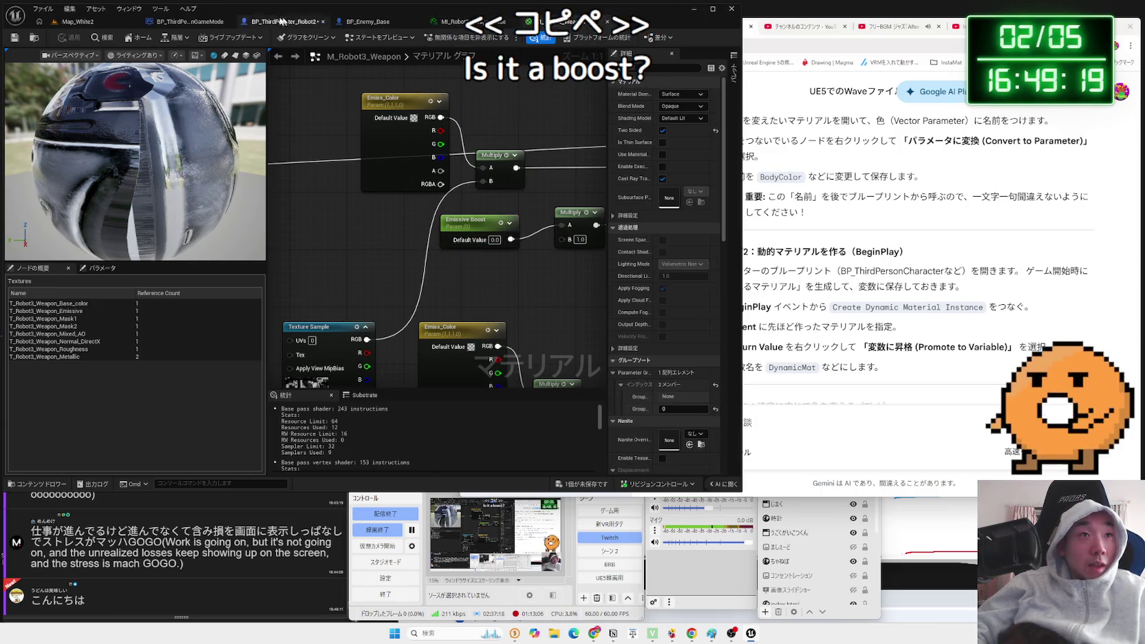
pyautogui.click(195, 25)
pyautogui.click(272, 22)
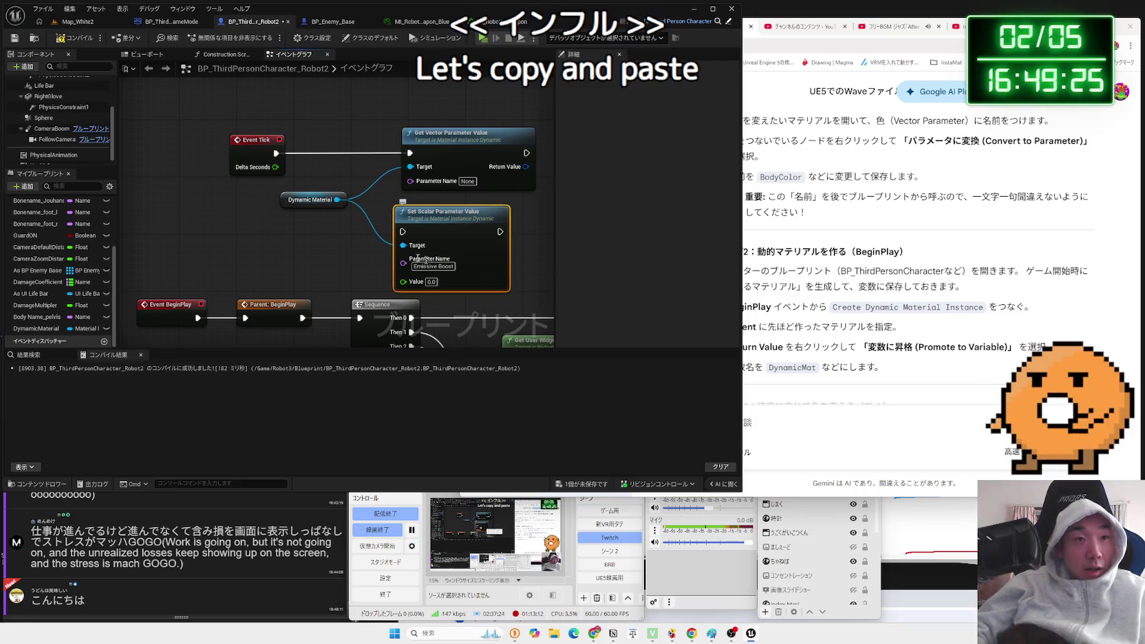
pyautogui.moveTo(231, 124)
pyautogui.mouseDown()
pyautogui.moveTo(472, 211)
pyautogui.moveTo(486, 197)
pyautogui.moveTo(469, 142)
pyautogui.mouseUp()
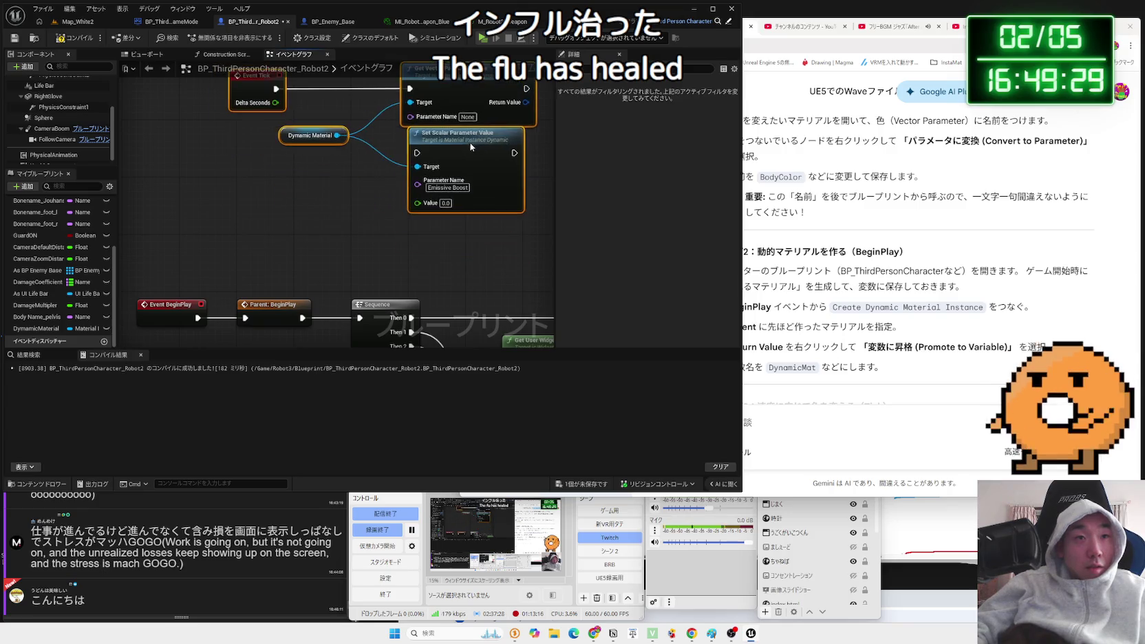
# Make room in the graph and add a Left Glove reference from the Components panel.
pyautogui.click(464, 143)
pyautogui.moveTo(346, 184); pyautogui.dragTo(327, 210)
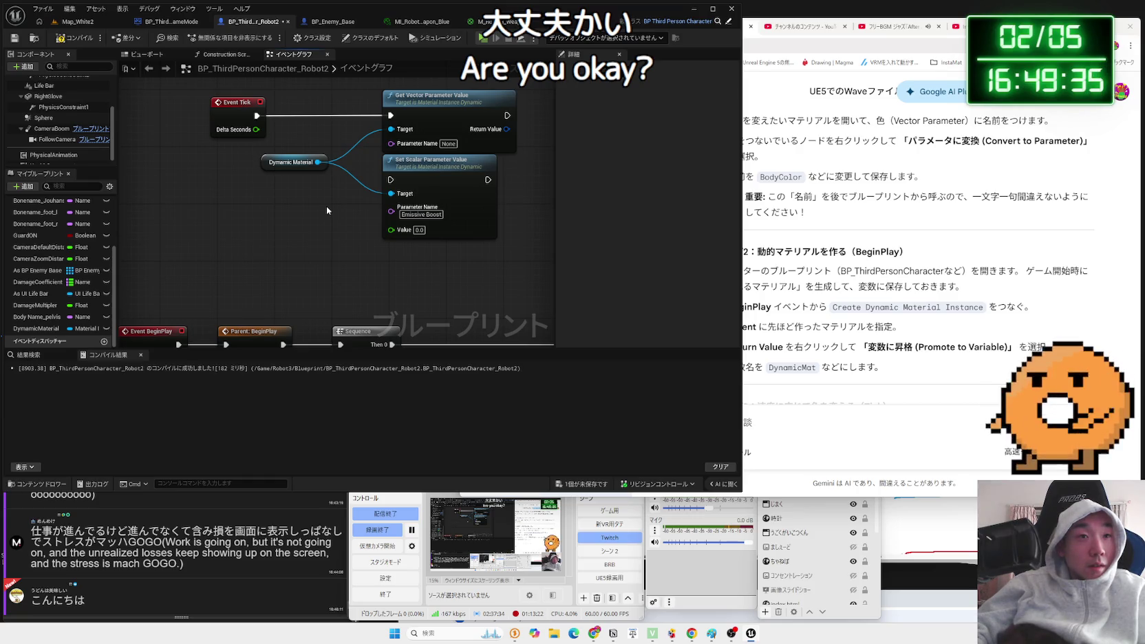
pyautogui.click(52, 129)
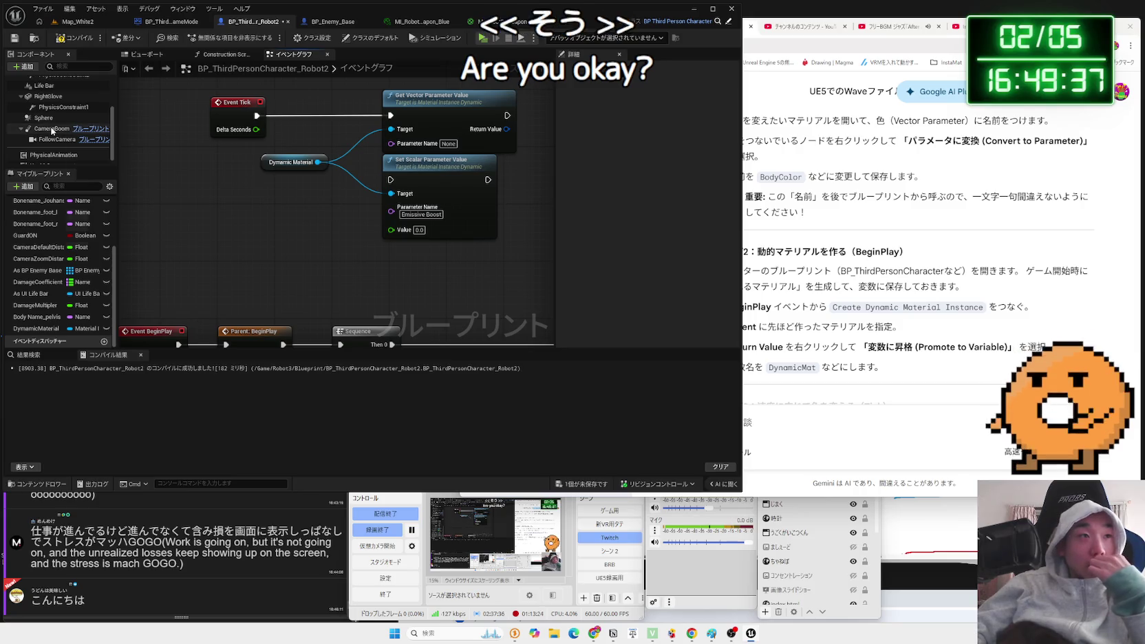
pyautogui.scroll(3, 50, 128)
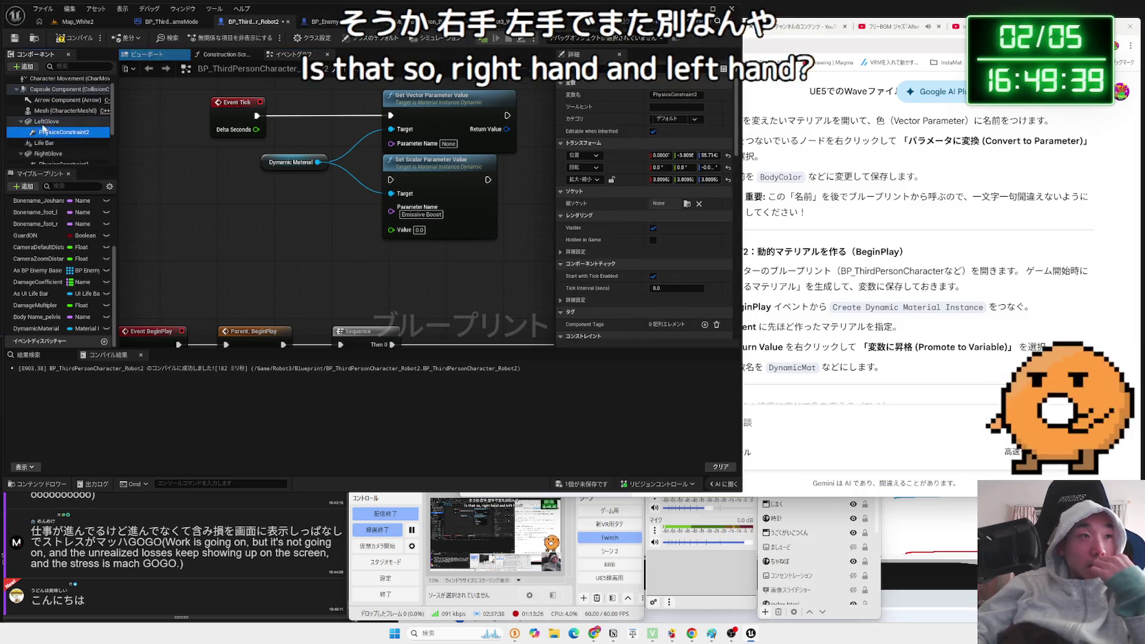
pyautogui.click(46, 122)
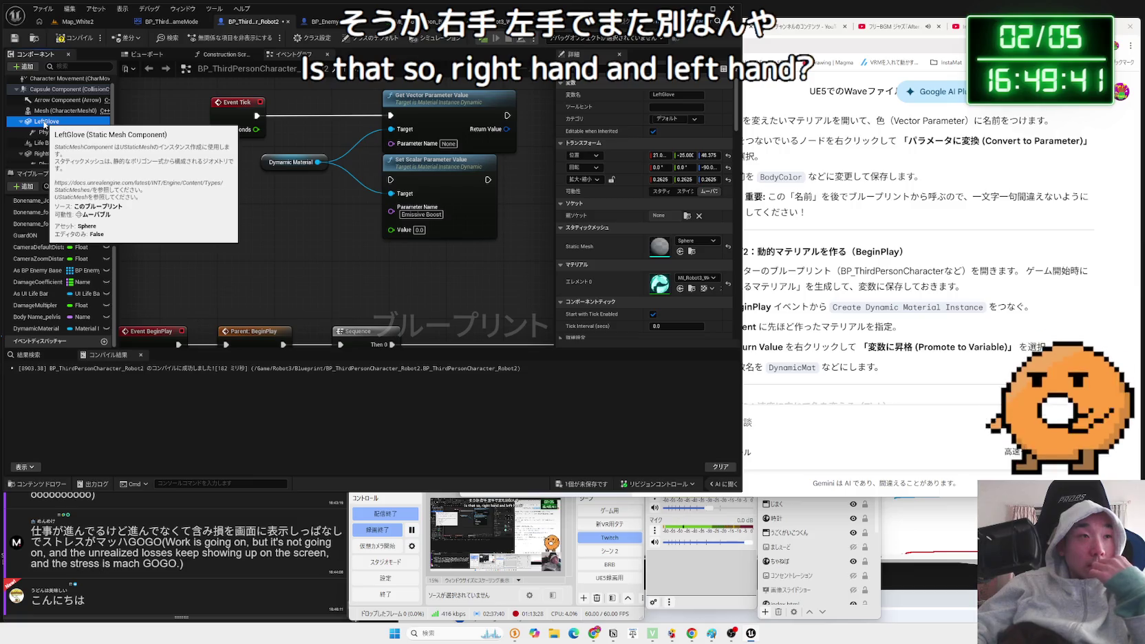
pyautogui.moveTo(45, 124); pyautogui.dragTo(306, 225)
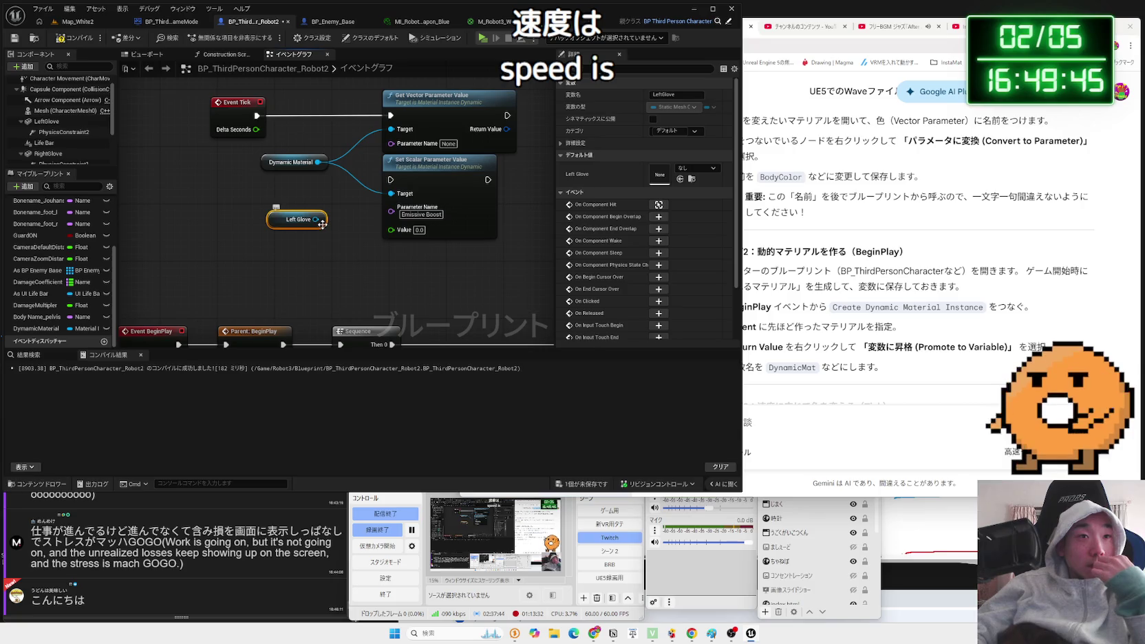
# Add a Get Material node from Left Glove and wire it into Create Dynamic Material Instance's Parent.
pyautogui.scroll(-2, 318, 245)
pyautogui.moveTo(318, 245)
pyautogui.mouseDown()
pyautogui.moveTo(302, 118)
pyautogui.moveTo(266, 259)
pyautogui.moveTo(242, 158)
pyautogui.moveTo(269, 177)
pyautogui.mouseUp()
pyautogui.scroll(1, 266, 259)
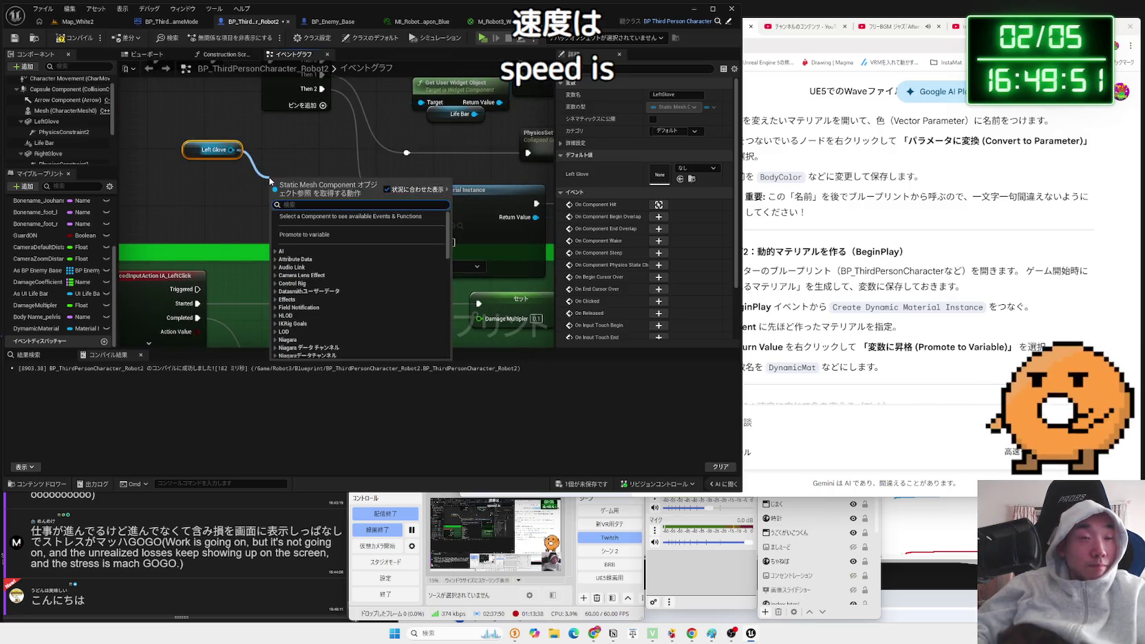
pyautogui.write('get mate')
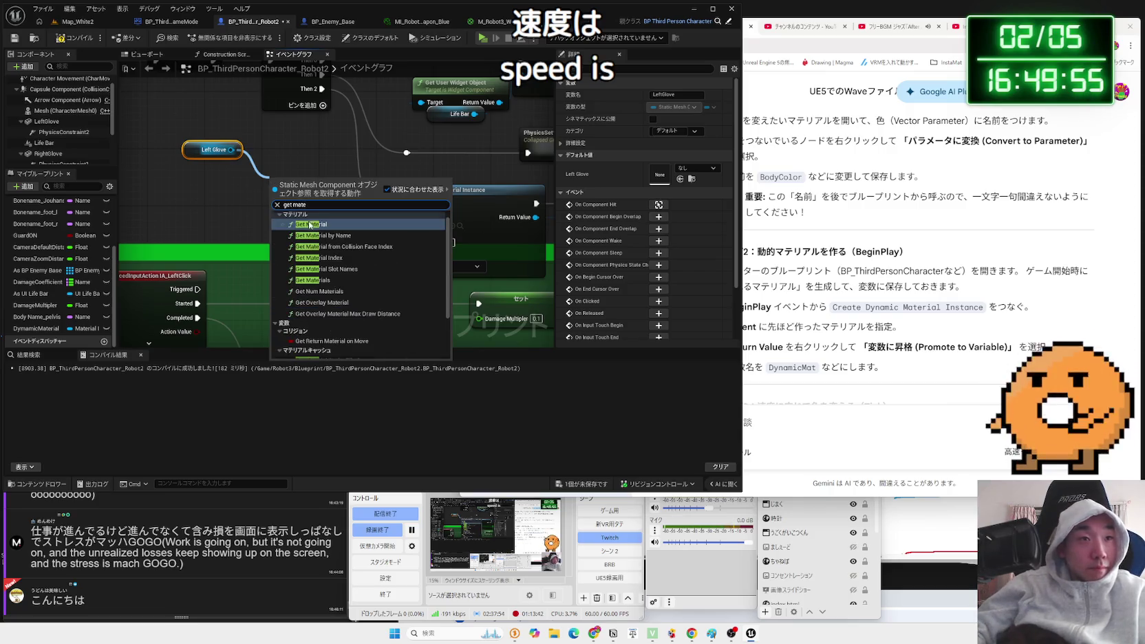
pyautogui.click(311, 224)
pyautogui.moveTo(310, 174)
pyautogui.mouseDown()
pyautogui.moveTo(304, 168)
pyautogui.moveTo(391, 216)
pyautogui.mouseUp()
pyautogui.click(249, 153)
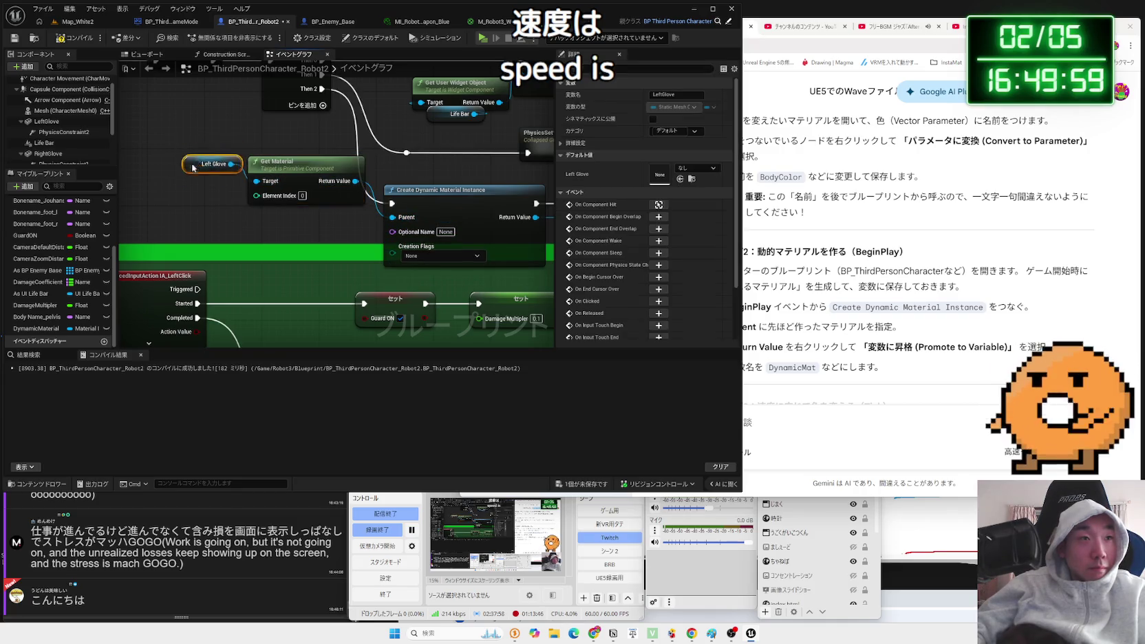
# Rename the Dynamic Material variable to M_LeftGlove.
pyautogui.moveTo(482, 221); pyautogui.dragTo(361, 221)
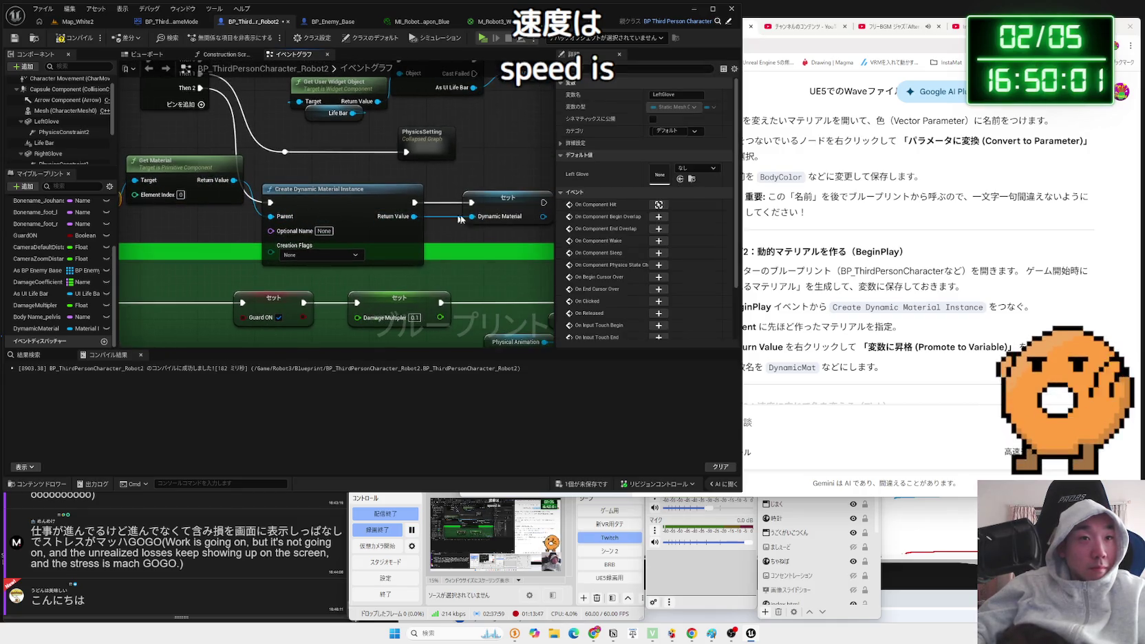
pyautogui.click(501, 201)
pyautogui.click(43, 329)
pyautogui.write('M')
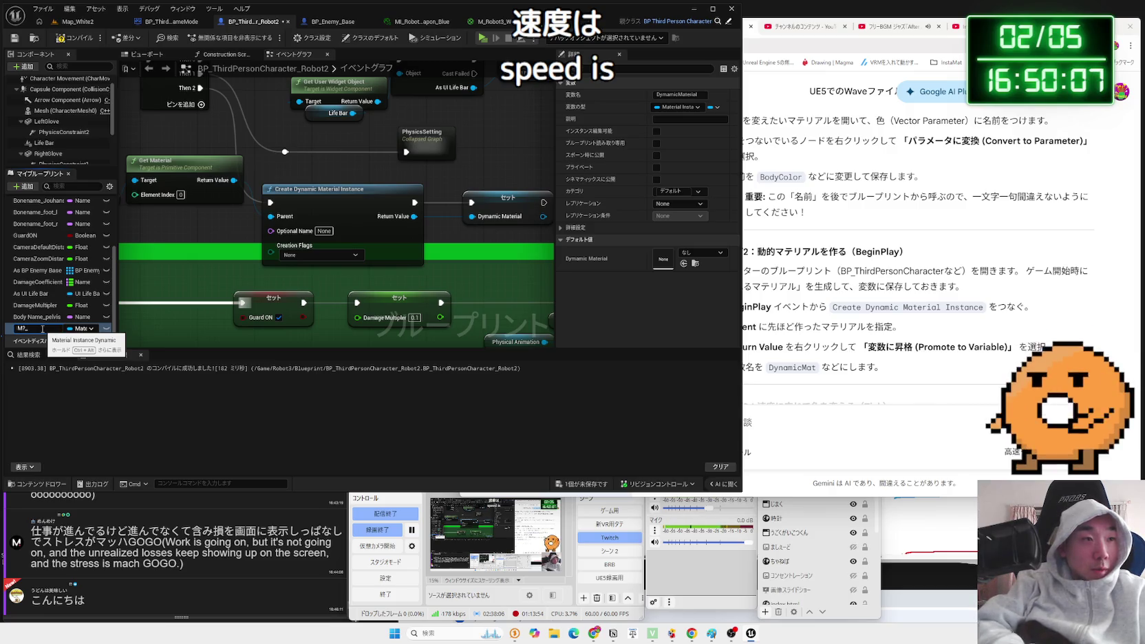
pyautogui.write('_')
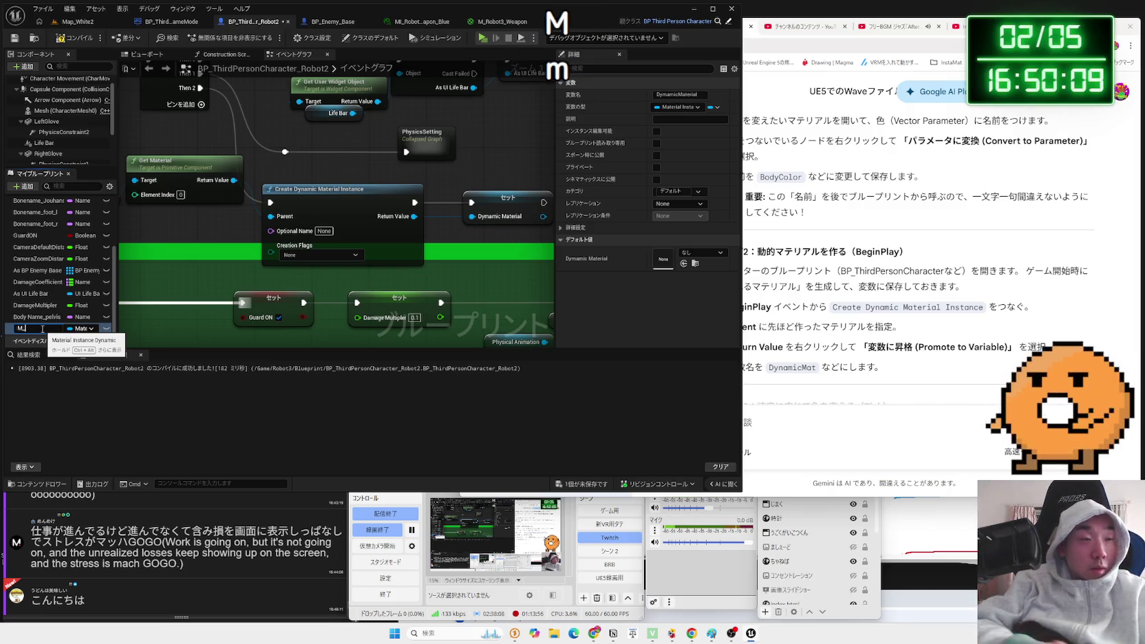
pyautogui.write('LeftGlov')
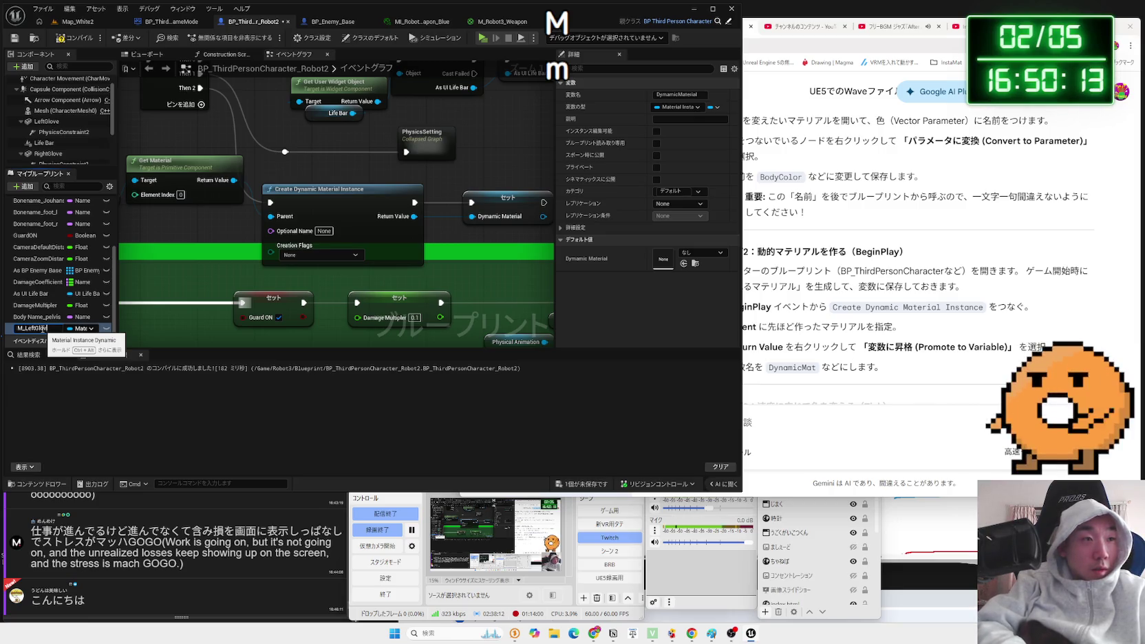
pyautogui.write('e')
pyautogui.press('Return')
# Tidy the glove nodes around Create Dynamic Material Instance and the M Left Glove set node.
pyautogui.moveTo(161, 158)
pyautogui.mouseDown()
pyautogui.moveTo(303, 173)
pyautogui.moveTo(302, 187)
pyautogui.mouseUp()
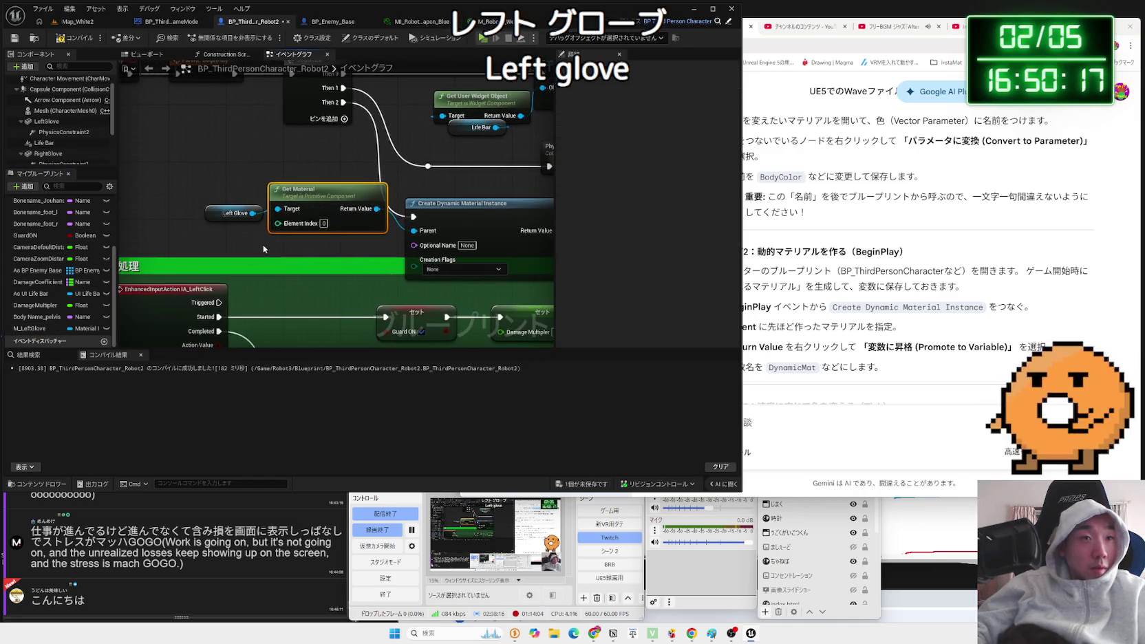
pyautogui.click(263, 245)
pyautogui.moveTo(339, 243); pyautogui.dragTo(137, 241)
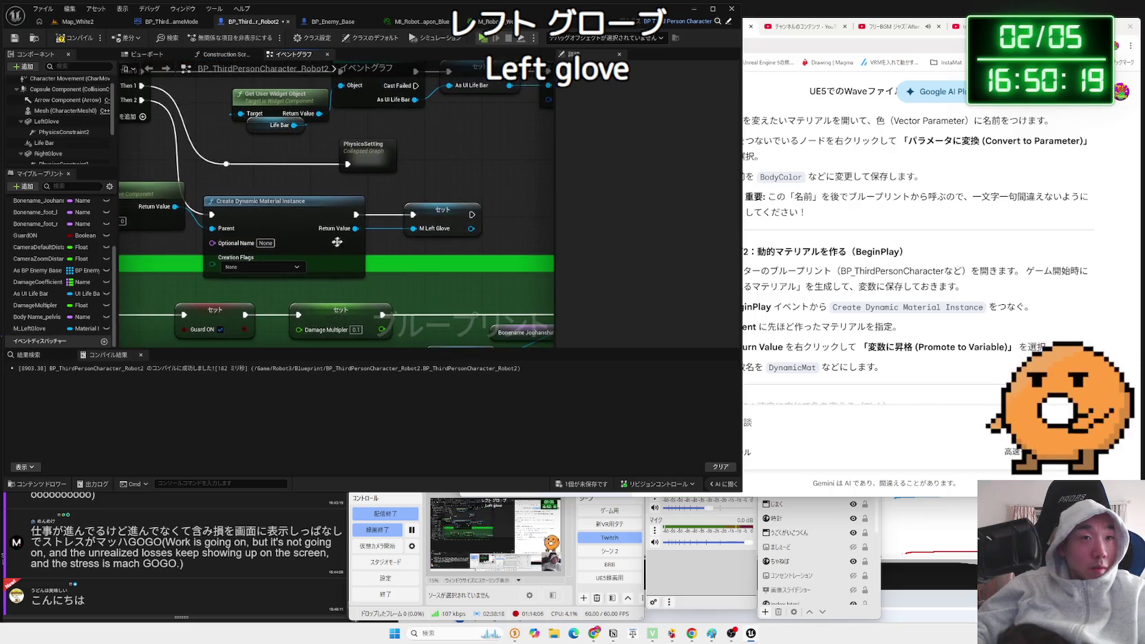
pyautogui.moveTo(448, 221)
pyautogui.mouseDown()
pyautogui.moveTo(323, 241)
pyautogui.moveTo(220, 236)
pyautogui.mouseUp()
pyautogui.click(427, 247)
pyautogui.scroll(-2, 427, 246)
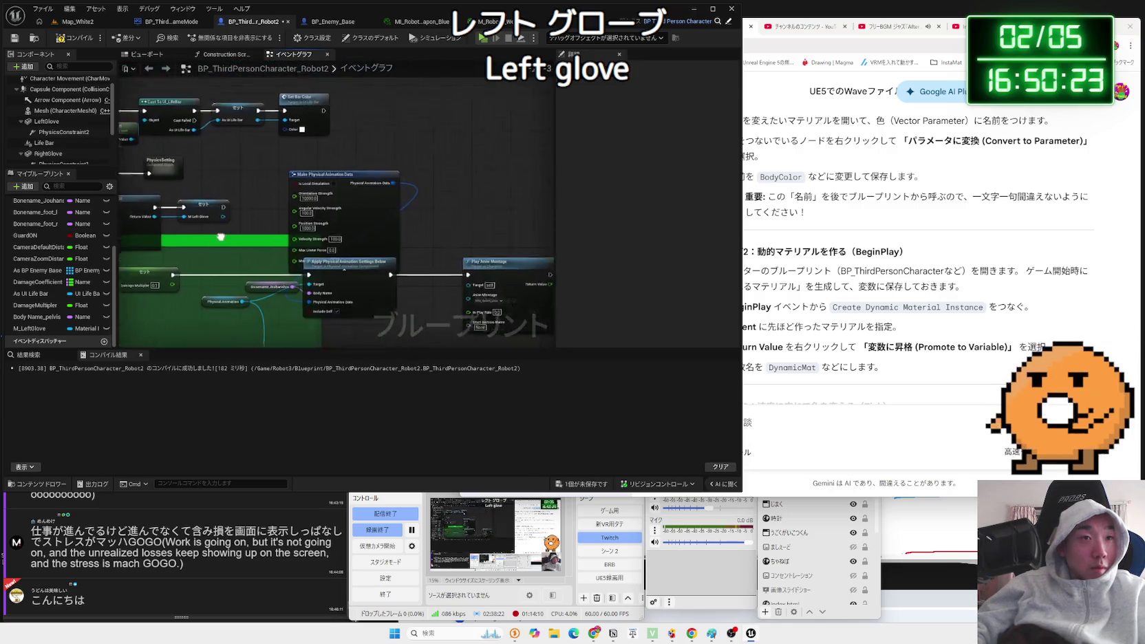
pyautogui.scroll(-4, 221, 237)
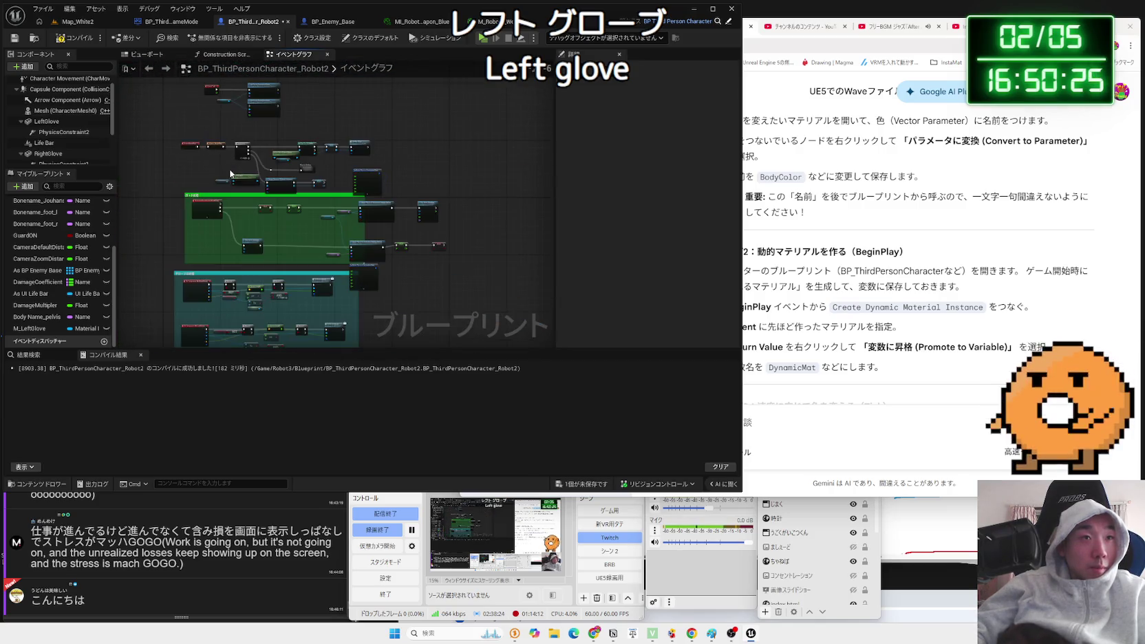
# Rearrange the BeginPlay node clusters into a tidier layout.
pyautogui.moveTo(177, 196); pyautogui.dragTo(338, 136)
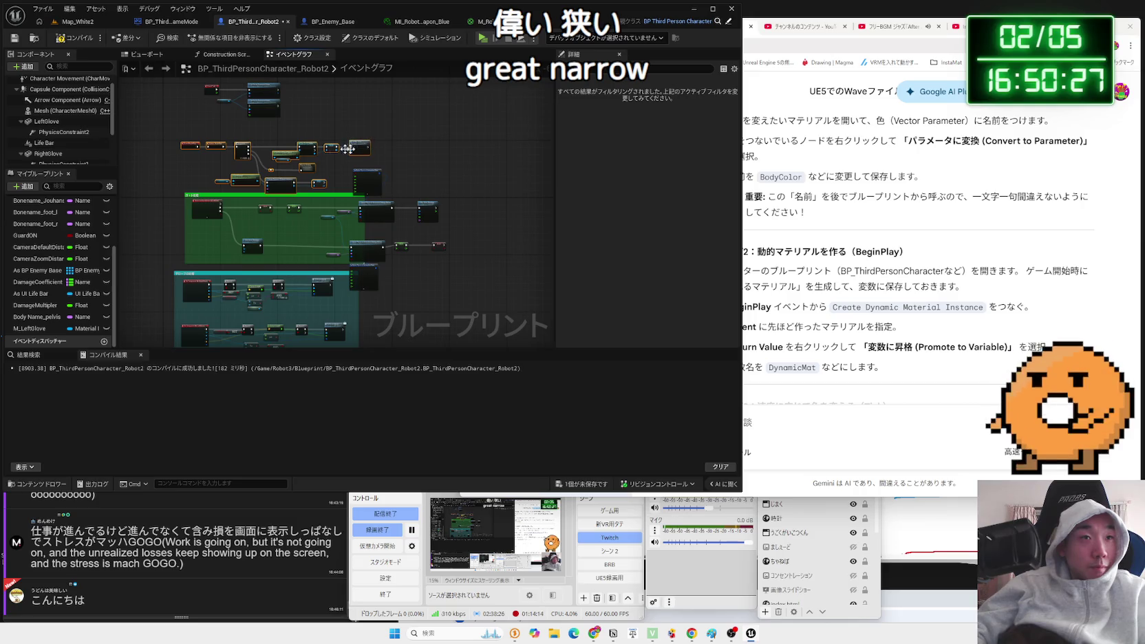
pyautogui.moveTo(204, 147); pyautogui.dragTo(207, 200)
pyautogui.moveTo(276, 168); pyautogui.dragTo(268, 135)
pyautogui.moveTo(176, 184); pyautogui.dragTo(314, 238)
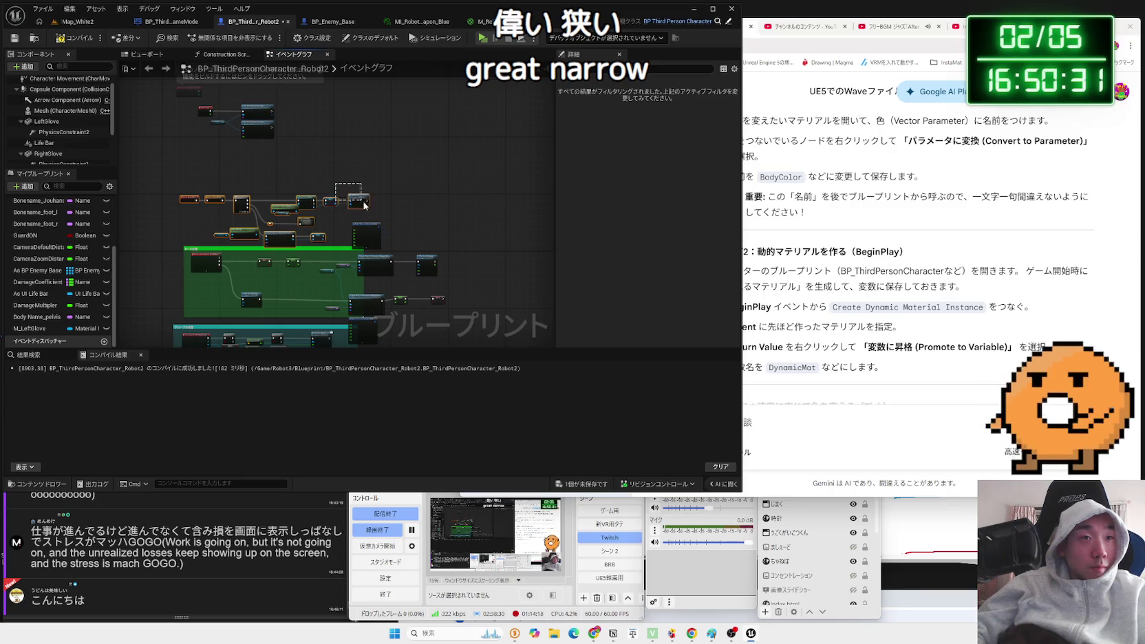
pyautogui.moveTo(365, 204); pyautogui.dragTo(366, 159)
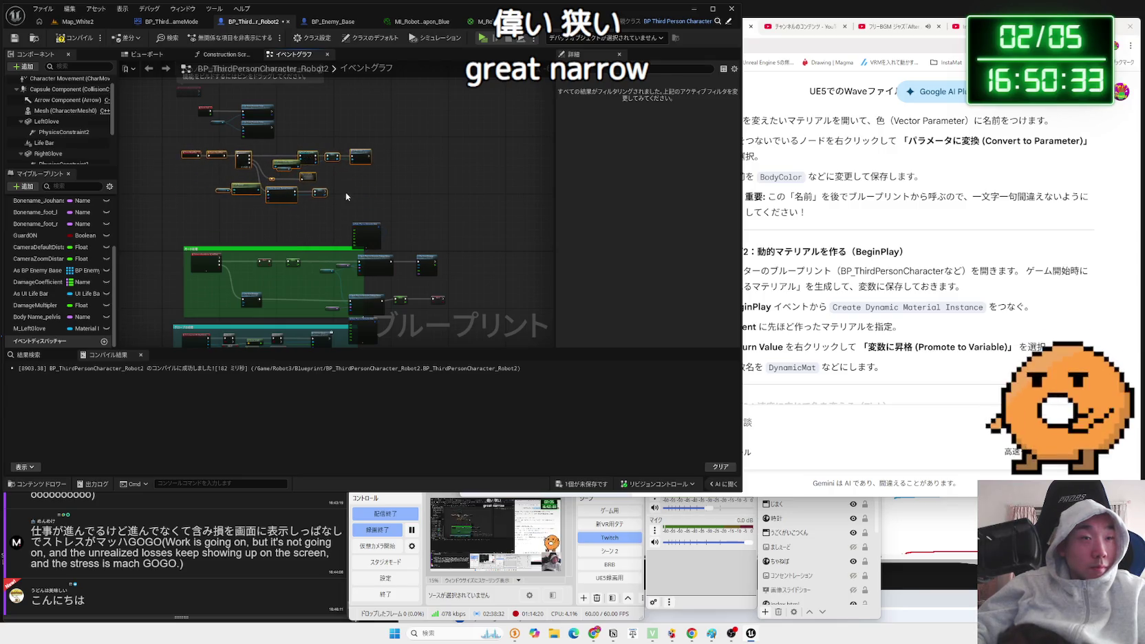
pyautogui.scroll(5, 346, 197)
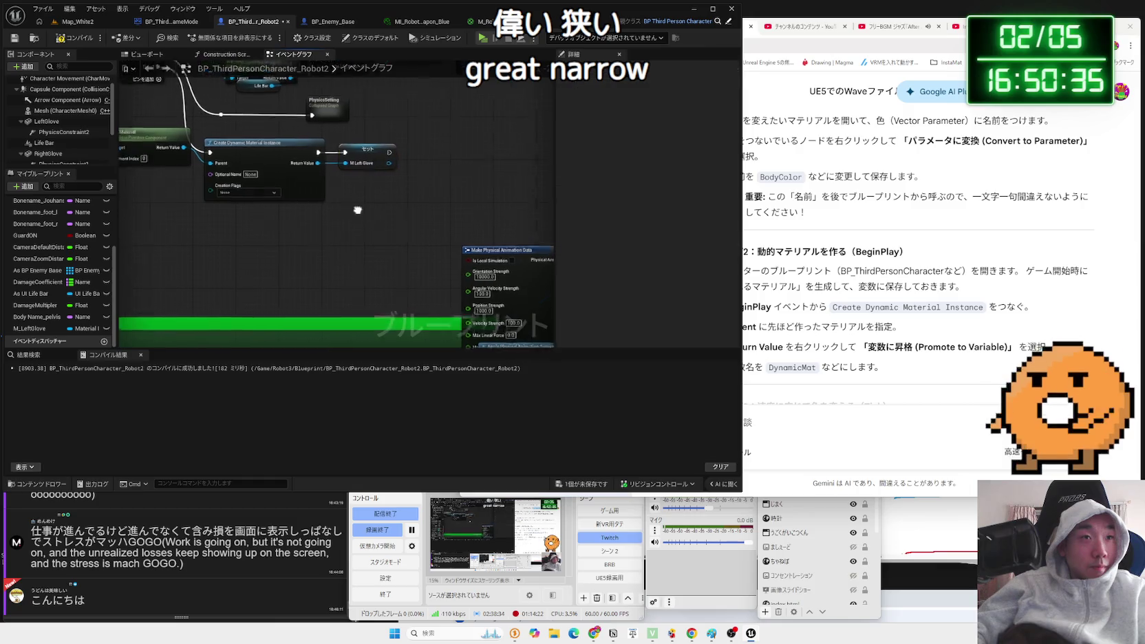
pyautogui.moveTo(357, 210); pyautogui.dragTo(417, 217)
pyautogui.scroll(-1, 417, 217)
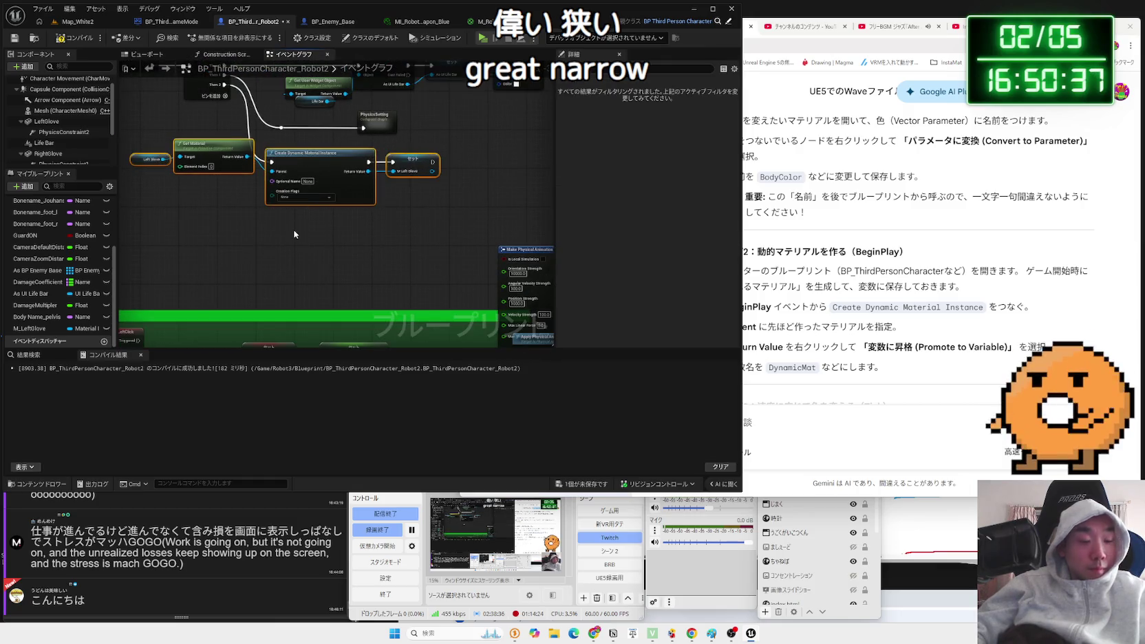
pyautogui.moveTo(327, 239); pyautogui.dragTo(247, 247)
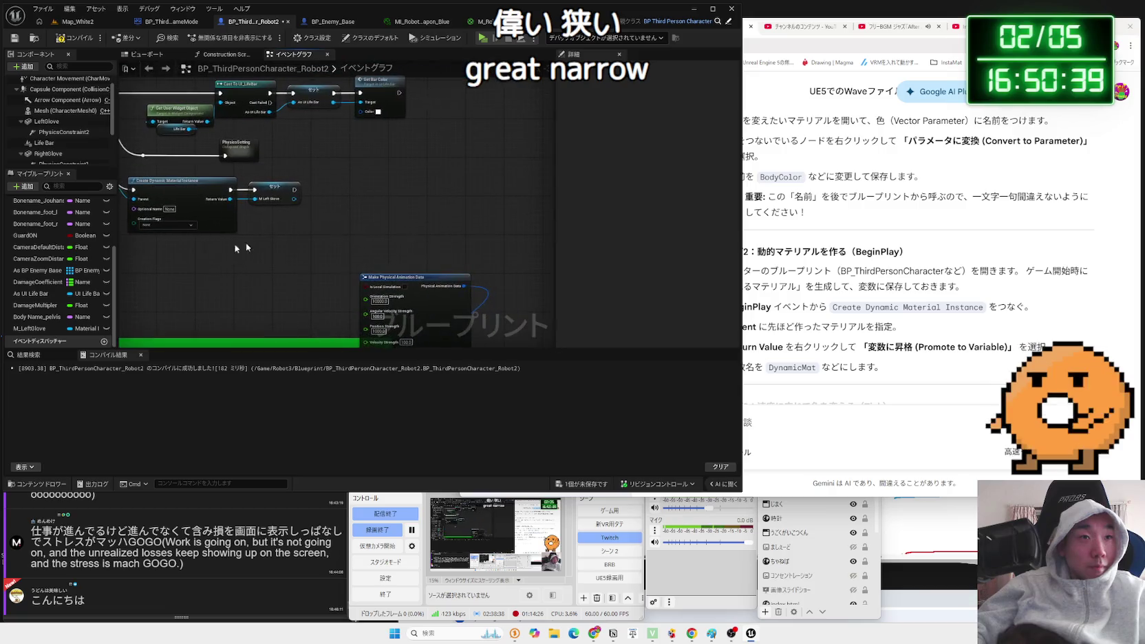
# Paste a copy of the glove material nodes and run them after the M Left Glove set.
pyautogui.hotkey('ctrl', 'z')
pyautogui.hotkey('ctrl', 'z')
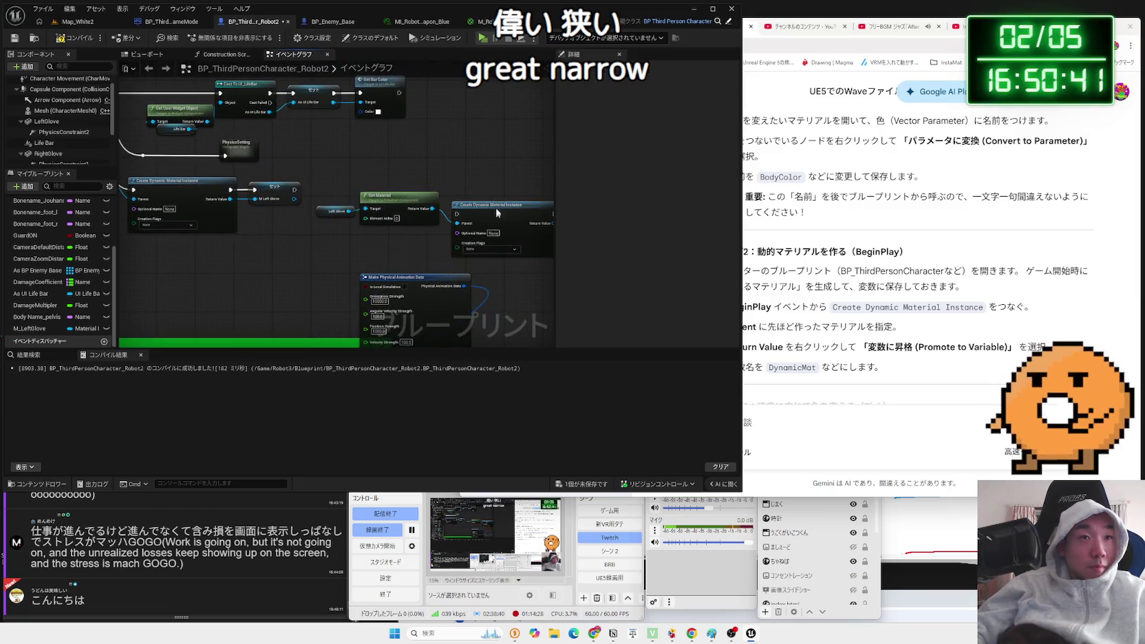
pyautogui.moveTo(461, 212); pyautogui.dragTo(456, 184)
pyautogui.moveTo(294, 191)
pyautogui.mouseDown()
pyautogui.moveTo(457, 192)
pyautogui.moveTo(387, 211)
pyautogui.mouseUp()
pyautogui.click(337, 211)
pyautogui.scroll(3, 336, 214)
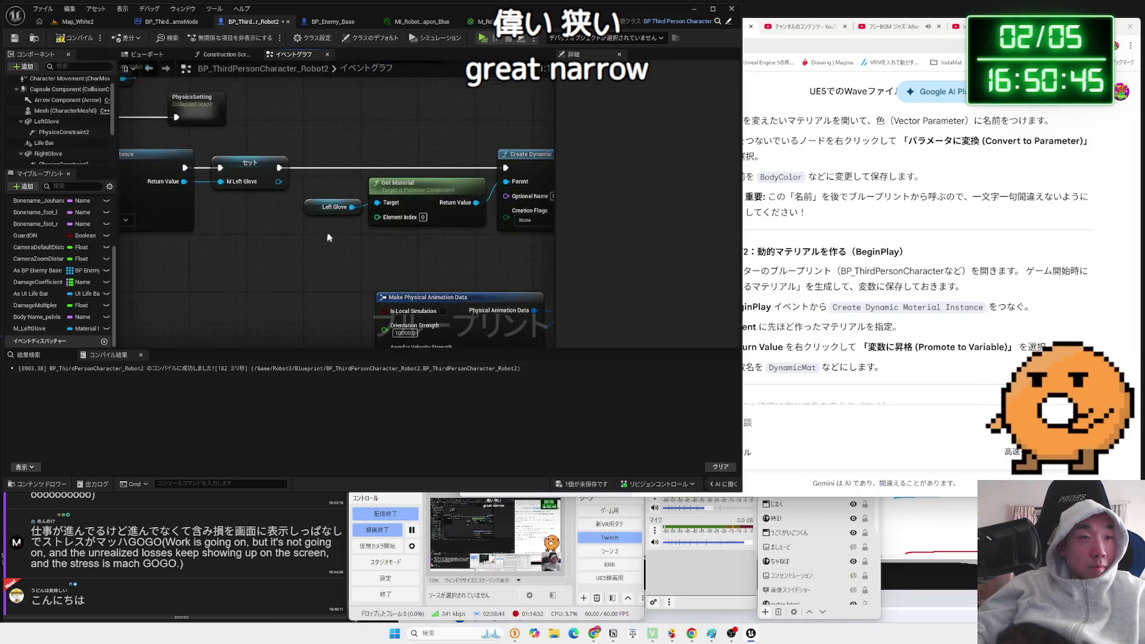
# Replace the copied chain's Left Glove getter with a Right Glove getter.
pyautogui.scroll(-1, 54, 158)
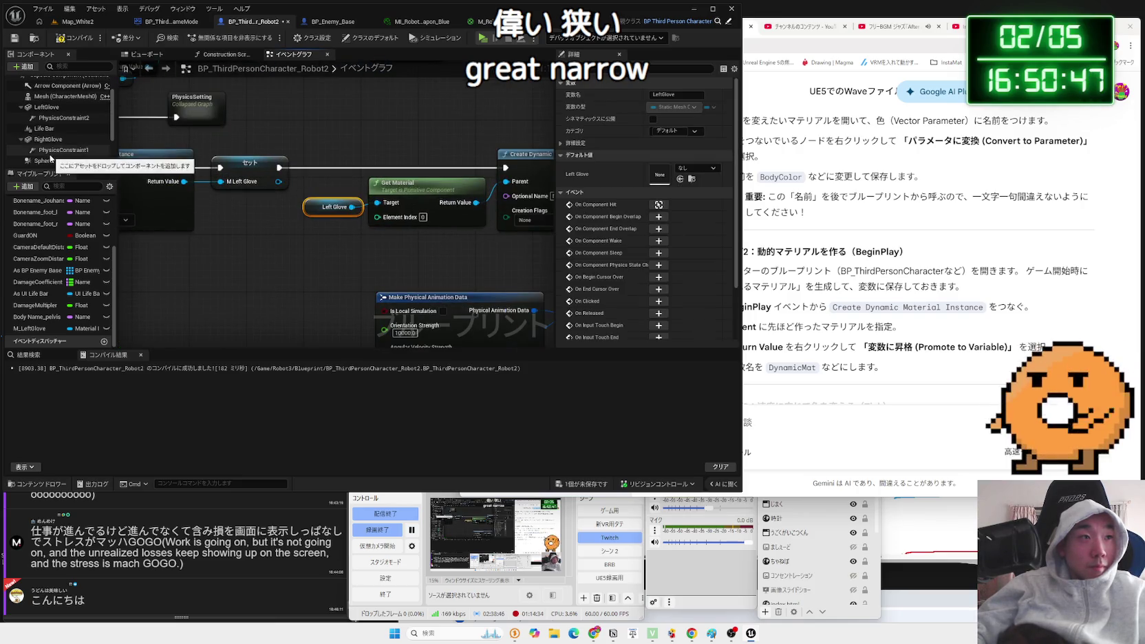
pyautogui.click(48, 141)
pyautogui.moveTo(299, 249); pyautogui.dragTo(350, 248)
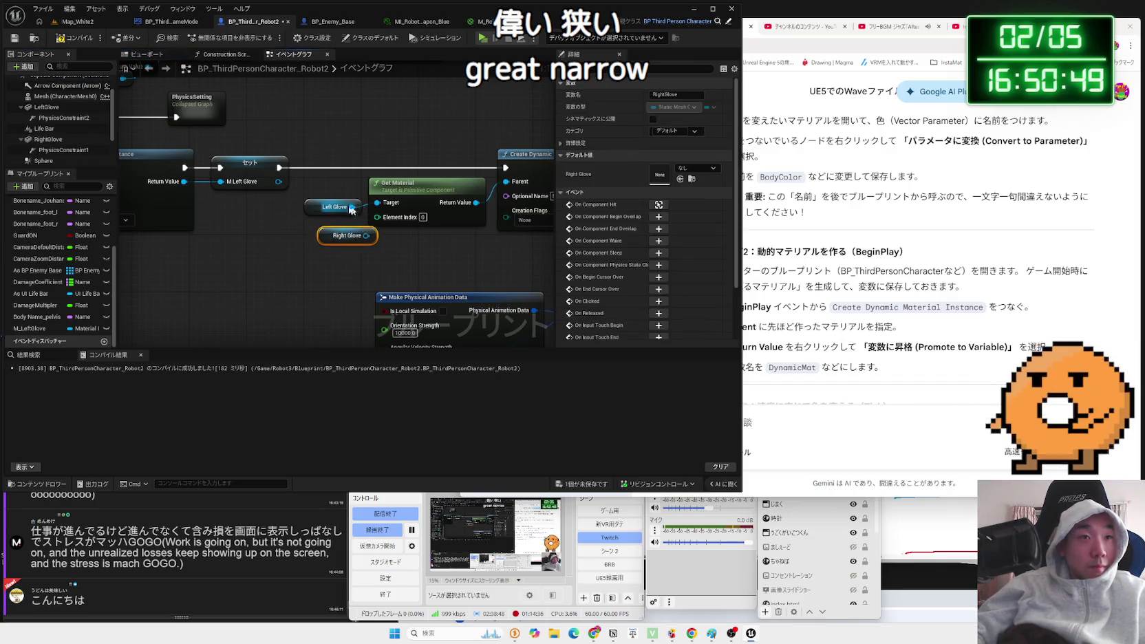
pyautogui.click(322, 207)
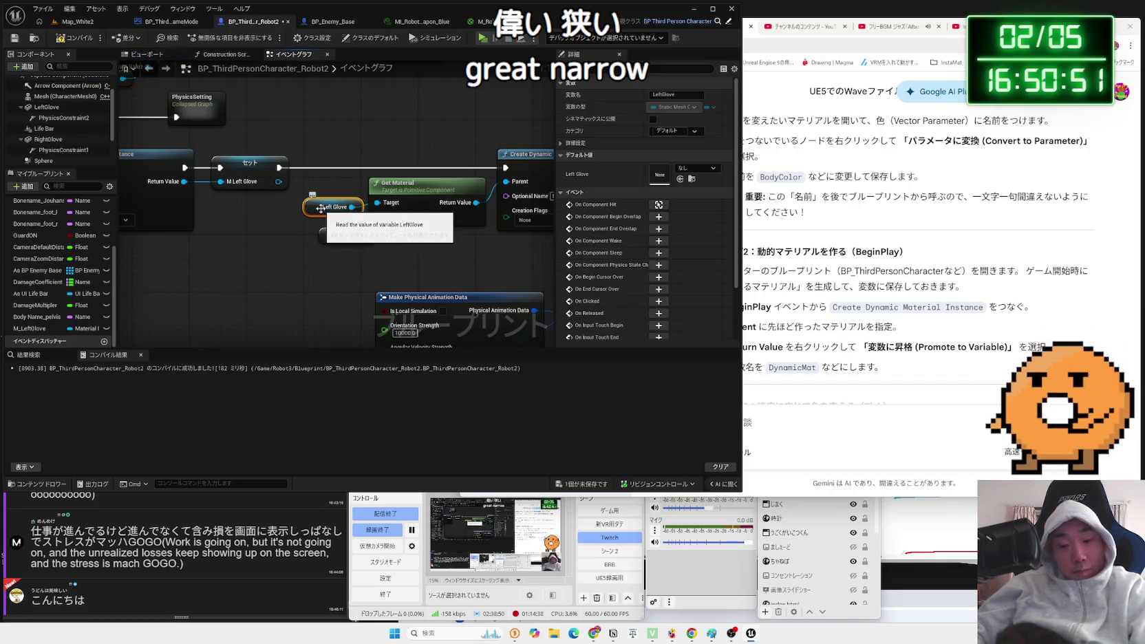
pyautogui.press('Delete')
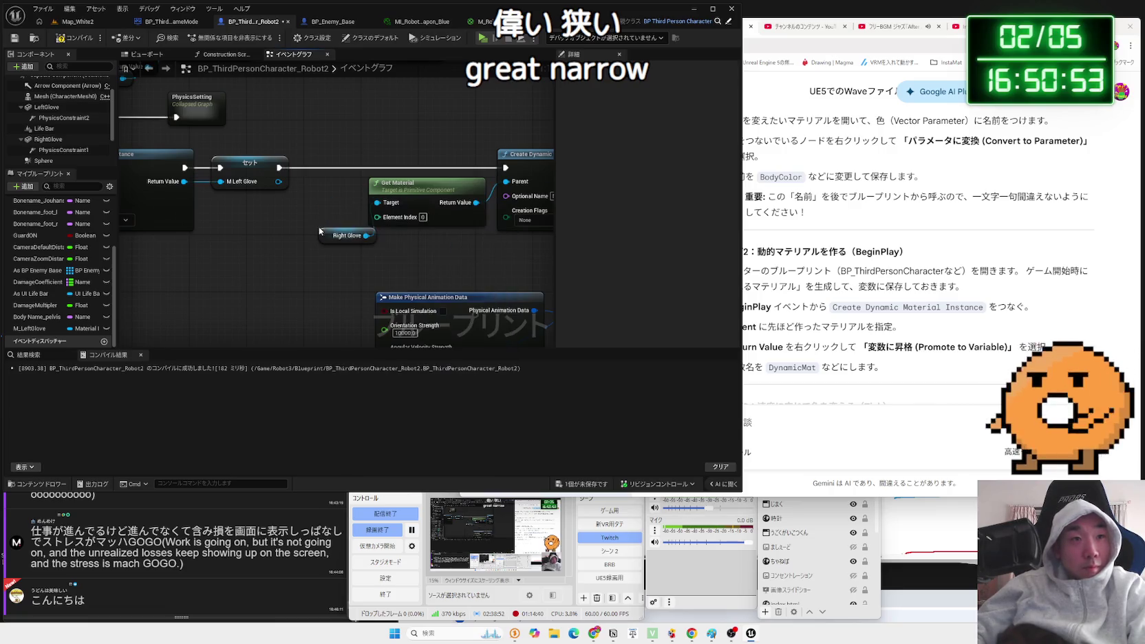
pyautogui.moveTo(537, 207); pyautogui.dragTo(317, 221)
# Promote the copied Create Dynamic Material Instance's Return Value to a new variable.
pyautogui.moveTo(429, 196); pyautogui.dragTo(477, 207)
pyautogui.write('m')
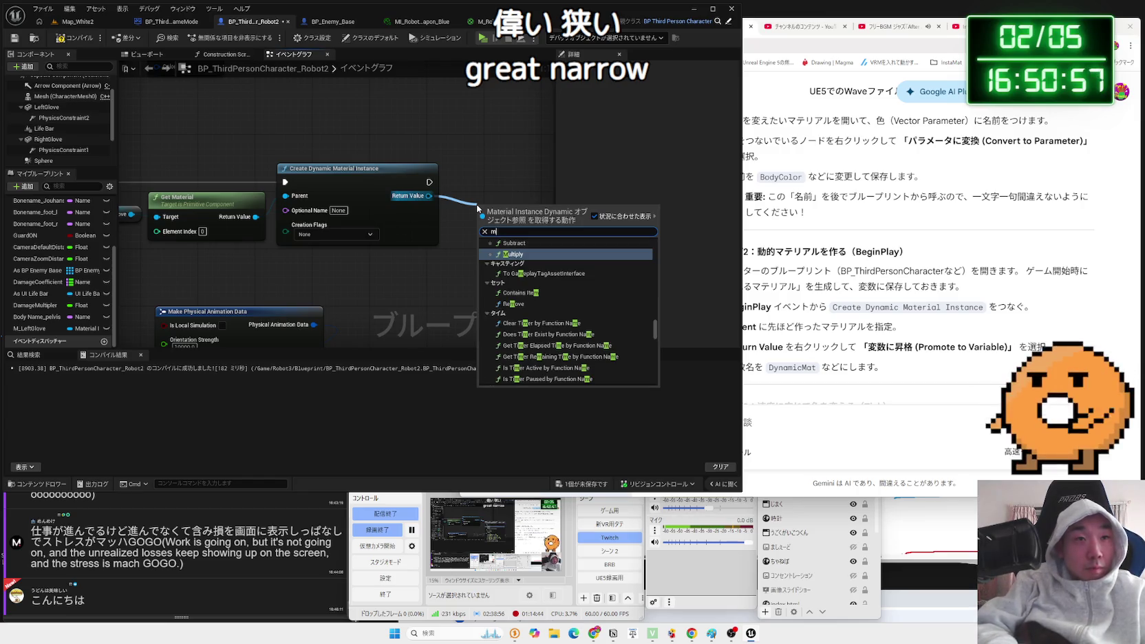
pyautogui.press('BackSpace')
pyautogui.click(462, 199)
pyautogui.moveTo(428, 196)
pyautogui.mouseDown()
pyautogui.moveTo(501, 199)
pyautogui.moveTo(480, 181)
pyautogui.mouseUp()
pyautogui.click(544, 238)
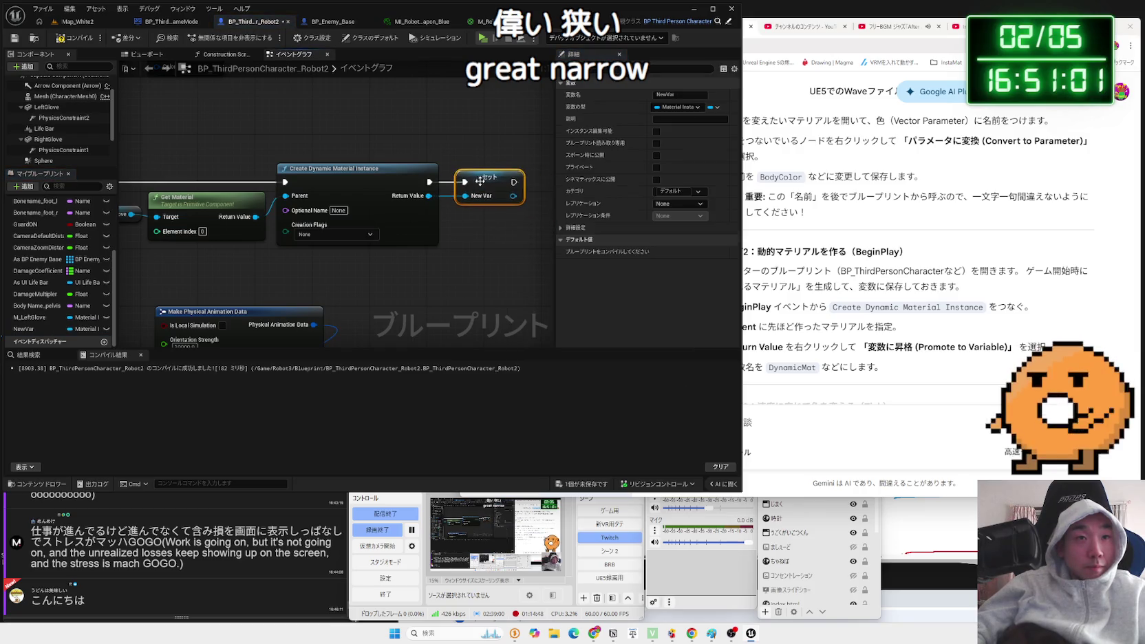
# Rename the new variable to M_RightGlove.
pyautogui.click(67, 330)
pyautogui.click(45, 329)
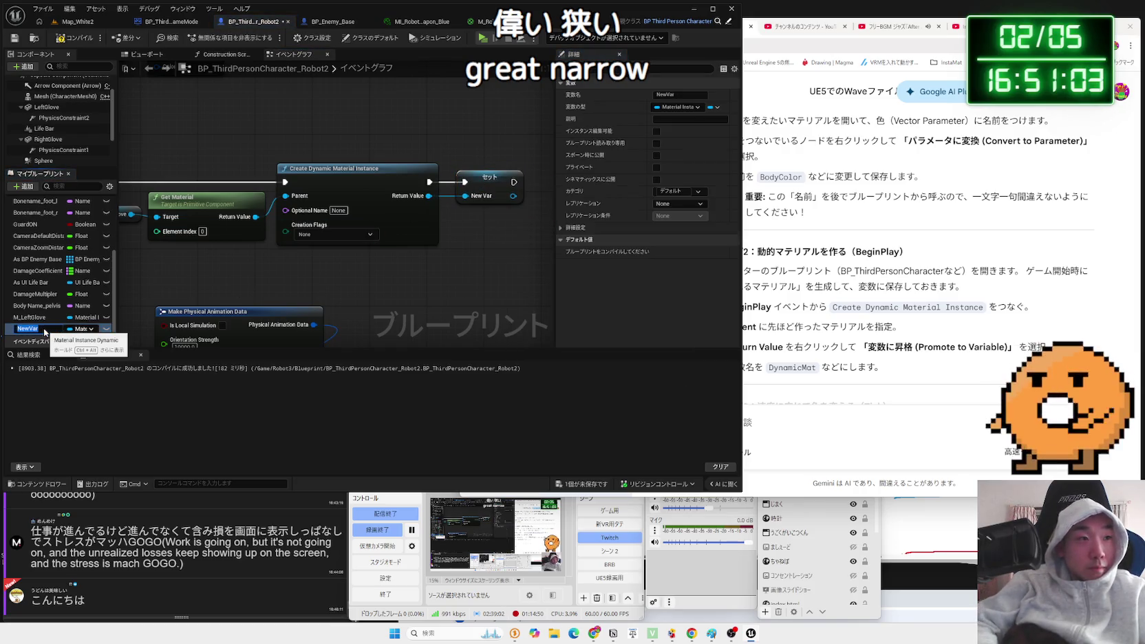
pyautogui.write('M_')
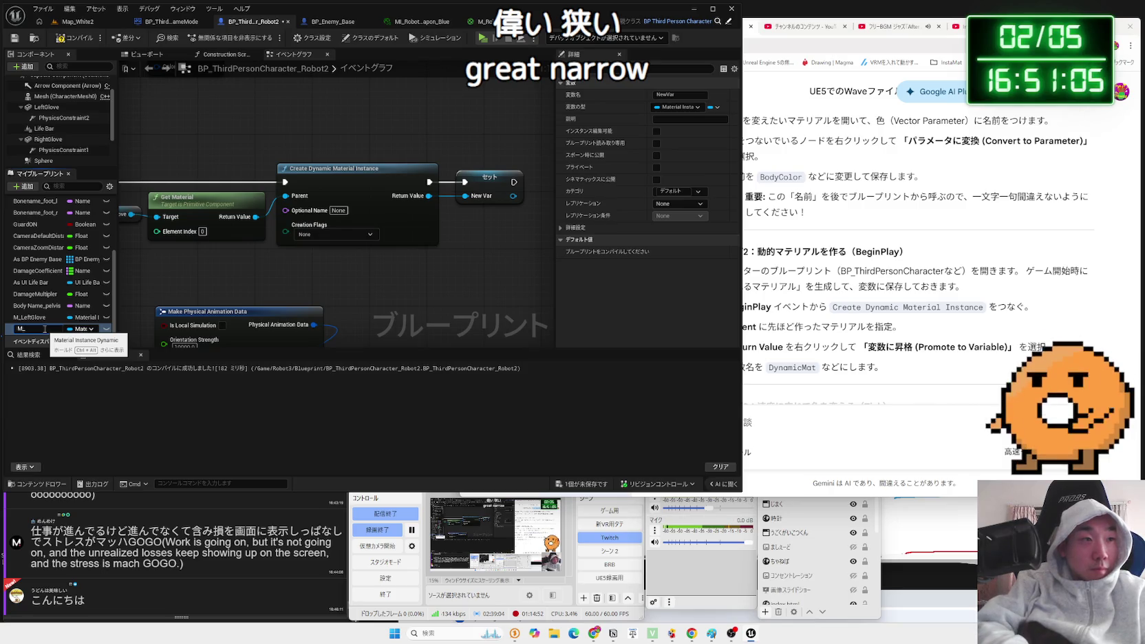
pyautogui.write('RightGlove')
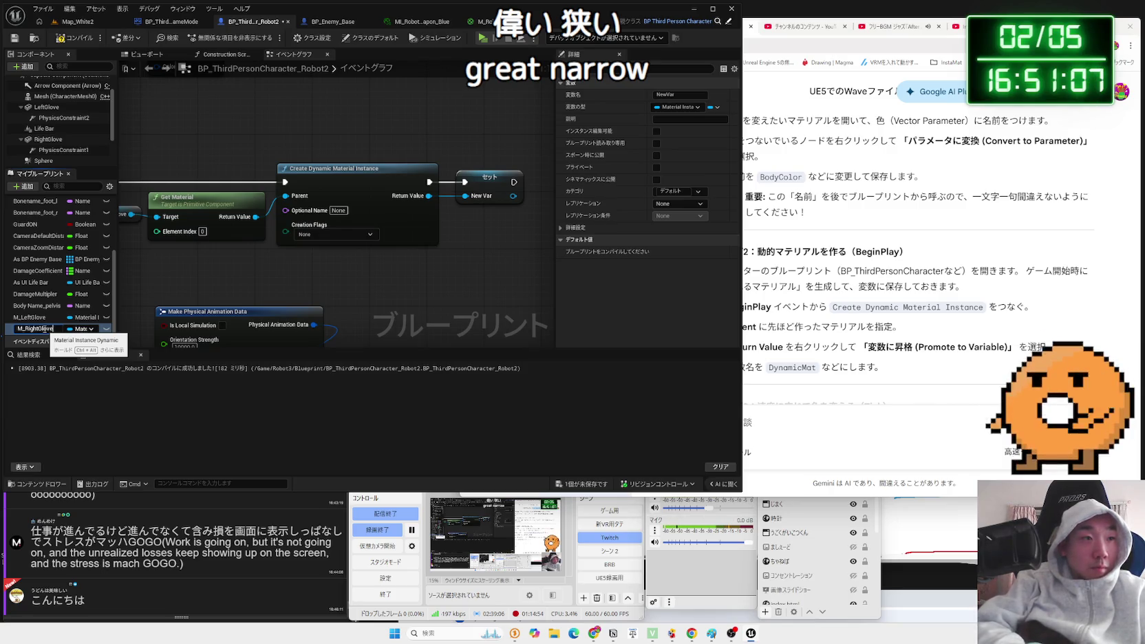
pyautogui.press('Return')
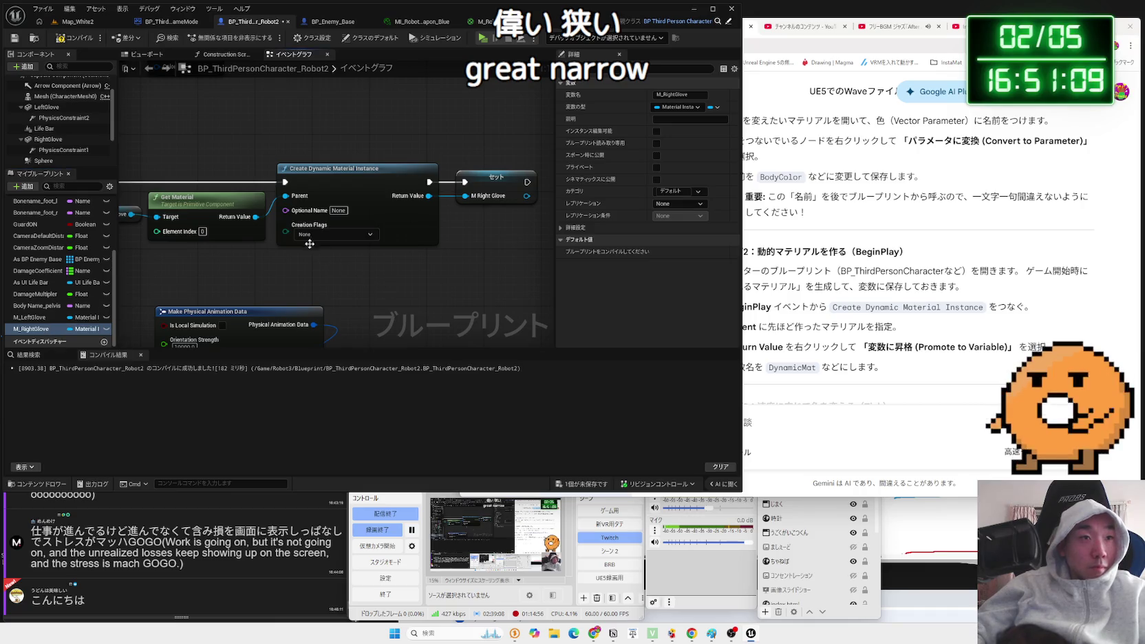
pyautogui.moveTo(297, 217); pyautogui.dragTo(491, 255)
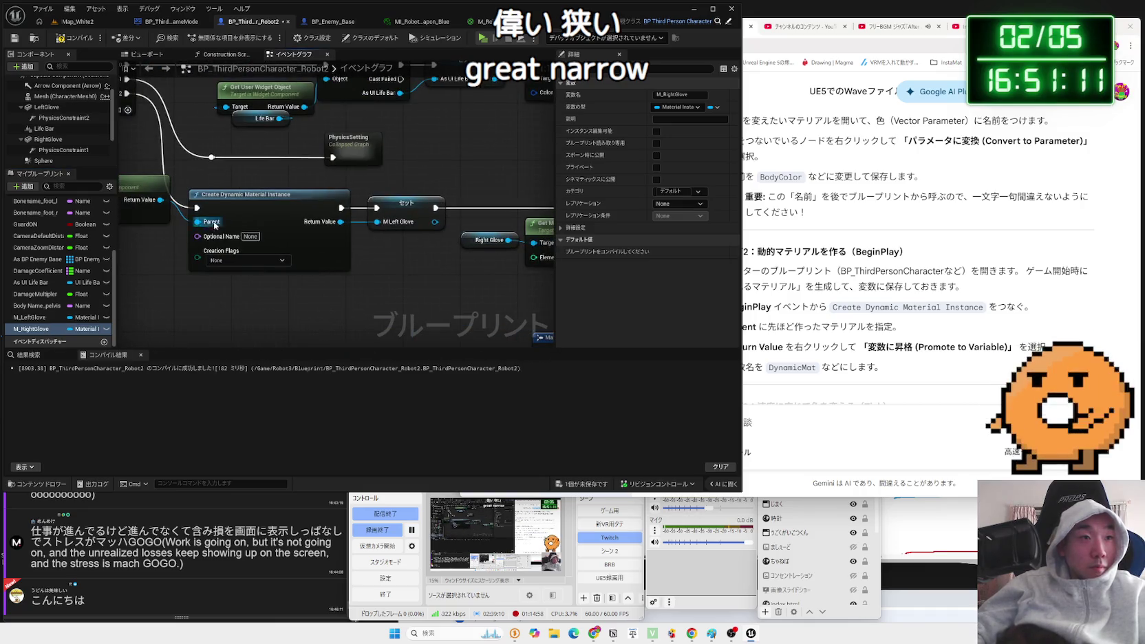
# Rearrange the glove nodes and delete the Get Vector Parameter Value node.
pyautogui.moveTo(214, 225); pyautogui.dragTo(443, 238)
pyautogui.moveTo(206, 177); pyautogui.dragTo(413, 242)
pyautogui.moveTo(333, 204)
pyautogui.mouseDown()
pyautogui.moveTo(340, 250)
pyautogui.moveTo(289, 213)
pyautogui.moveTo(190, 223)
pyautogui.moveTo(435, 265)
pyautogui.mouseUp()
pyautogui.moveTo(404, 205); pyautogui.dragTo(447, 212)
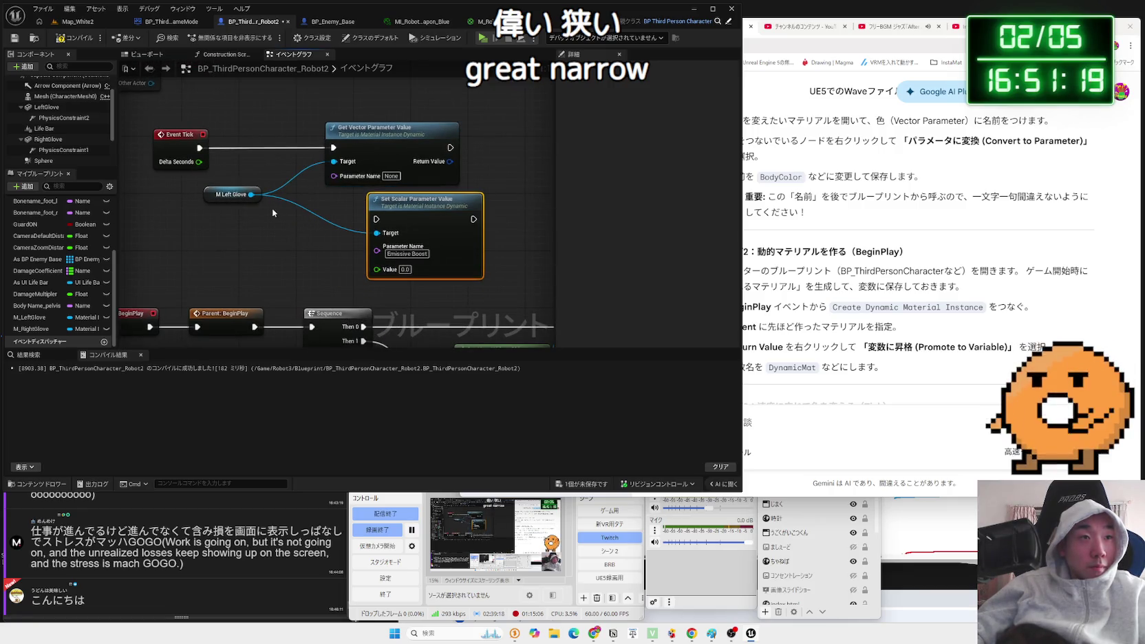
pyautogui.moveTo(277, 218); pyautogui.dragTo(299, 219)
pyautogui.click(332, 147)
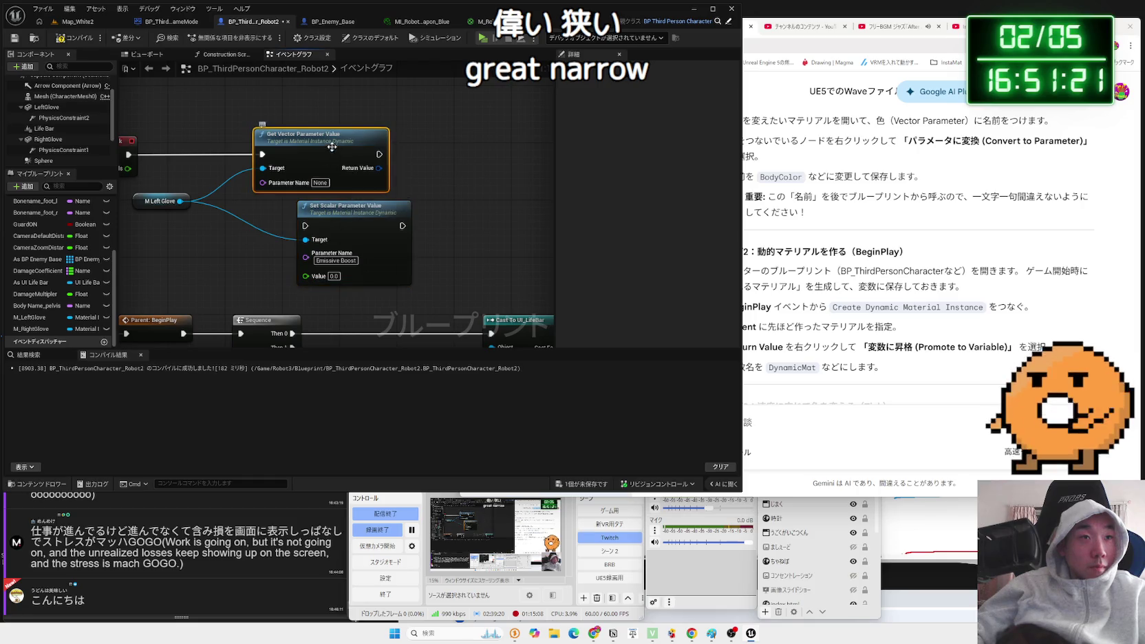
pyautogui.press('Delete')
# Wire Event Tick's execution into Set Scalar Parameter Value.
pyautogui.click(337, 207)
pyautogui.moveTo(337, 206)
pyautogui.mouseDown()
pyautogui.moveTo(300, 148)
pyautogui.moveTo(129, 155)
pyautogui.mouseUp()
pyautogui.moveTo(31, 329); pyautogui.dragTo(284, 176)
# Add and position an M_RightGlove getter, and try wiring from M Left Glove.
pyautogui.click(212, 266)
pyautogui.click(254, 216)
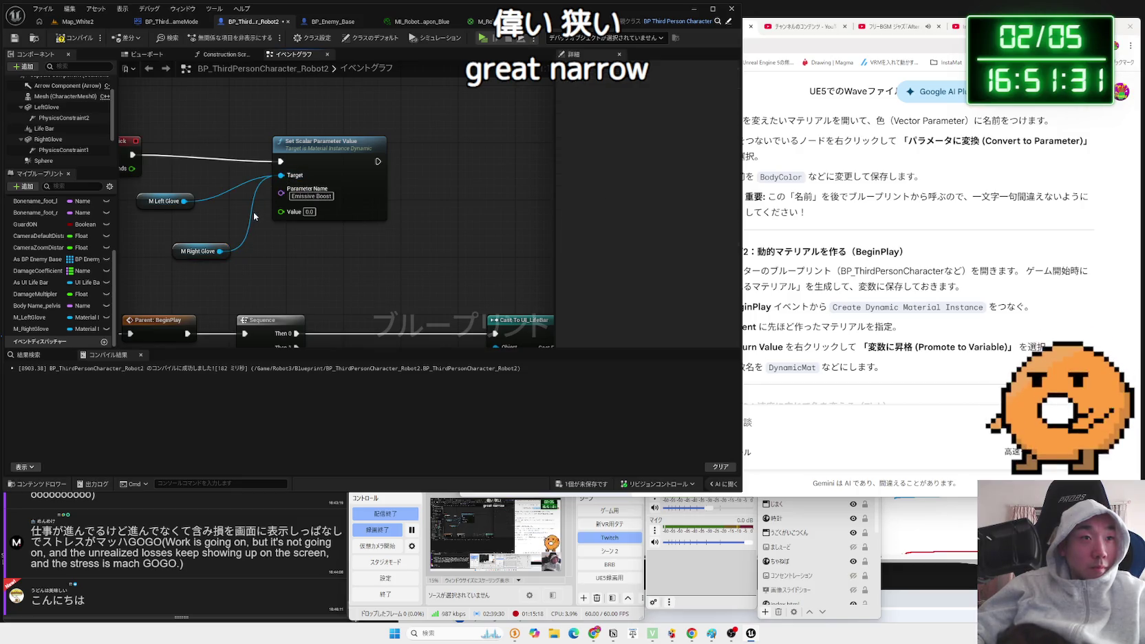
pyautogui.moveTo(196, 256)
pyautogui.mouseDown()
pyautogui.moveTo(152, 234)
pyautogui.moveTo(434, 222)
pyautogui.mouseUp()
pyautogui.moveTo(337, 164); pyautogui.dragTo(337, 157)
pyautogui.click(270, 228)
pyautogui.moveTo(271, 228); pyautogui.dragTo(347, 218)
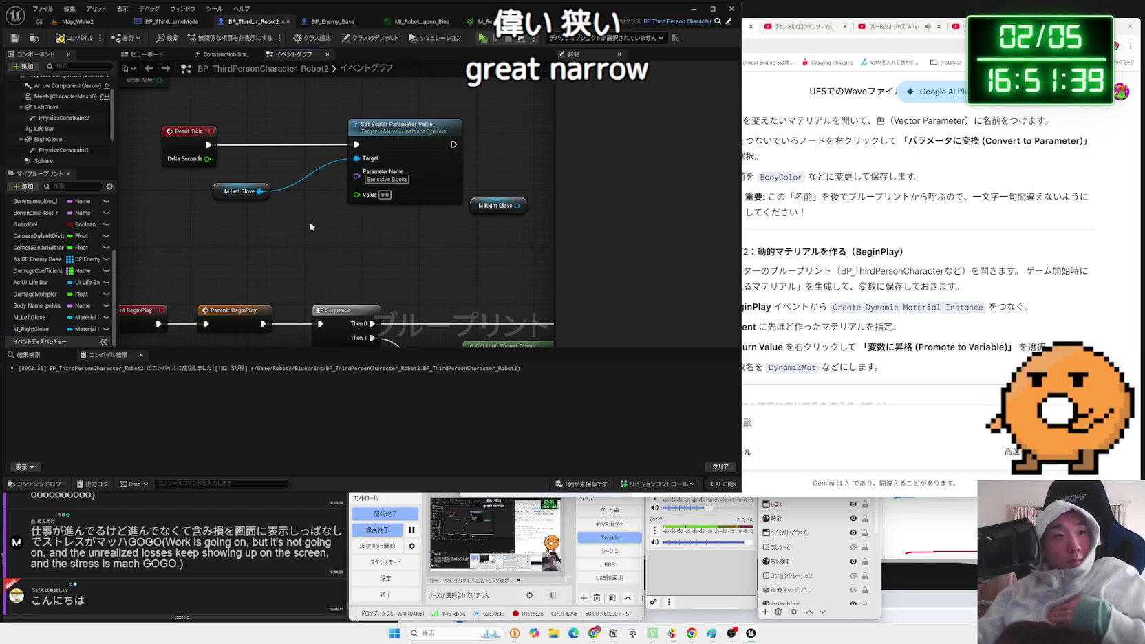
pyautogui.moveTo(260, 191); pyautogui.dragTo(298, 236)
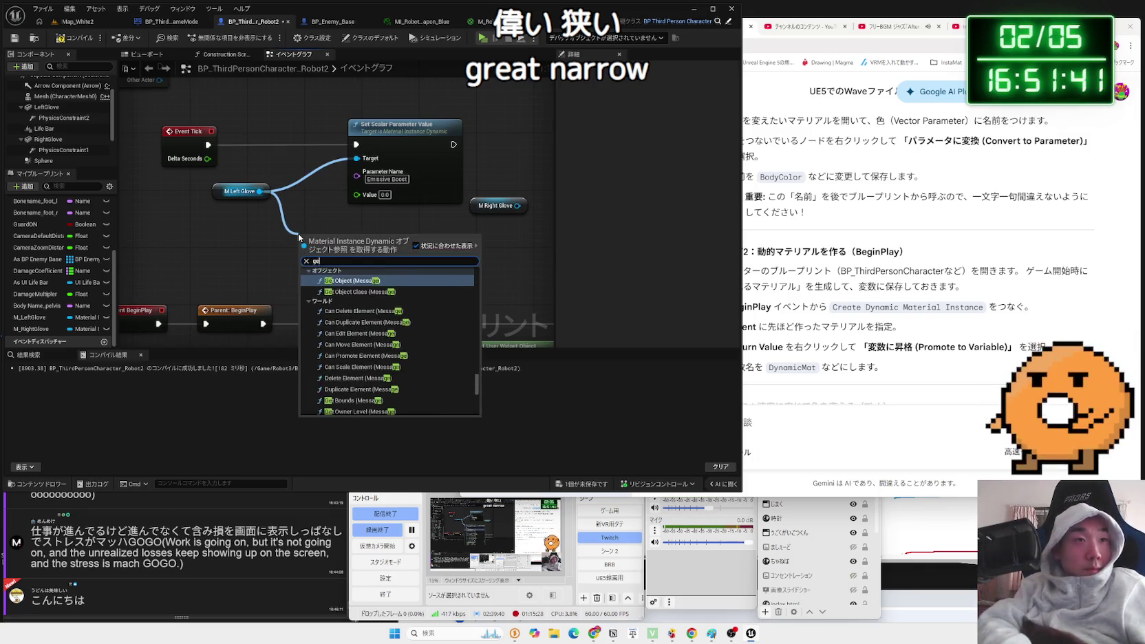
pyautogui.click(261, 236)
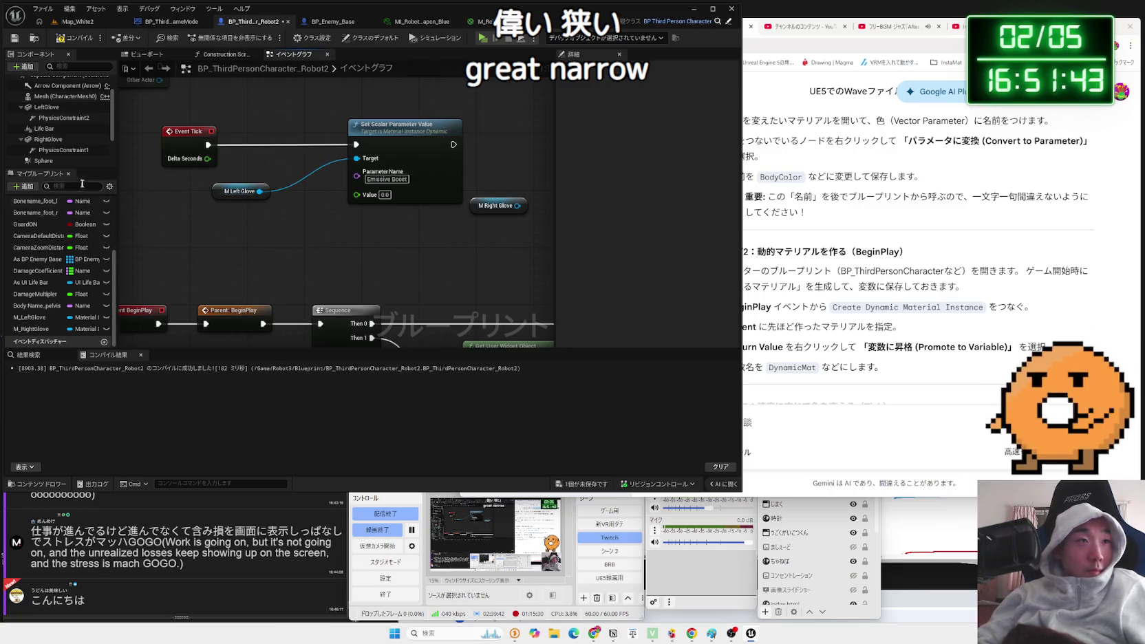
# Place a Left Glove getter, try a Get Physics Angular Velocity in Degrees node, then delete it.
pyautogui.click(52, 140)
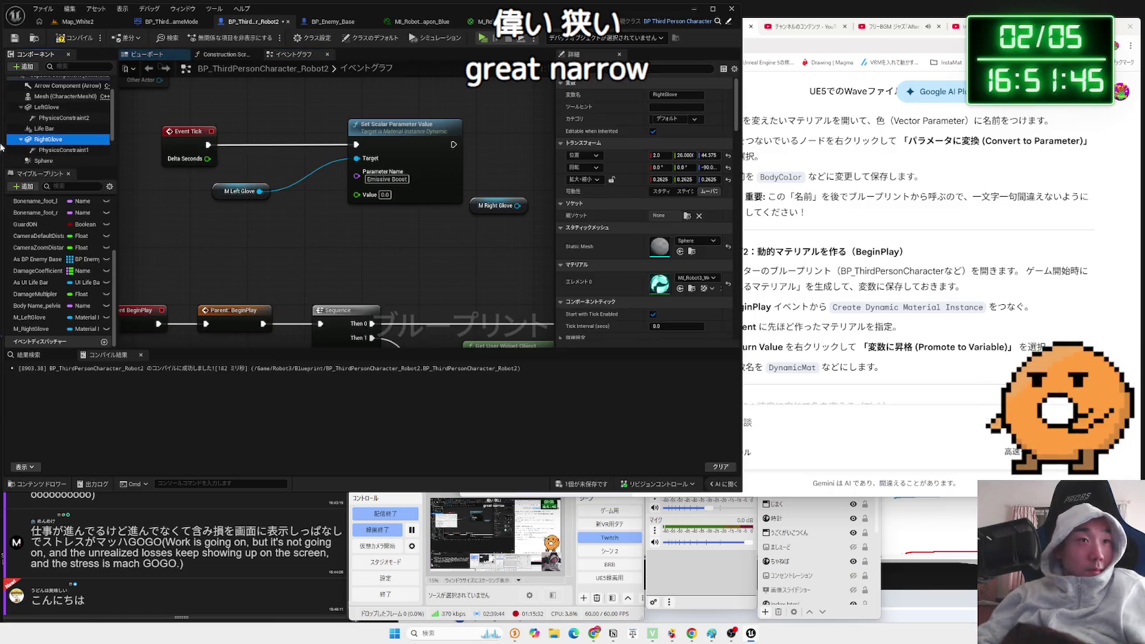
pyautogui.click(54, 110)
pyautogui.moveTo(54, 110)
pyautogui.mouseDown()
pyautogui.moveTo(249, 228)
pyautogui.moveTo(312, 230)
pyautogui.mouseUp()
pyautogui.write('get')
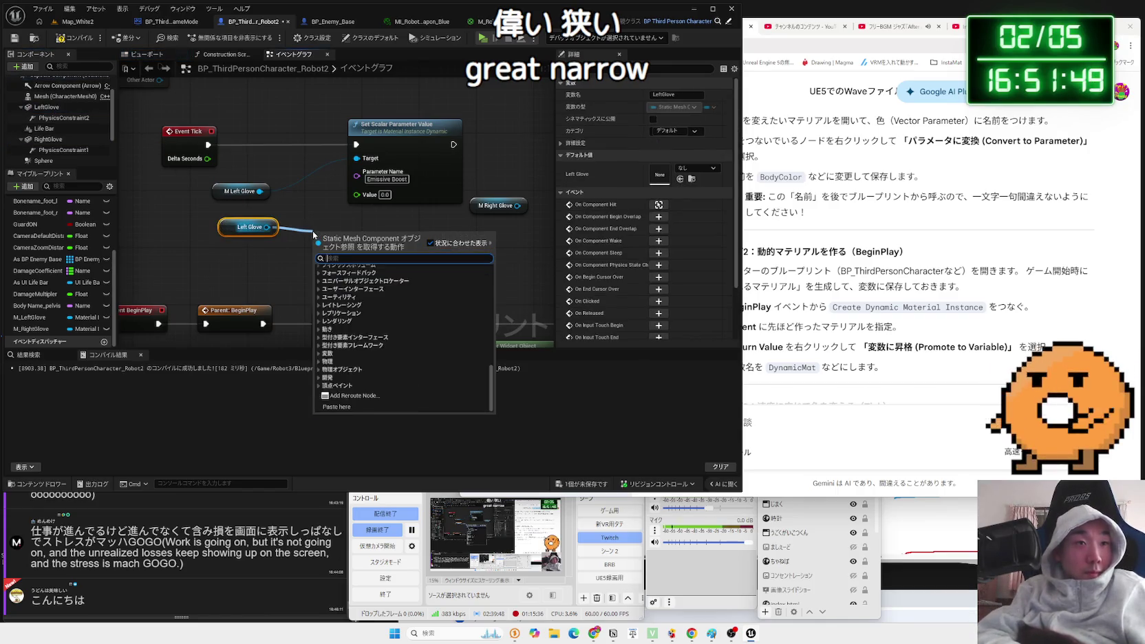
pyautogui.write(' velocity')
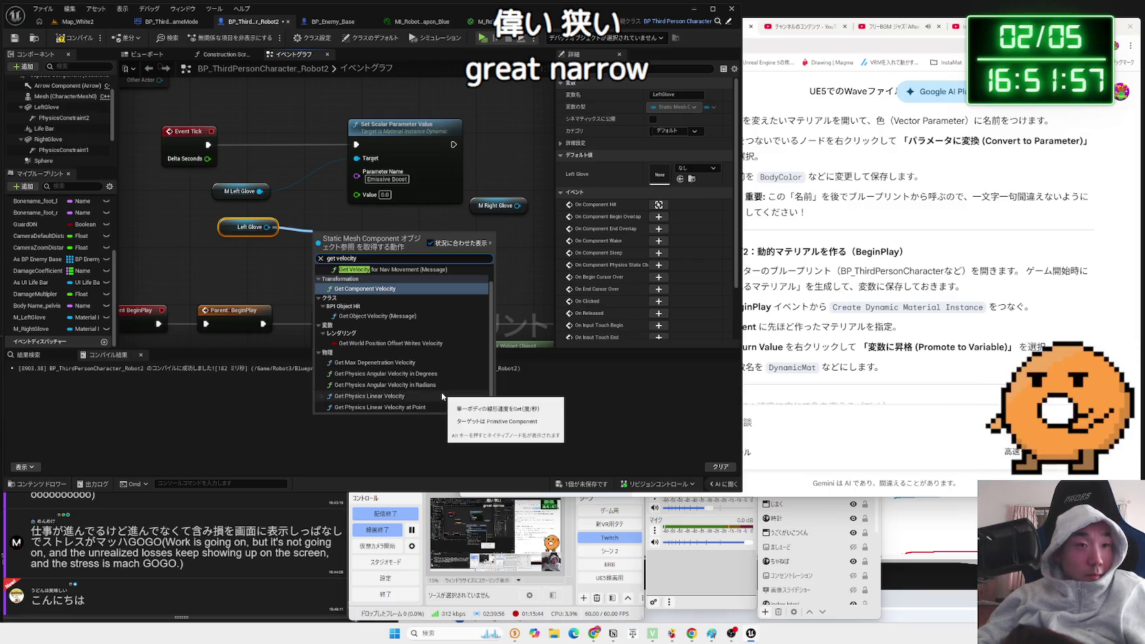
pyautogui.click(391, 376)
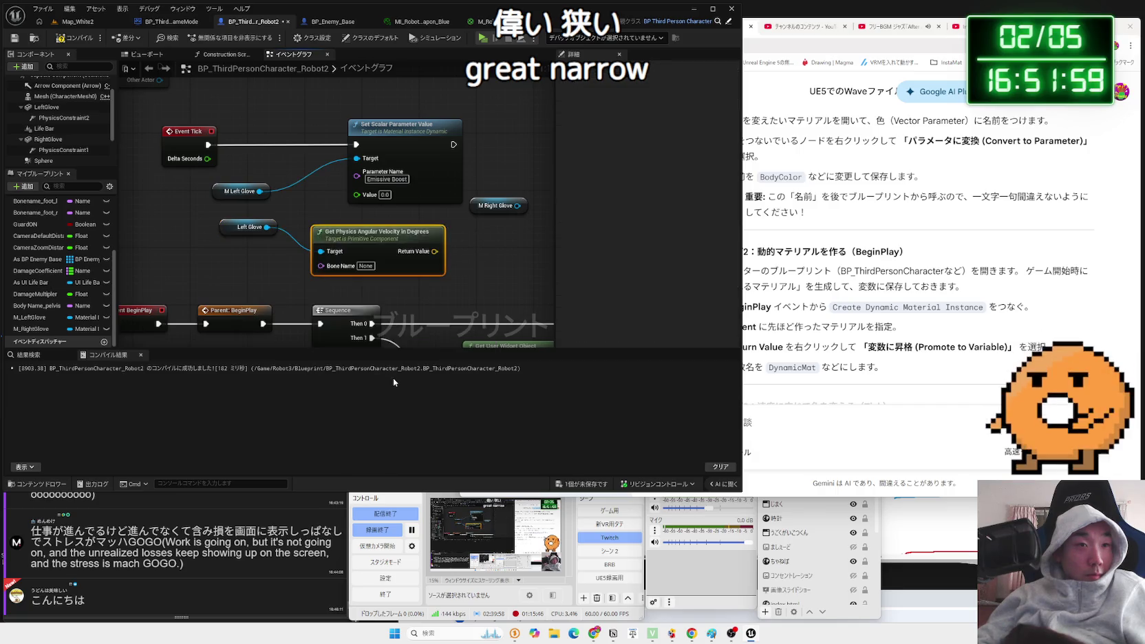
pyautogui.moveTo(380, 235); pyautogui.dragTo(352, 229)
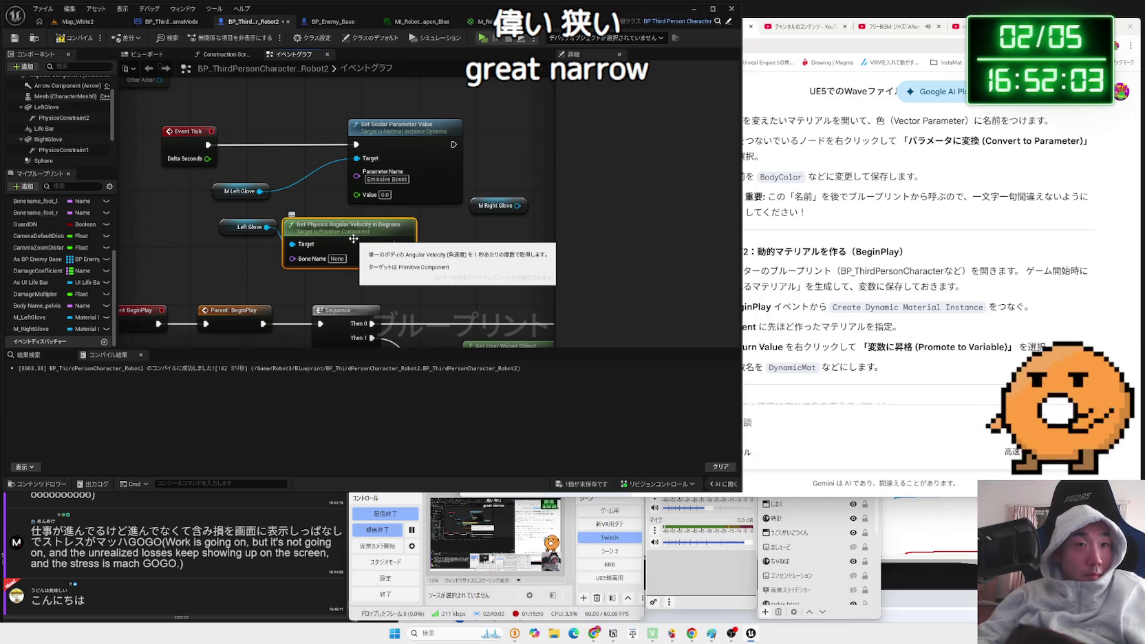
pyautogui.press('Delete')
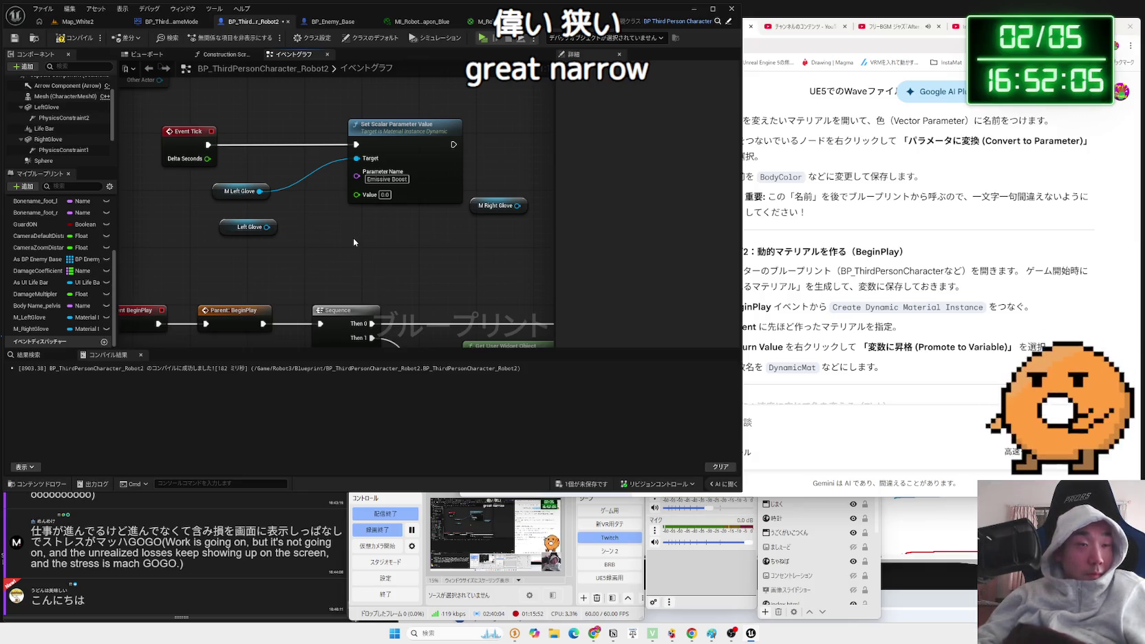
pyautogui.click(859, 434)
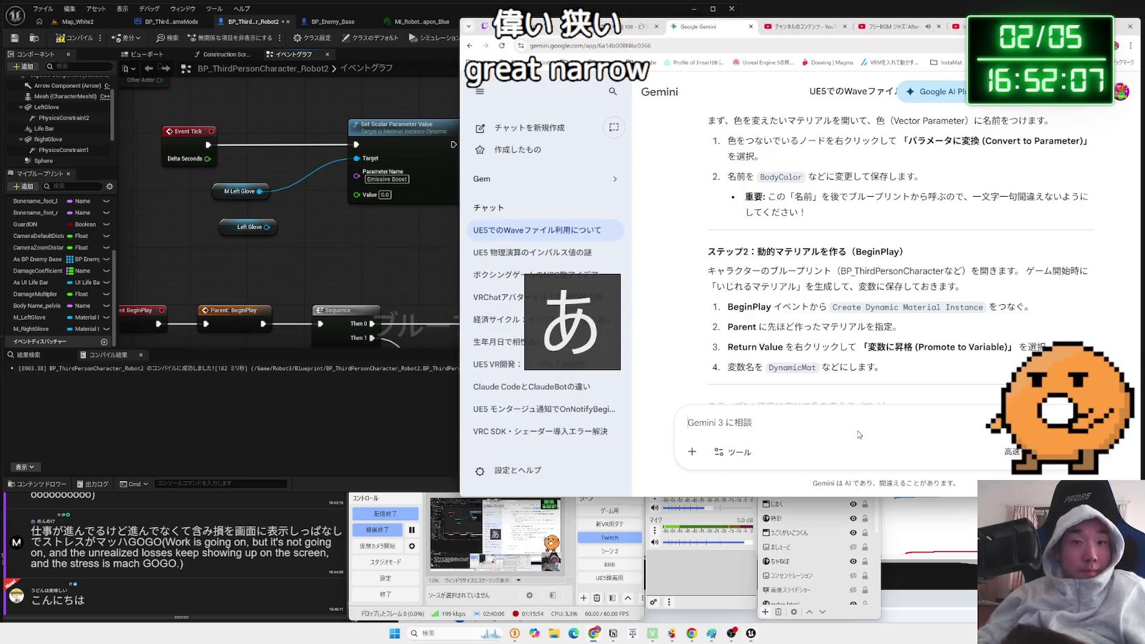
# Ask Gemini in Japanese how to get an object's physical movement speed.
pyautogui.write('ぶt')
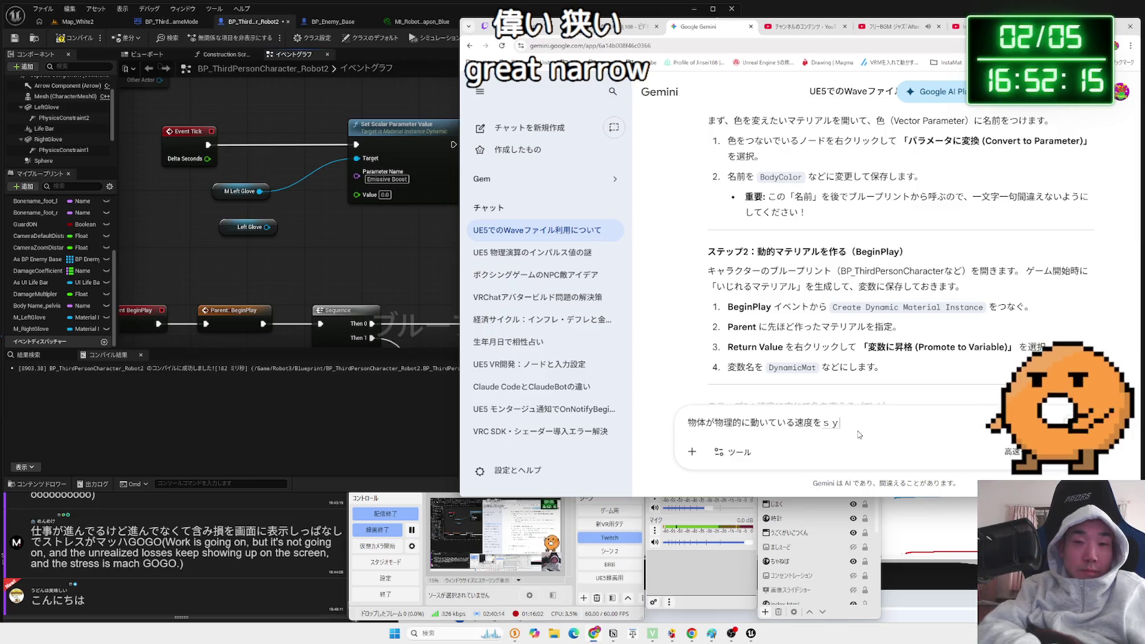
pyautogui.press('space')
pyautogui.press('Return')
pyautogui.press('Return')
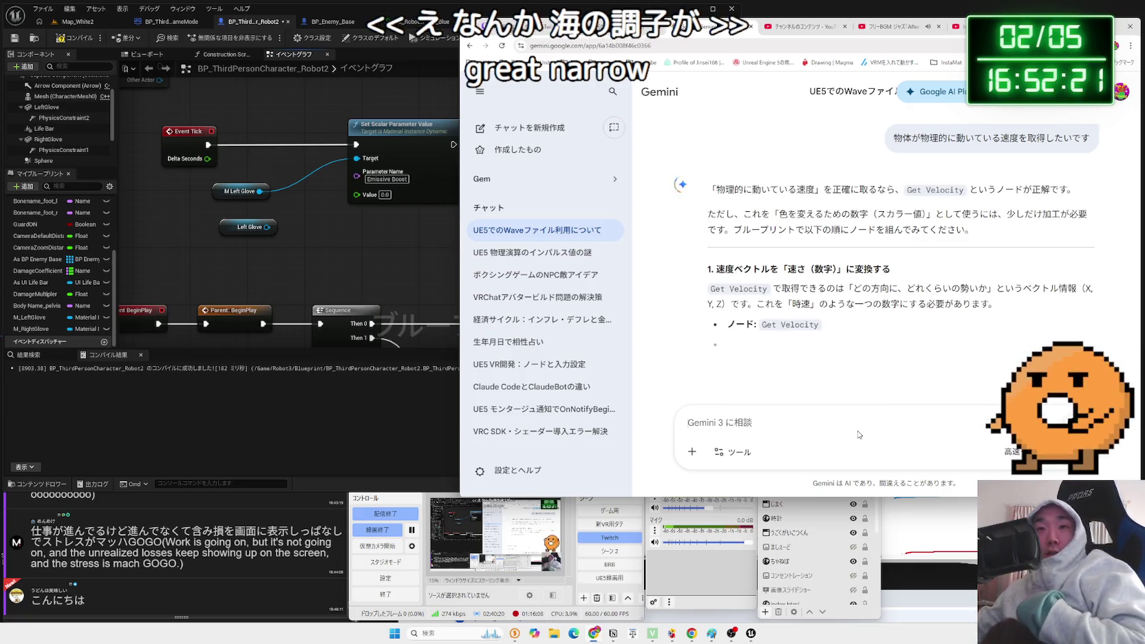
# Add a Get Component Velocity node from Left Glove via a 'get velo' search.
pyautogui.moveTo(267, 227); pyautogui.dragTo(342, 241)
pyautogui.write('get velo')
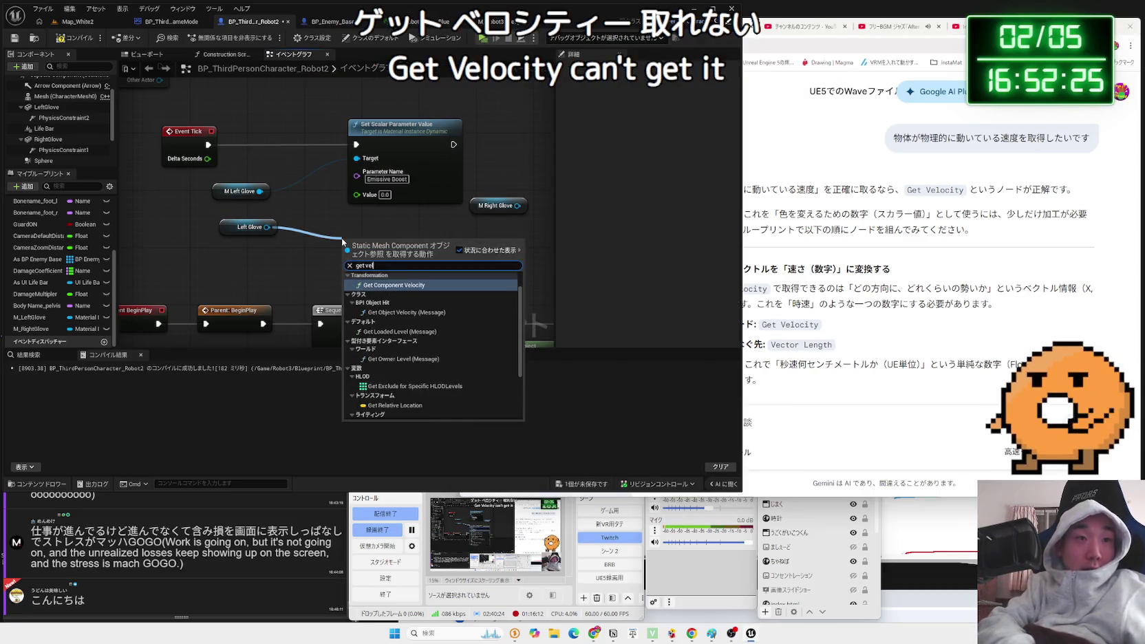
pyautogui.scroll(-1, 422, 378)
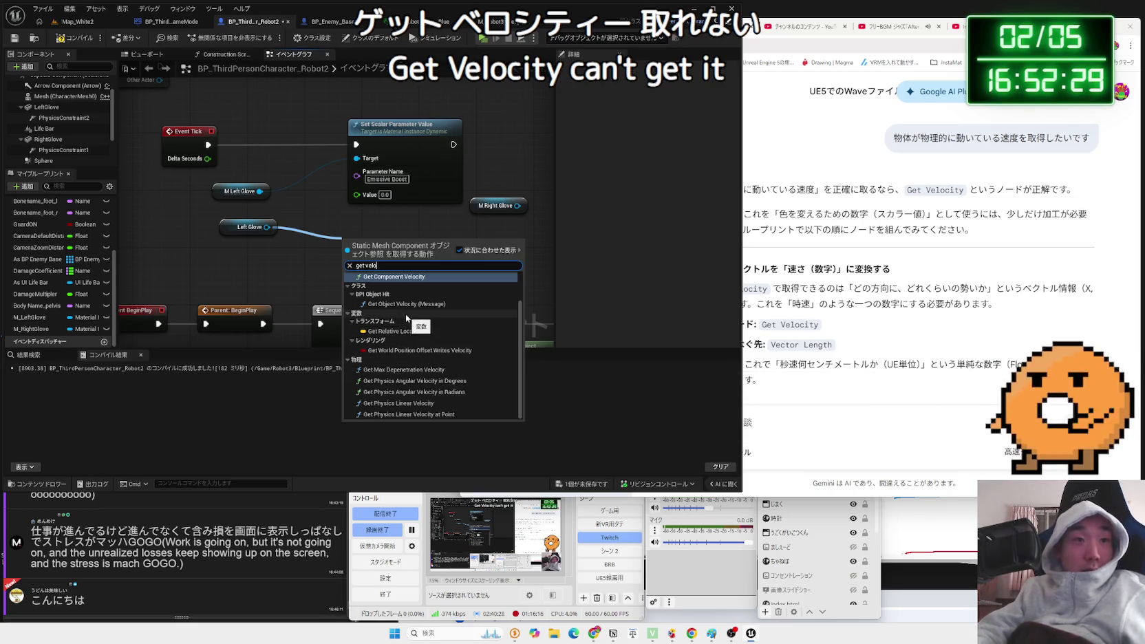
pyautogui.scroll(3, 405, 312)
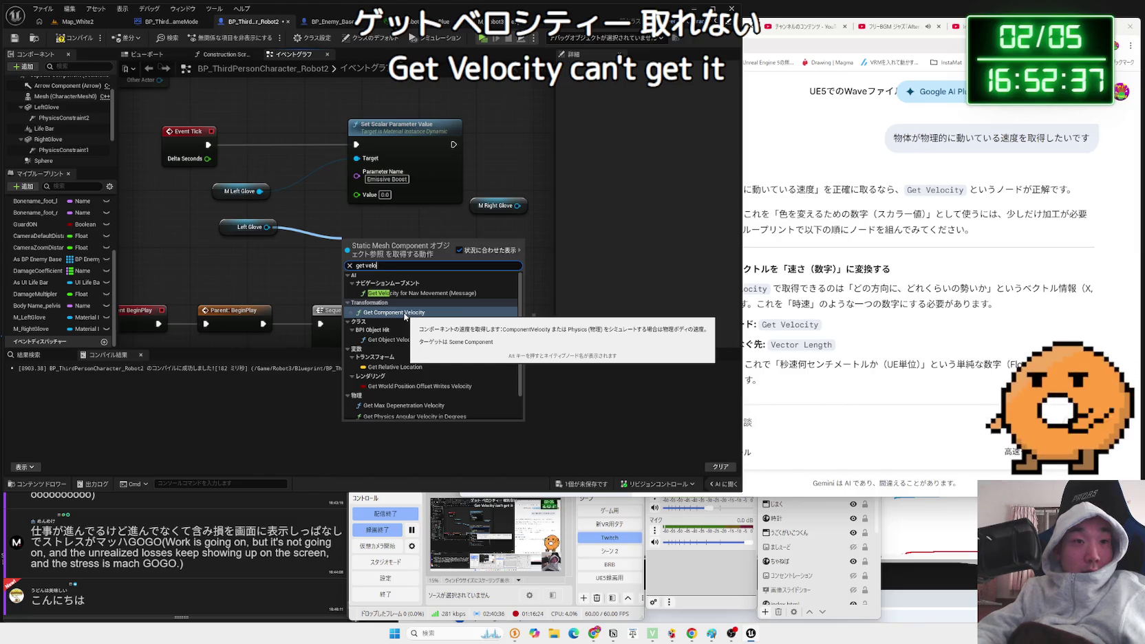
pyautogui.click(405, 313)
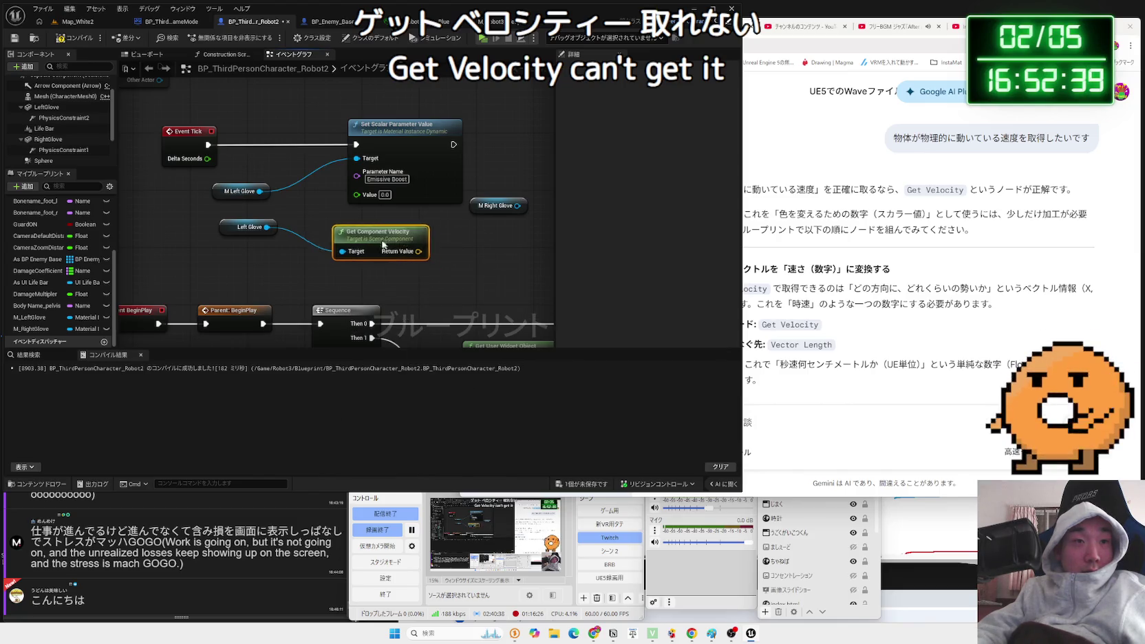
pyautogui.click(840, 413)
pyautogui.write('get comp')
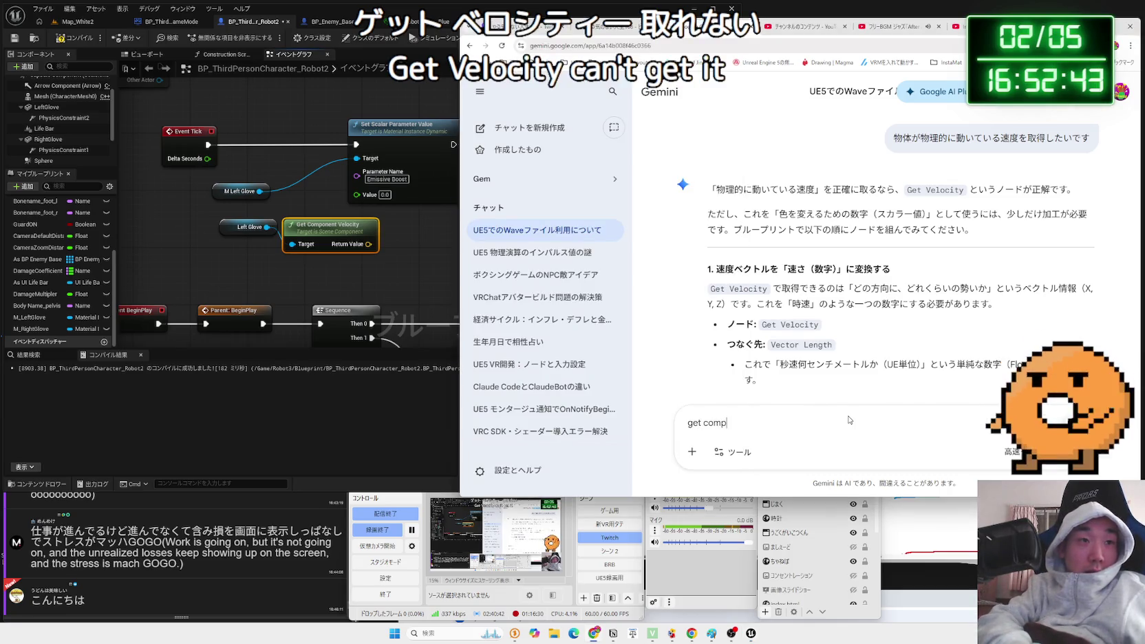
pyautogui.write('ity')
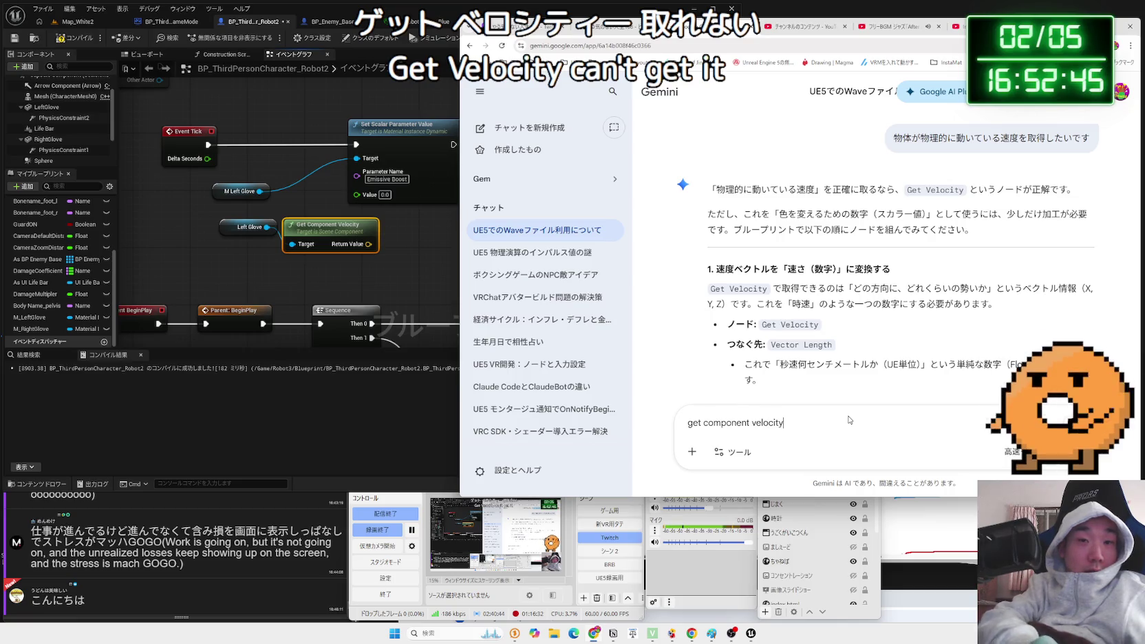
pyautogui.write('でもおけ？')
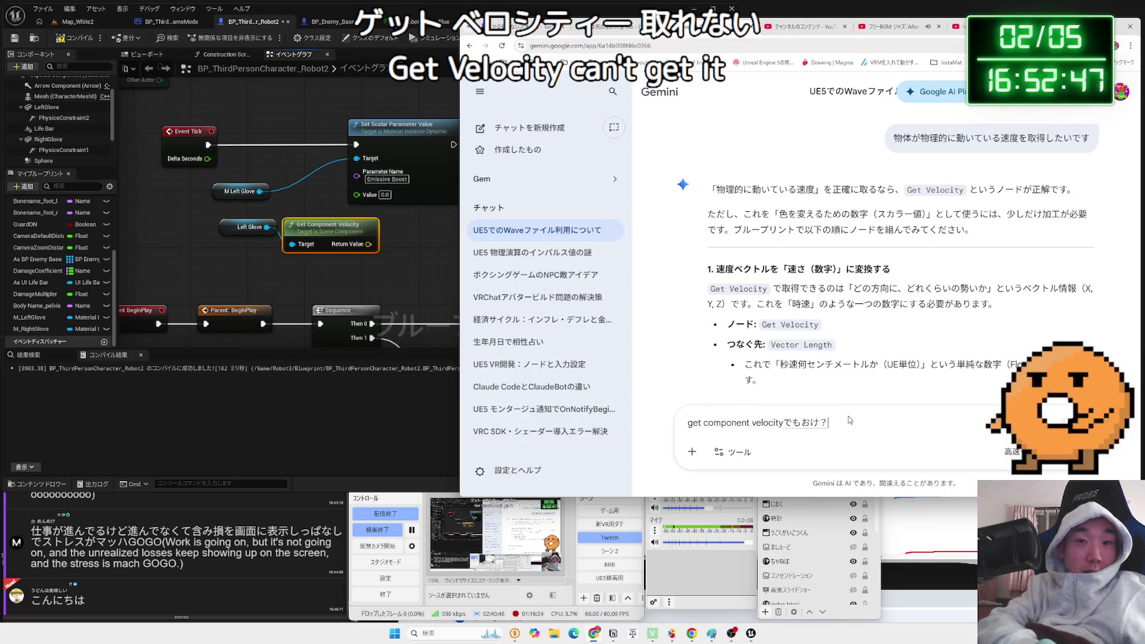
# Send Gemini the 'get component velocityでもおけ？' follow-up and read its comparison answer.
pyautogui.press('Return')
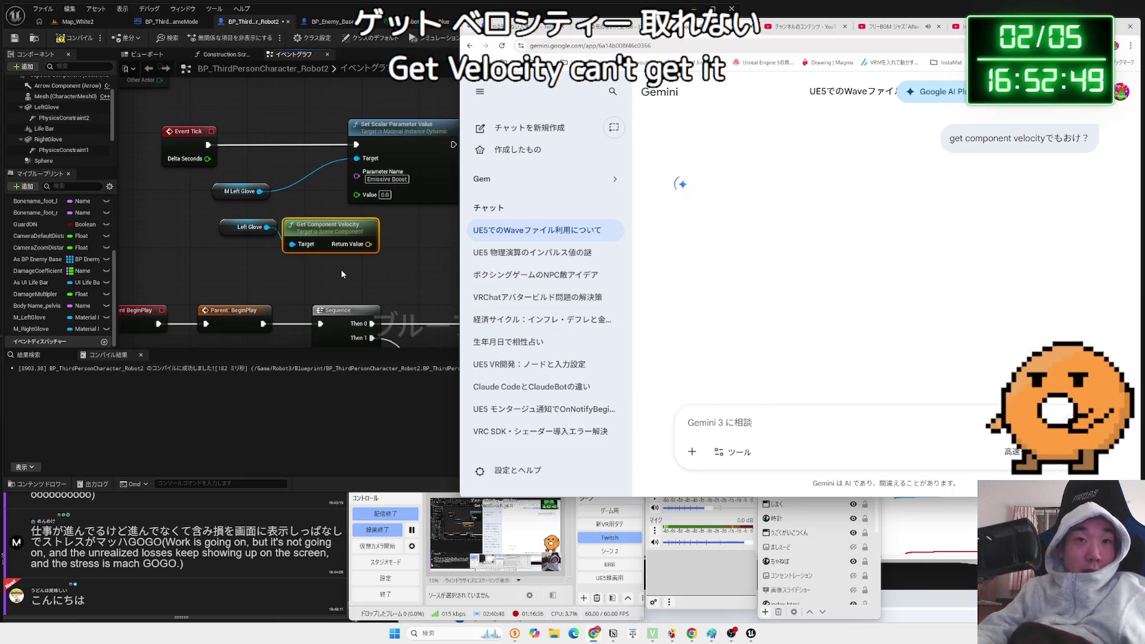
pyautogui.moveTo(331, 238); pyautogui.dragTo(280, 231)
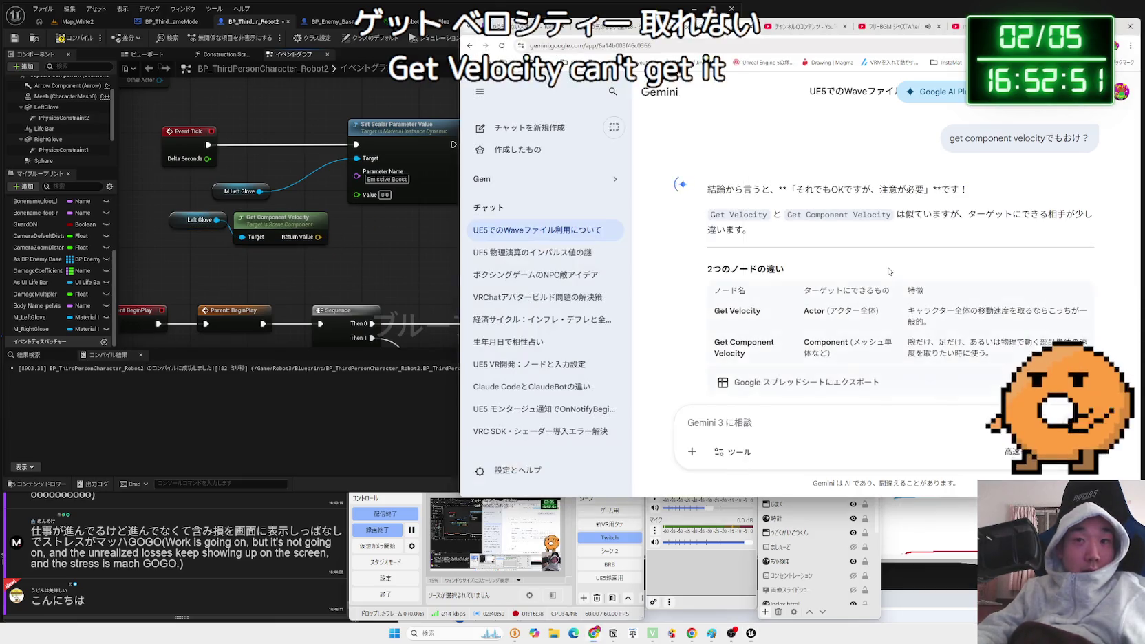
pyautogui.scroll(-2, 883, 243)
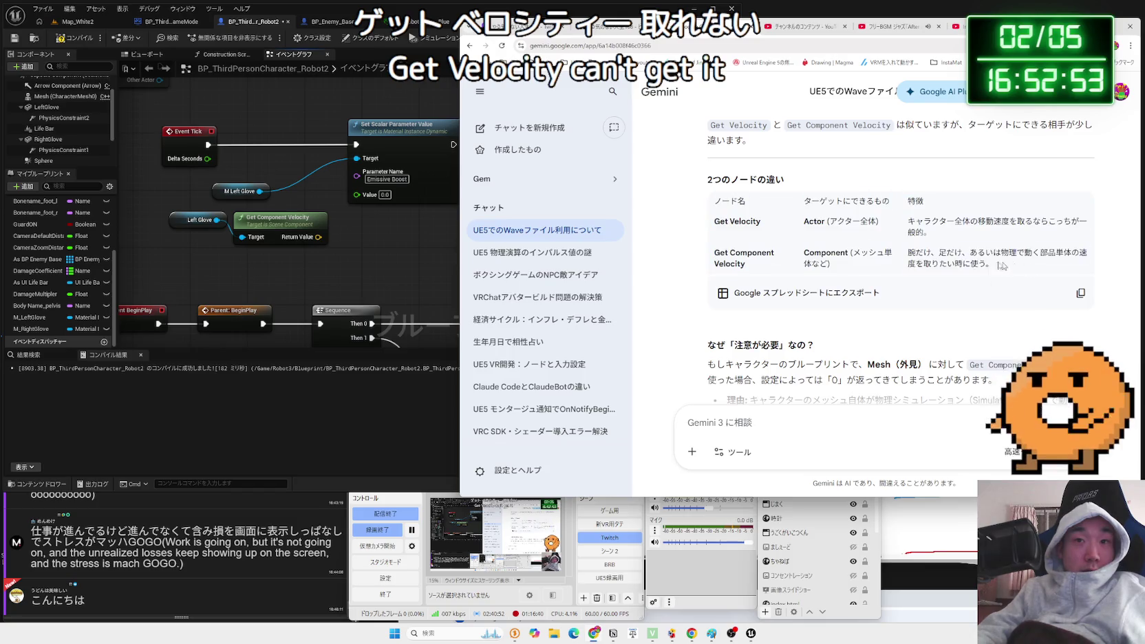
pyautogui.click(420, 257)
# Add a Vector Length node on the left glove's Get Component Velocity output.
pyautogui.moveTo(338, 247); pyautogui.dragTo(227, 204)
pyautogui.moveTo(291, 230)
pyautogui.mouseDown()
pyautogui.moveTo(262, 223)
pyautogui.moveTo(324, 243)
pyautogui.mouseUp()
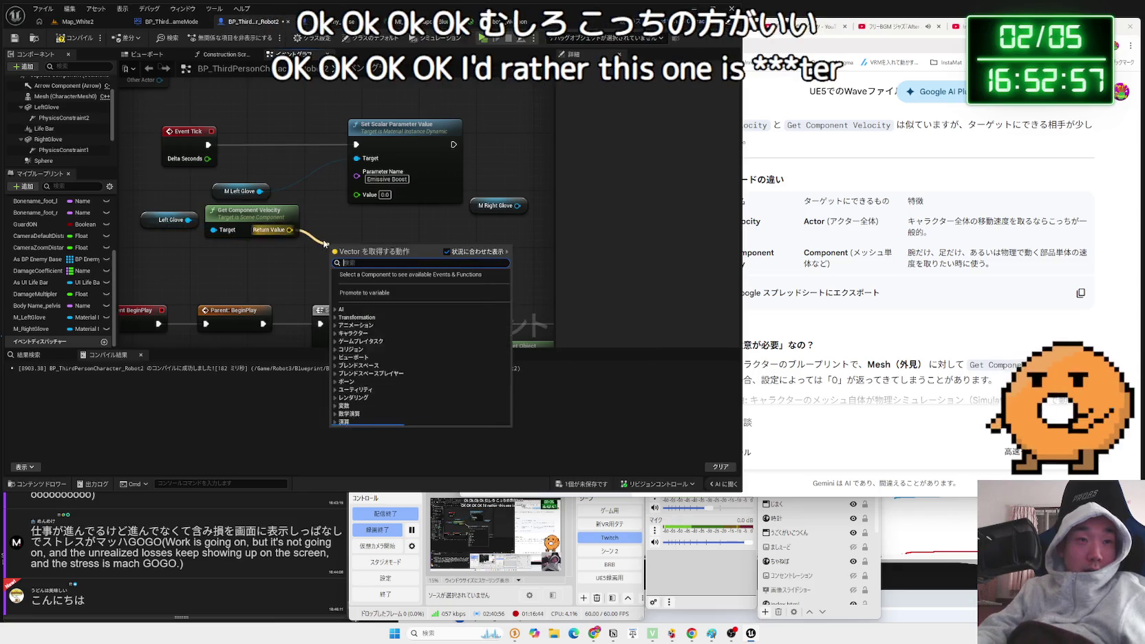
pyautogui.write('get')
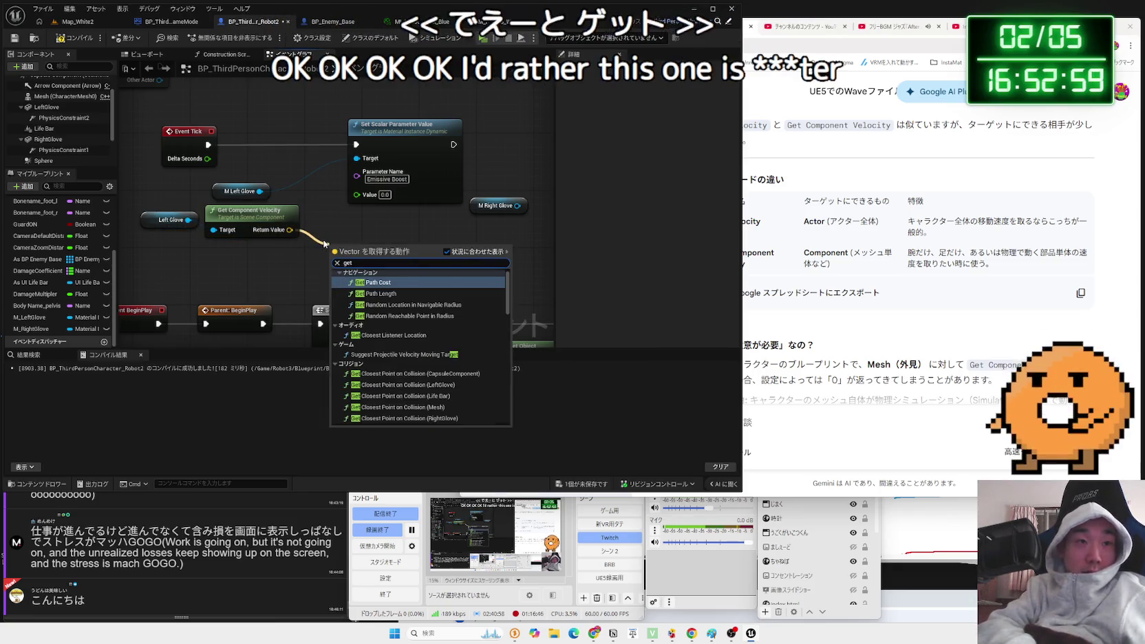
pyautogui.write(' lengt')
pyautogui.press('Escape')
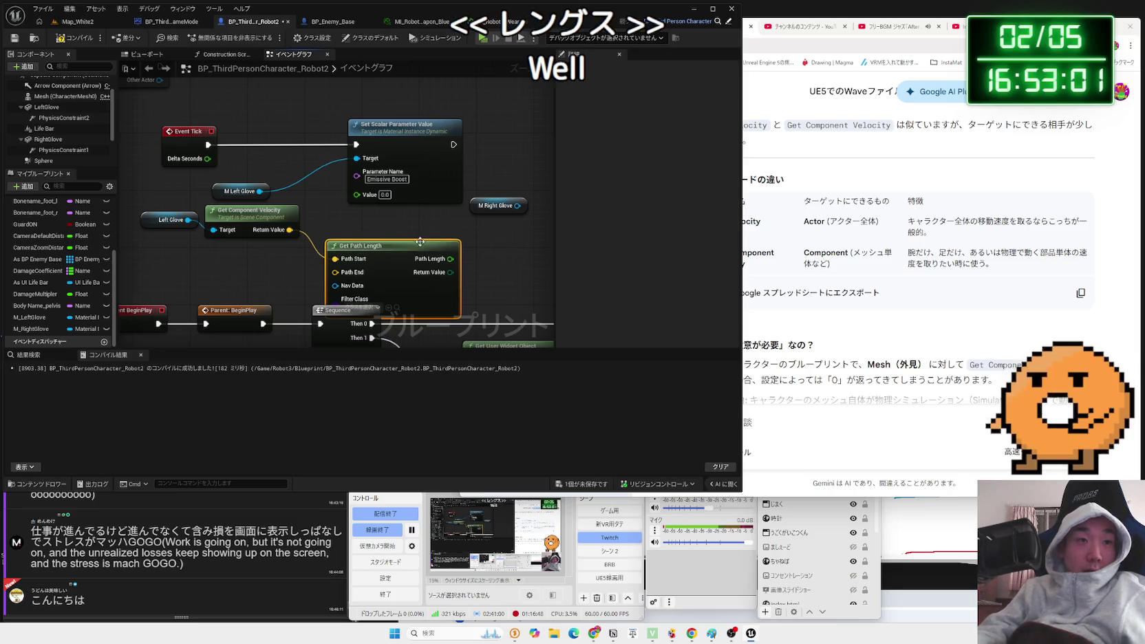
pyautogui.moveTo(289, 230); pyautogui.dragTo(337, 239)
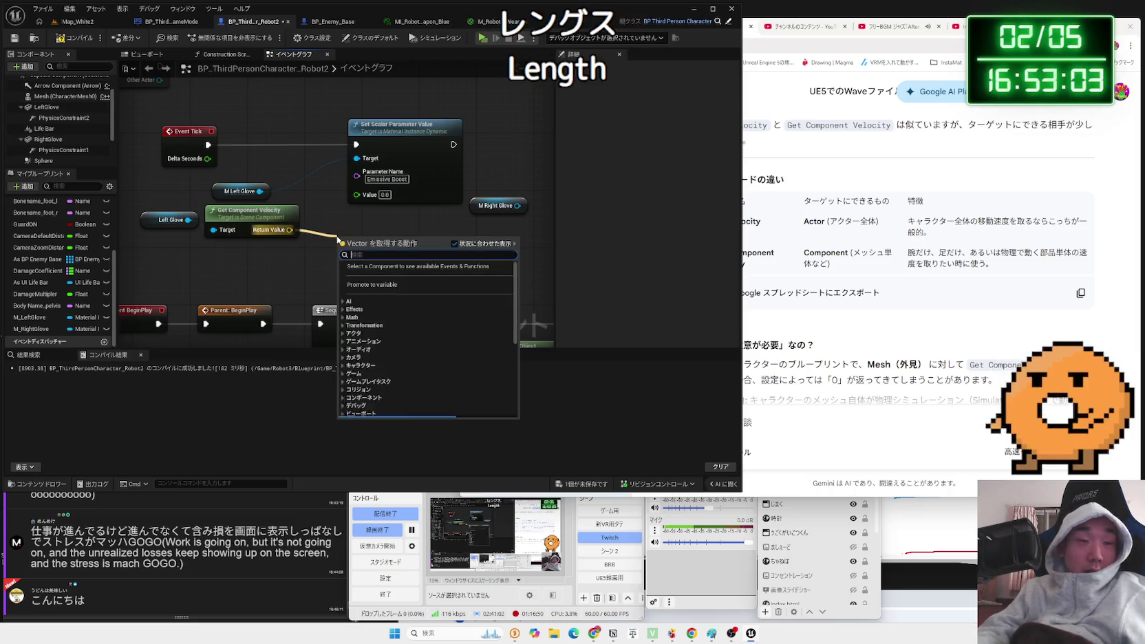
pyautogui.write('get')
pyautogui.write(' len')
pyautogui.press('BackSpace')
pyautogui.press('BackSpace')
pyautogui.press('BackSpace')
pyautogui.write('length')
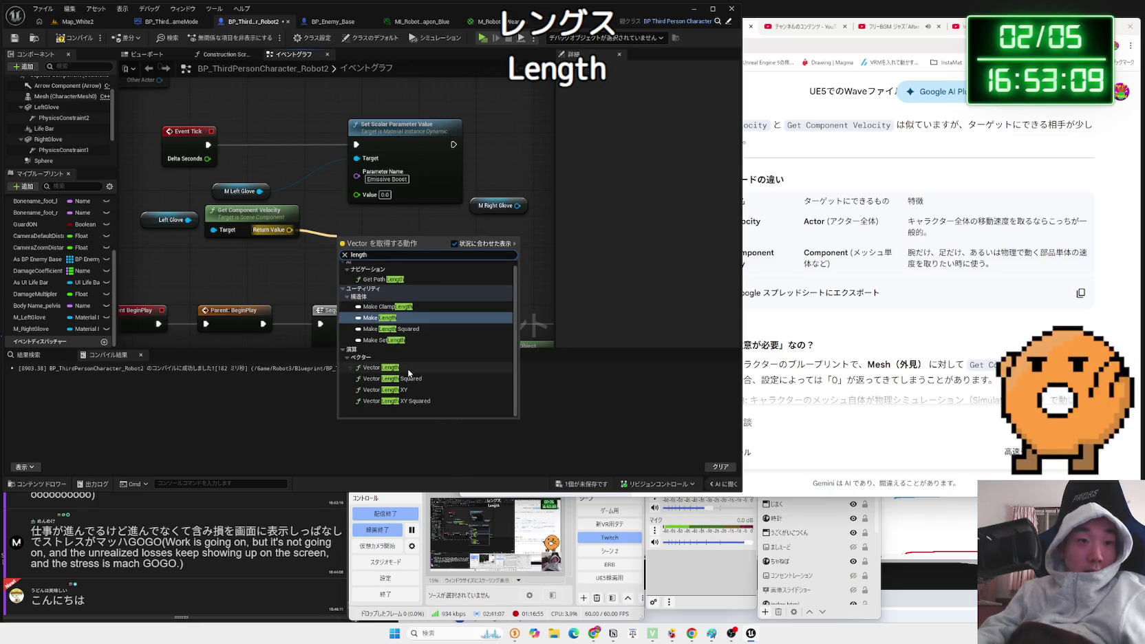
pyautogui.click(409, 368)
# Wire the velocity length into Emissive Boost's Value and play-test Map_White2.
pyautogui.moveTo(403, 252)
pyautogui.mouseDown()
pyautogui.moveTo(356, 194)
pyautogui.moveTo(368, 246)
pyautogui.moveTo(350, 234)
pyautogui.mouseUp()
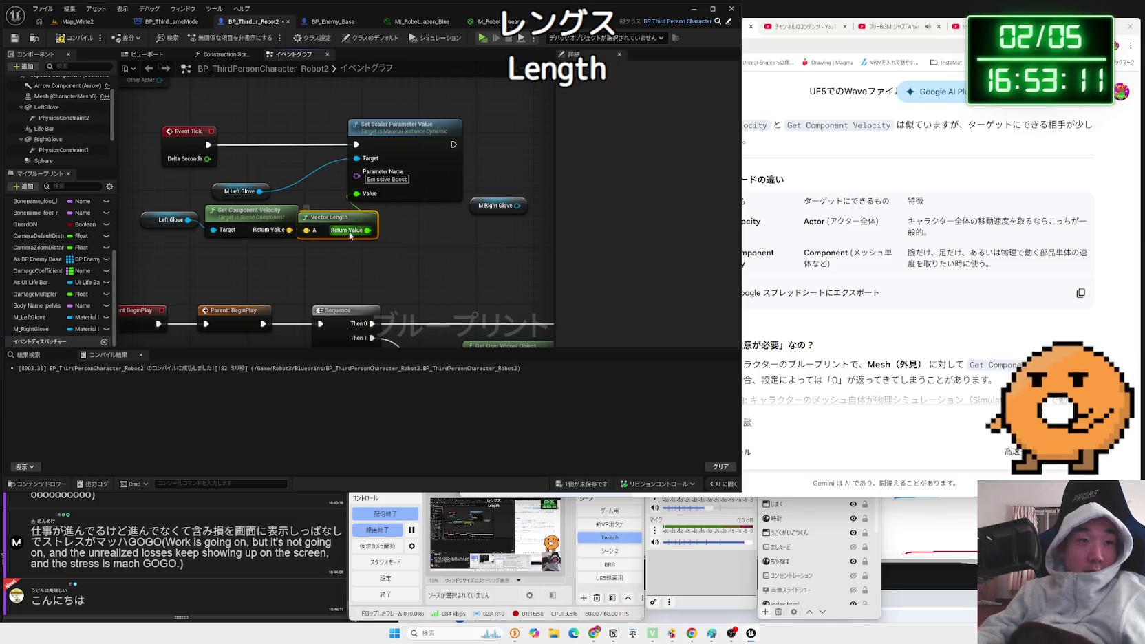
pyautogui.click(73, 23)
pyautogui.hotkey('alt', 'p')
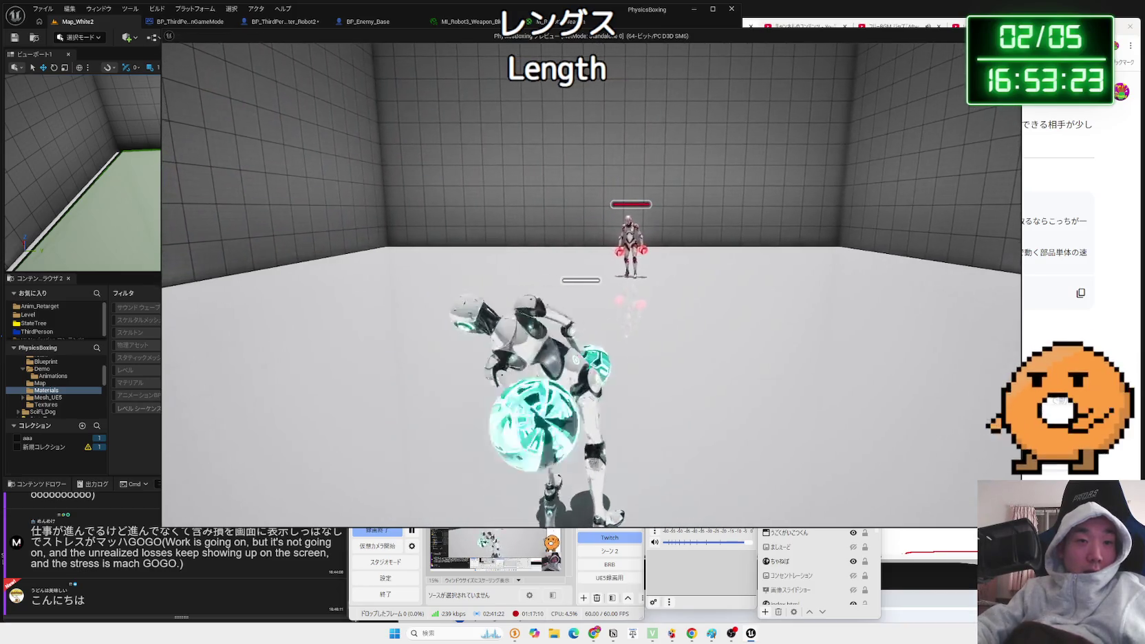
pyautogui.press('Escape')
pyautogui.click(303, 23)
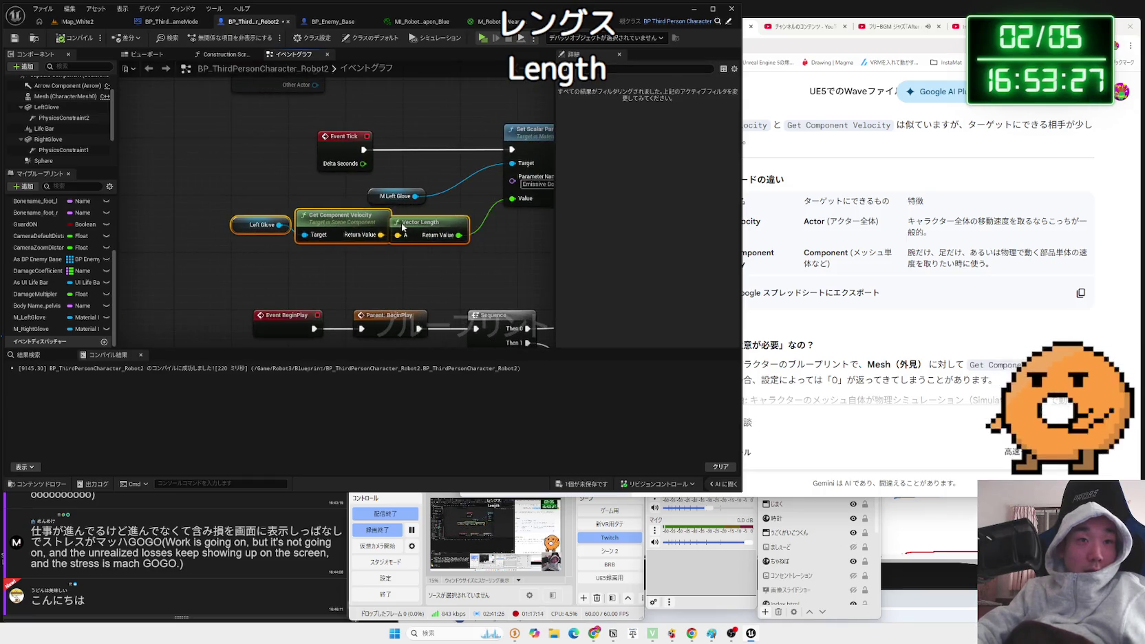
# Print the Vector Length output via Print String after Event Tick, then play-test Map_White2.
pyautogui.click(412, 218)
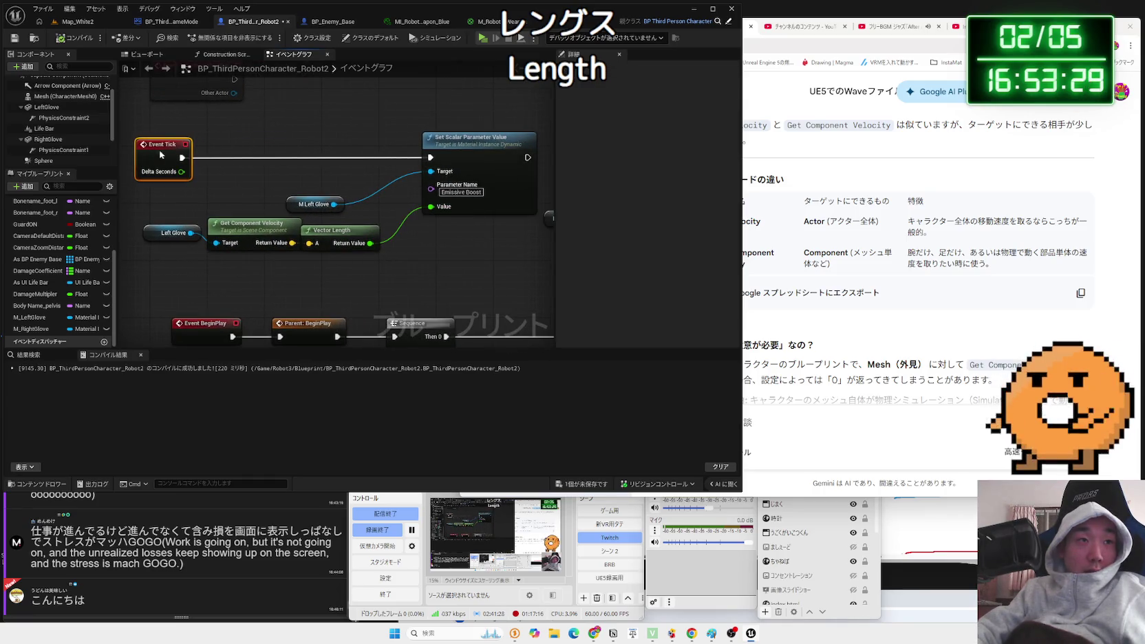
pyautogui.moveTo(180, 158); pyautogui.dragTo(235, 153)
pyautogui.write('print')
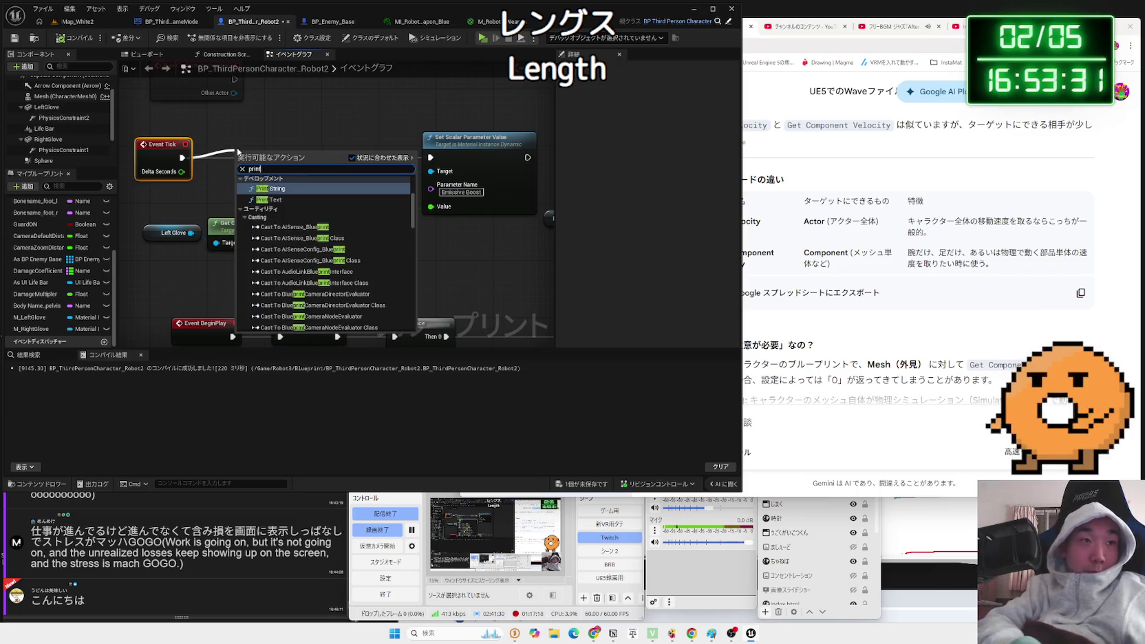
pyautogui.click(272, 187)
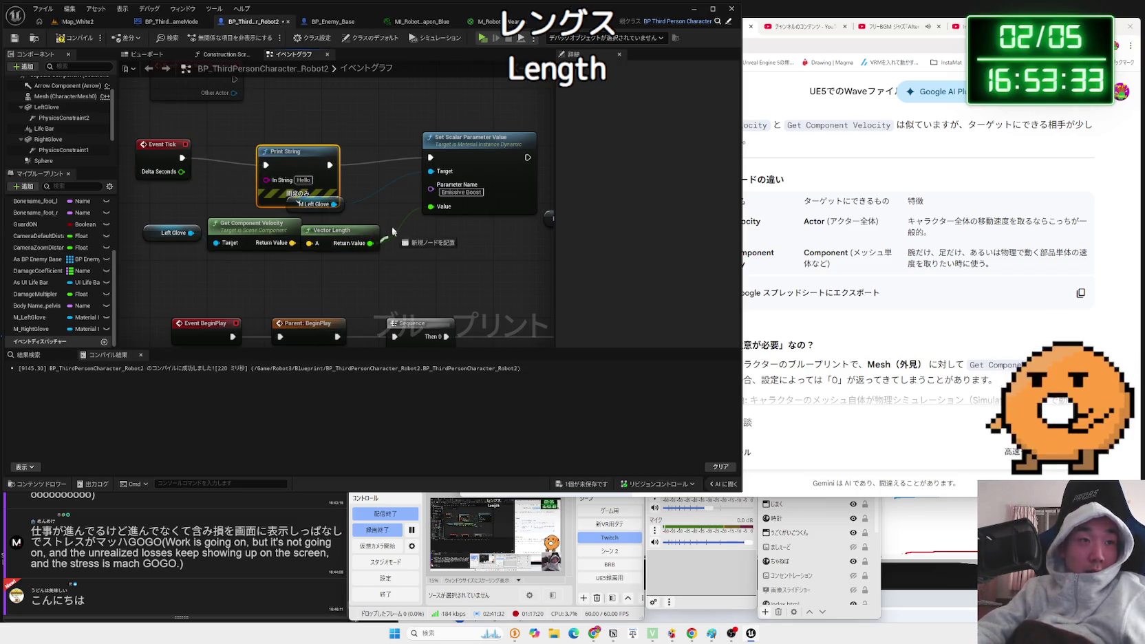
pyautogui.moveTo(268, 185); pyautogui.dragTo(268, 181)
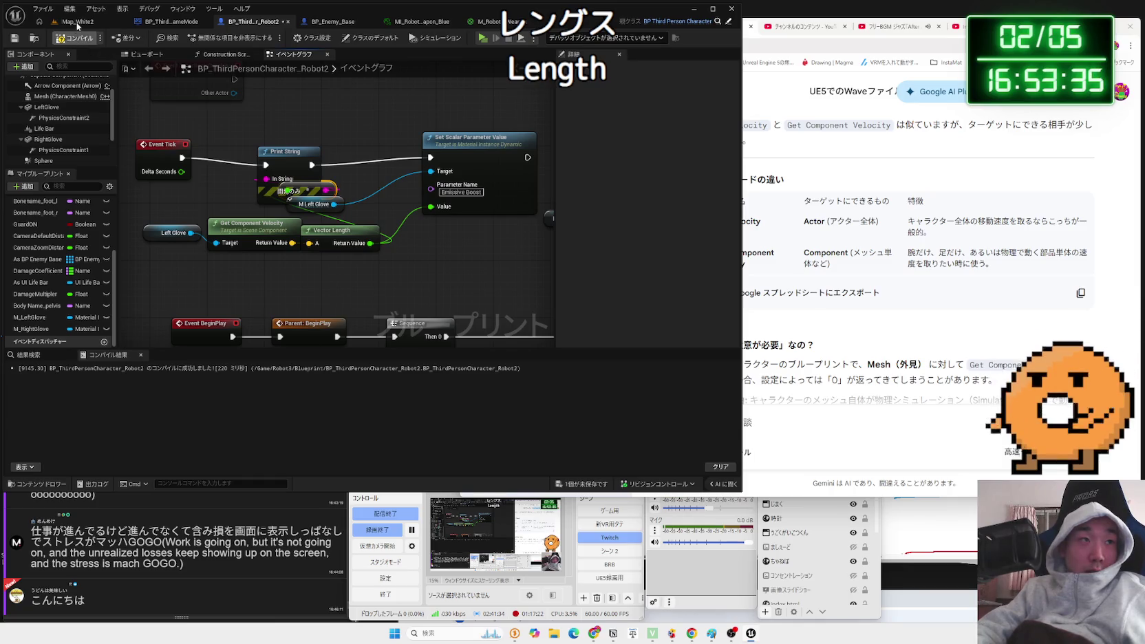
pyautogui.click(78, 21)
pyautogui.hotkey('alt', 'p')
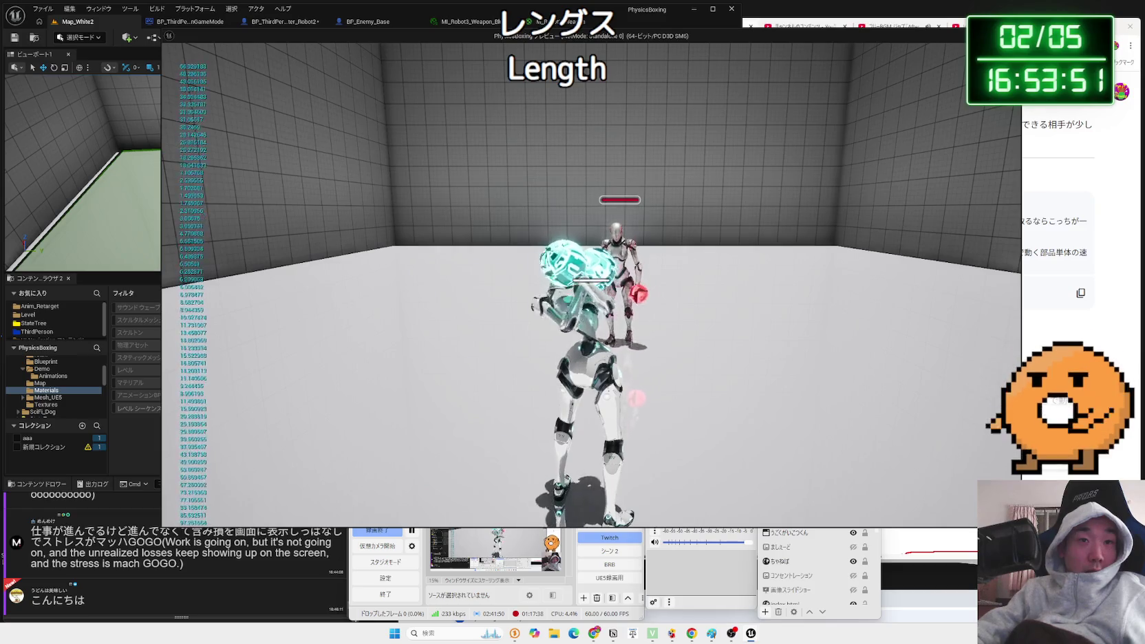
# Stop the test play and check the weapon material instance and BP_Enemy_Base before returning to the character graph.
pyautogui.press('Escape')
pyautogui.click(477, 24)
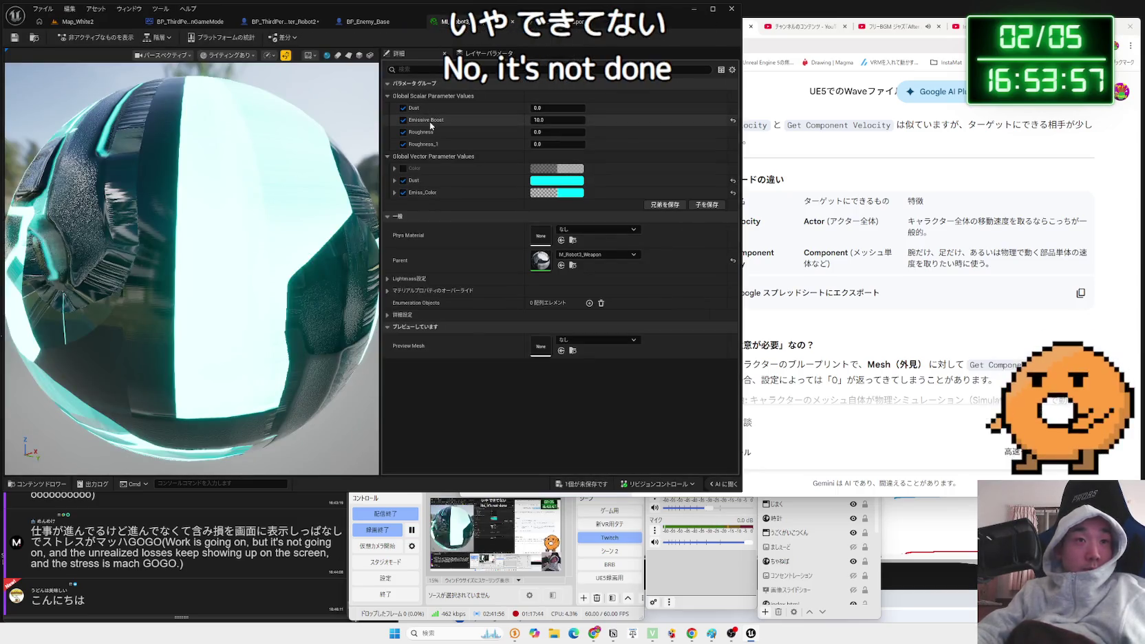
pyautogui.click(391, 27)
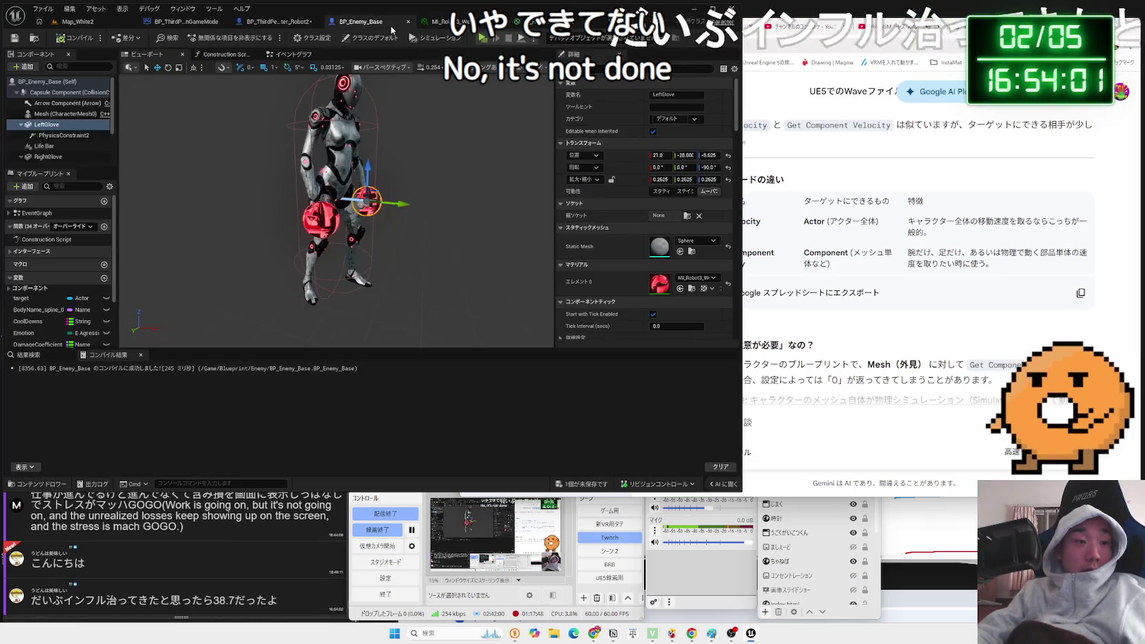
pyautogui.click(275, 21)
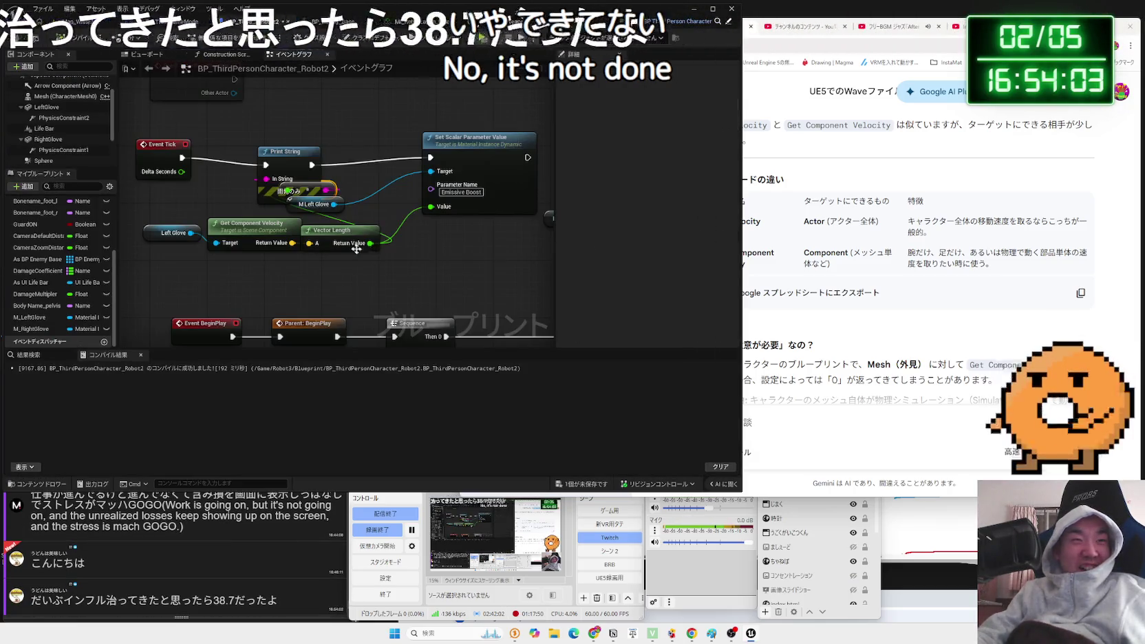
# Select the Print String node and nudge the M Left Glove node into place.
pyautogui.click(292, 164)
pyautogui.moveTo(335, 204)
pyautogui.mouseDown()
pyautogui.moveTo(372, 221)
pyautogui.moveTo(311, 213)
pyautogui.moveTo(338, 199)
pyautogui.mouseUp()
pyautogui.click(414, 226)
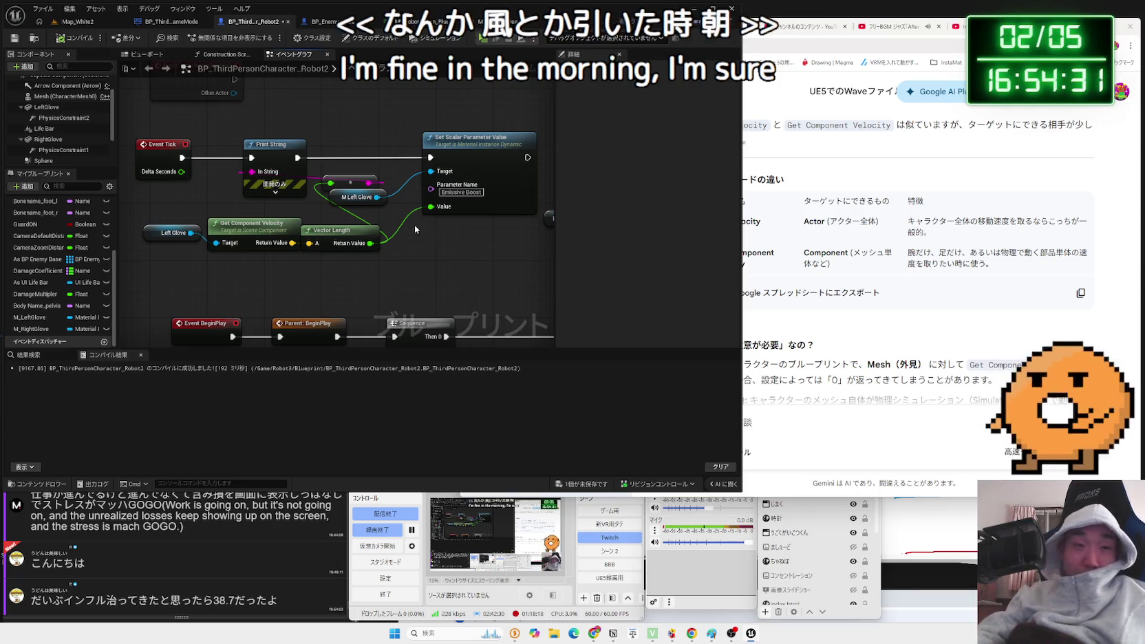
# Rearrange the M Left Glove, Left Glove, Get Component Velocity and Vector Length nodes.
pyautogui.moveTo(359, 203)
pyautogui.mouseDown()
pyautogui.moveTo(400, 210)
pyautogui.moveTo(222, 185)
pyautogui.mouseUp()
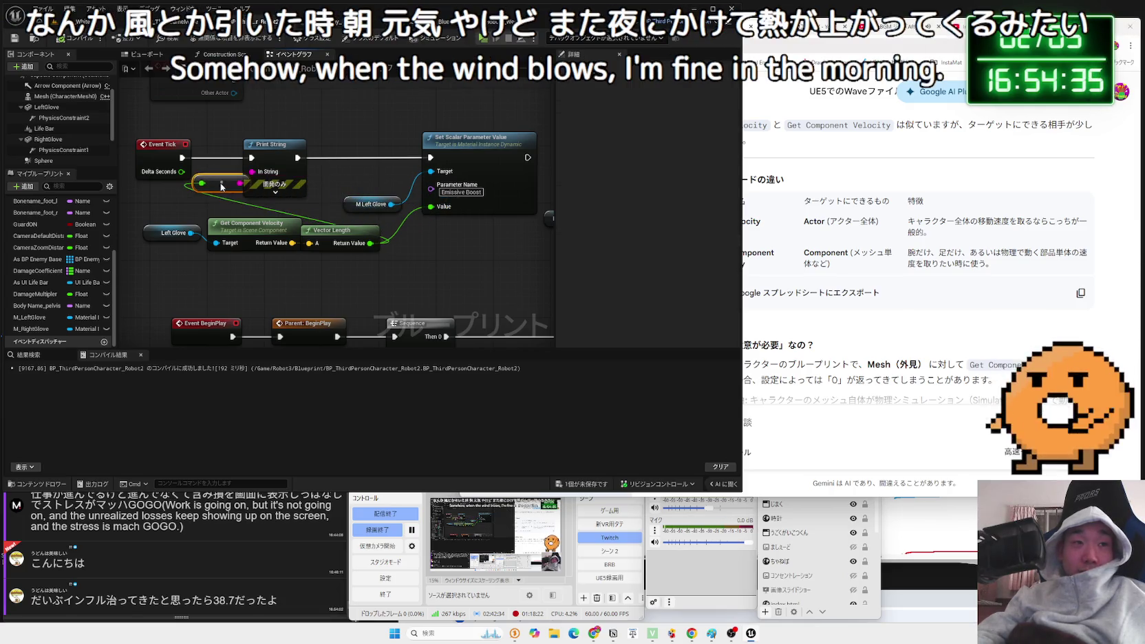
pyautogui.moveTo(235, 225); pyautogui.dragTo(227, 218)
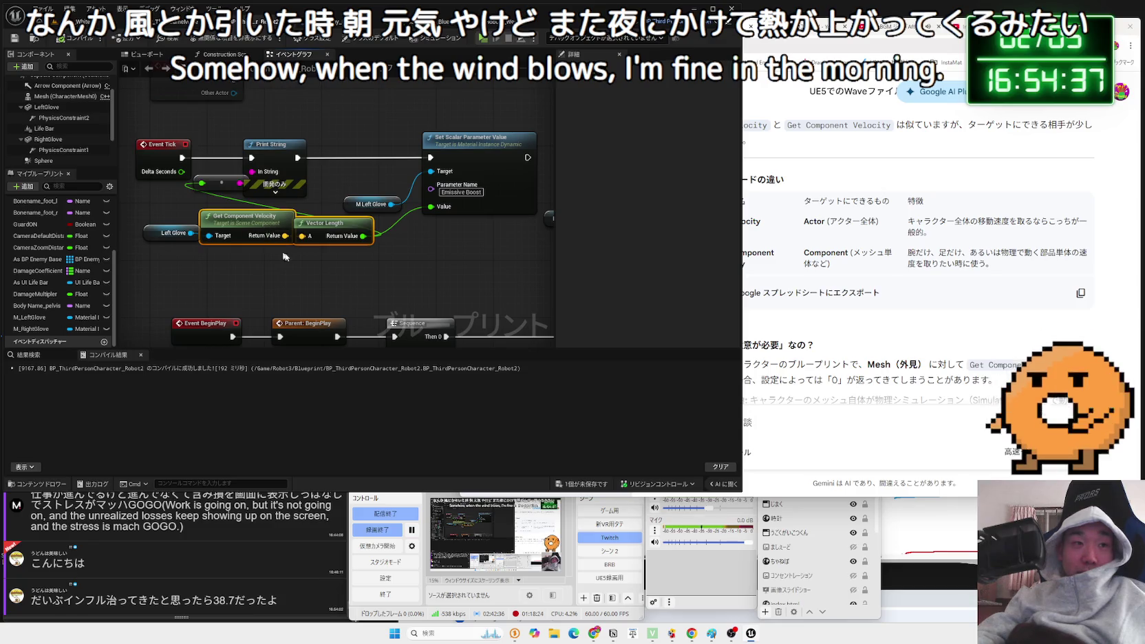
pyautogui.moveTo(284, 256); pyautogui.dragTo(141, 208)
pyautogui.moveTo(336, 230); pyautogui.dragTo(357, 231)
pyautogui.click(378, 248)
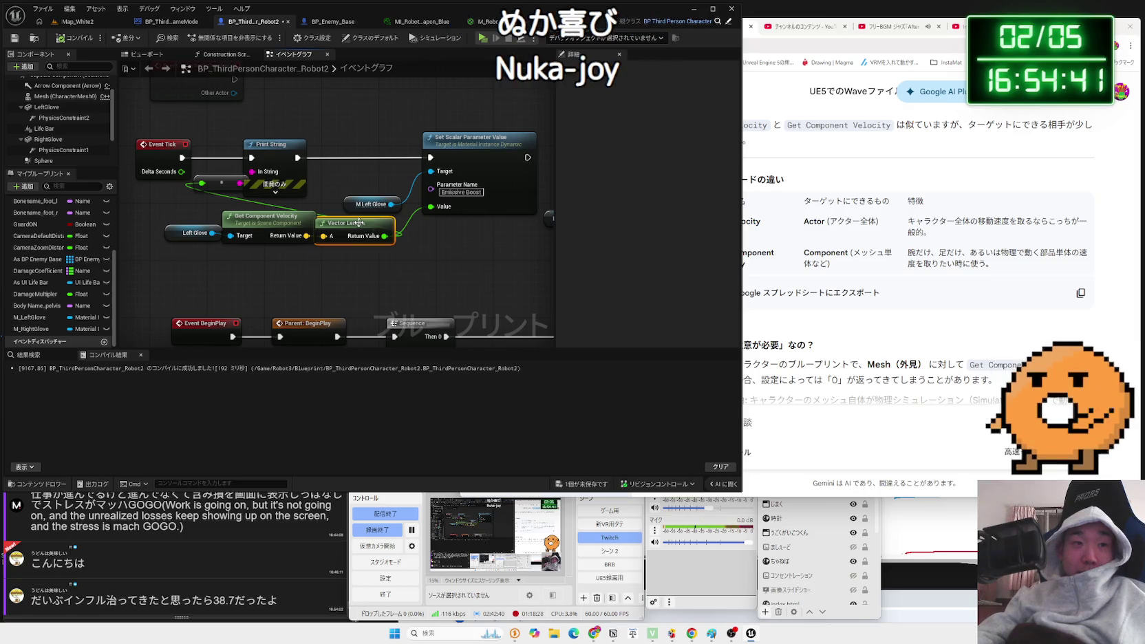
# Pull a connection from Vector Length, cancel the node search, and switch to Map_White2.
pyautogui.click(367, 219)
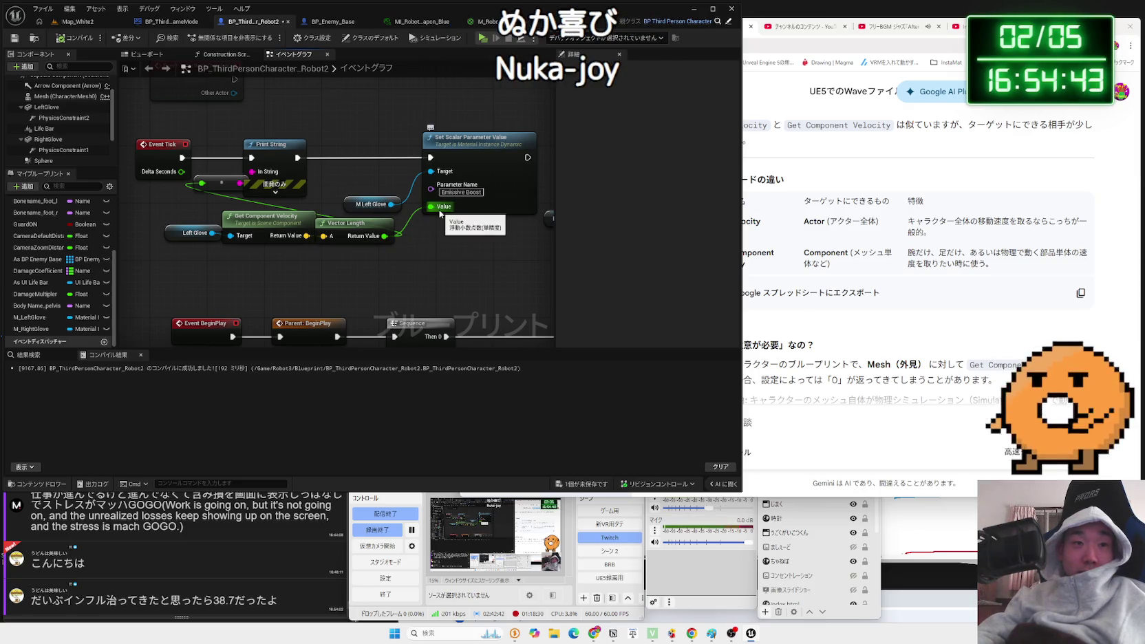
pyautogui.moveTo(385, 236); pyautogui.dragTo(415, 253)
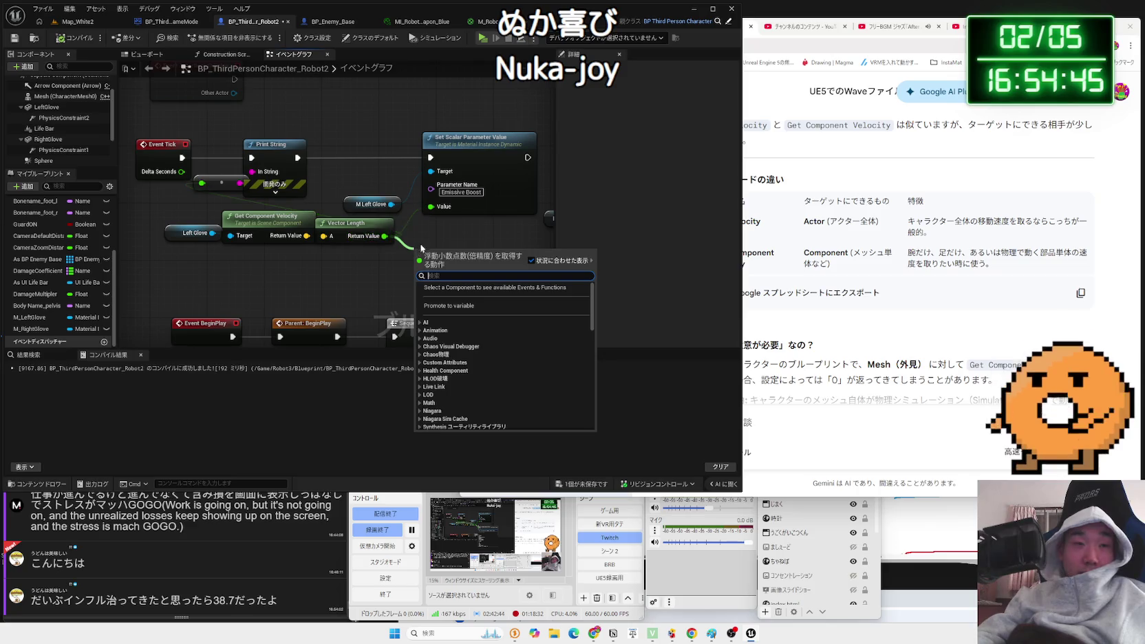
pyautogui.click(412, 221)
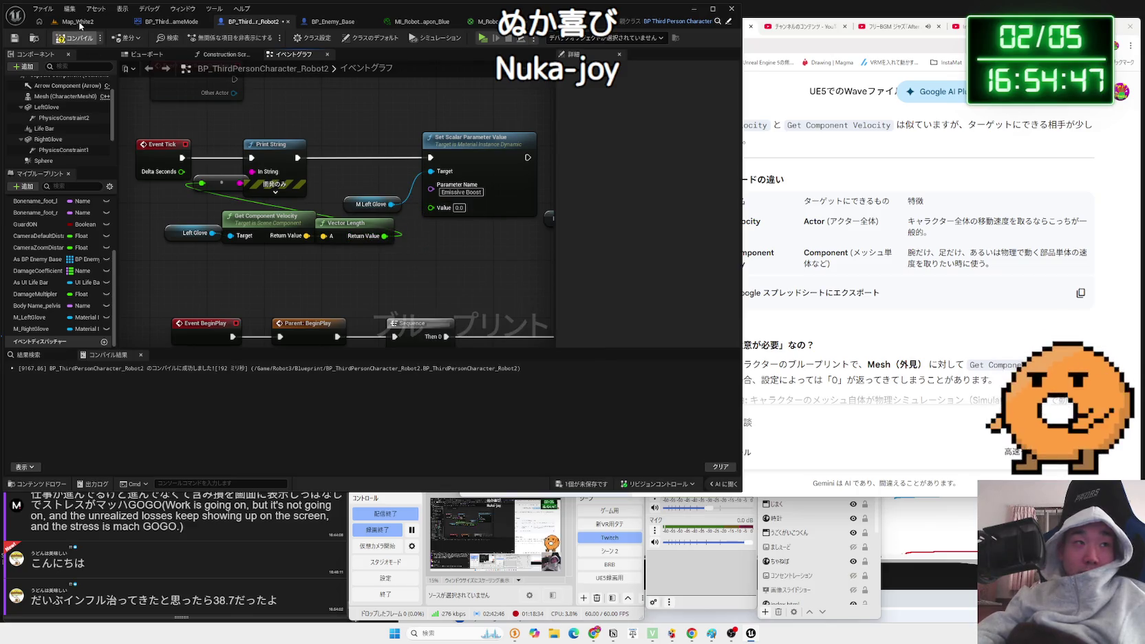
pyautogui.click(81, 23)
pyautogui.hotkey('alt', 'p')
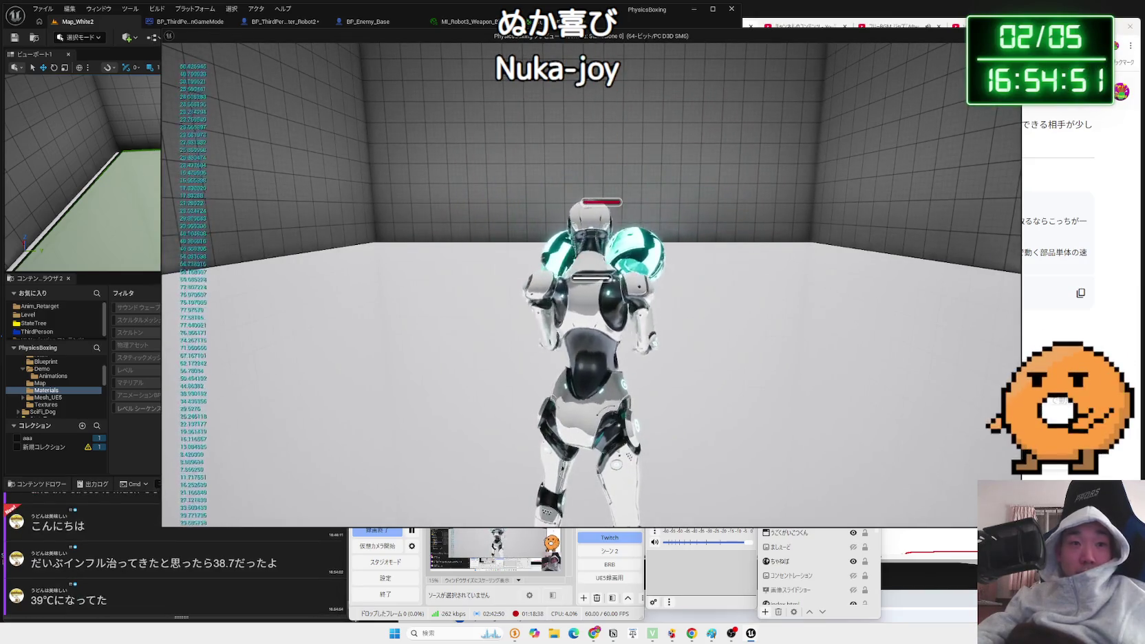
pyautogui.press('Escape')
pyautogui.click(361, 21)
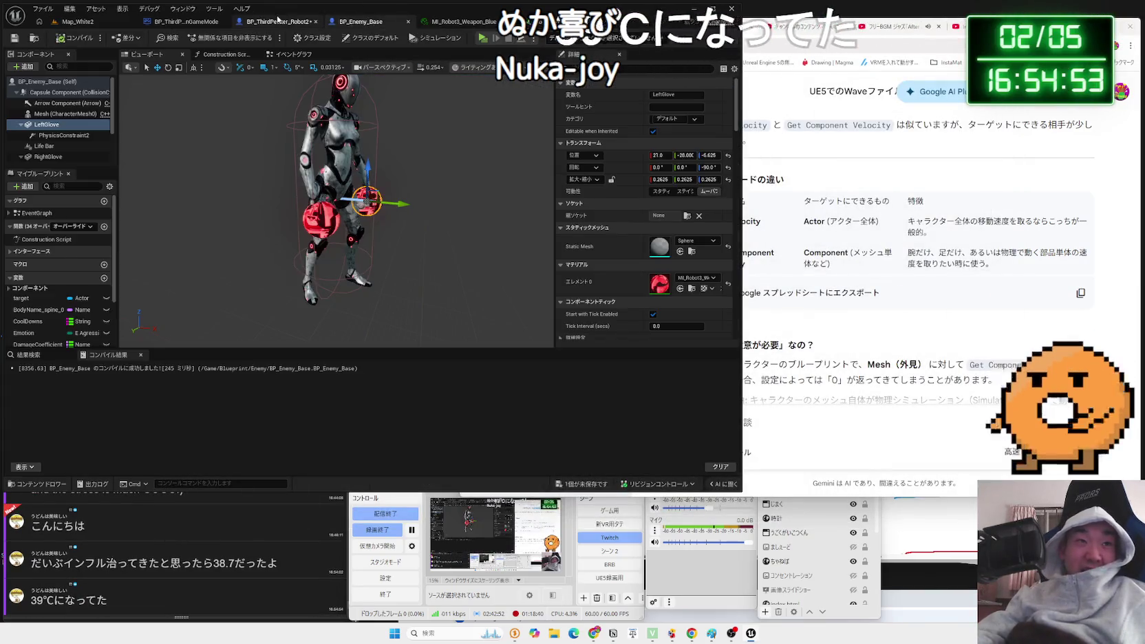
pyautogui.click(278, 22)
pyautogui.moveTo(410, 238)
pyautogui.mouseDown()
pyautogui.moveTo(322, 203)
pyautogui.moveTo(346, 209)
pyautogui.moveTo(320, 77)
pyautogui.mouseUp()
pyautogui.scroll(2, 429, 245)
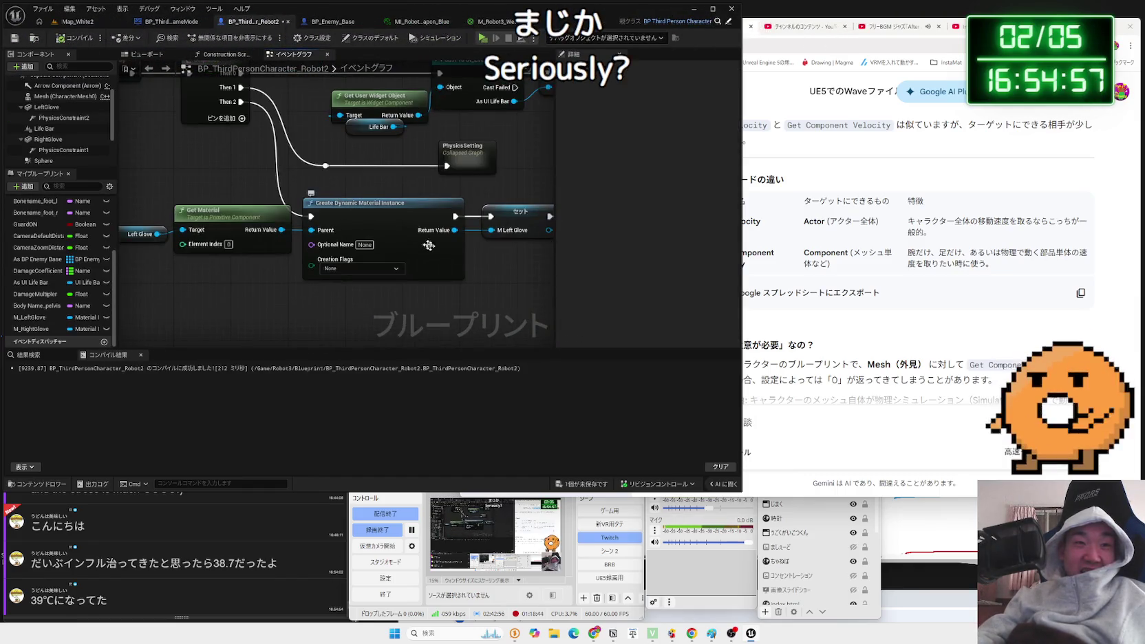
pyautogui.scroll(-1, 429, 245)
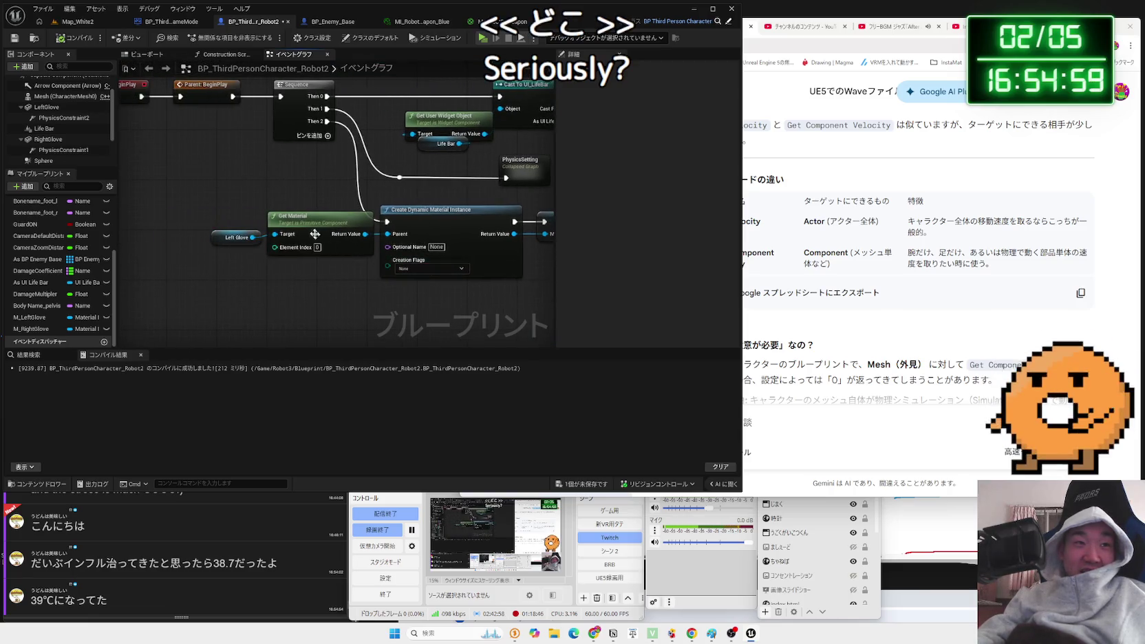
pyautogui.click(230, 239)
pyautogui.click(450, 222)
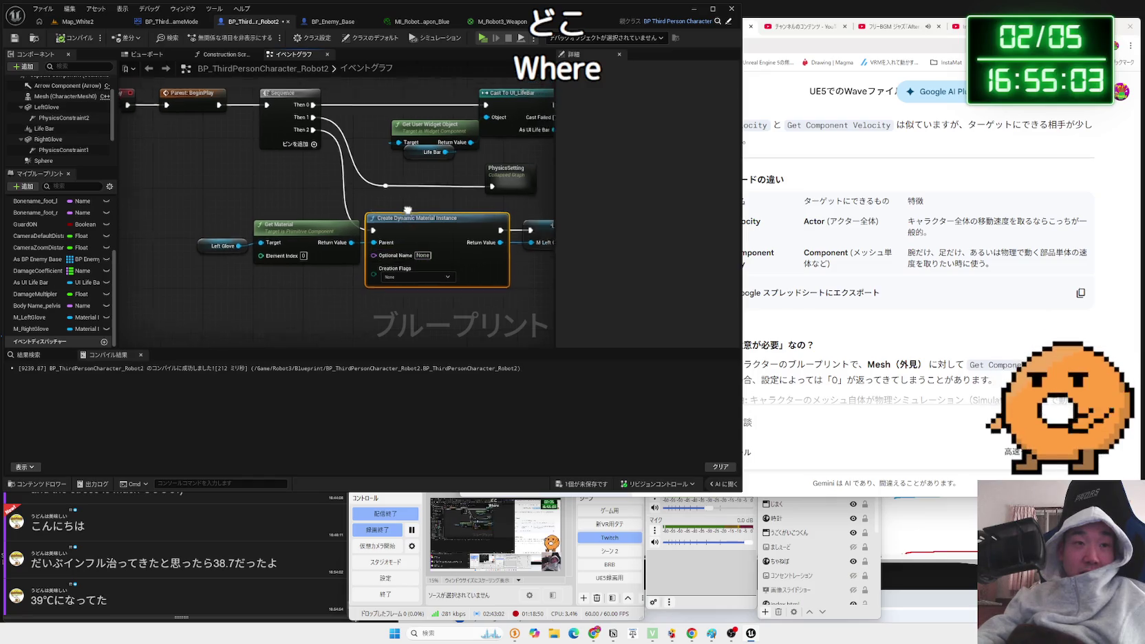
pyautogui.scroll(-1, 343, 237)
pyautogui.moveTo(343, 237); pyautogui.dragTo(232, 206)
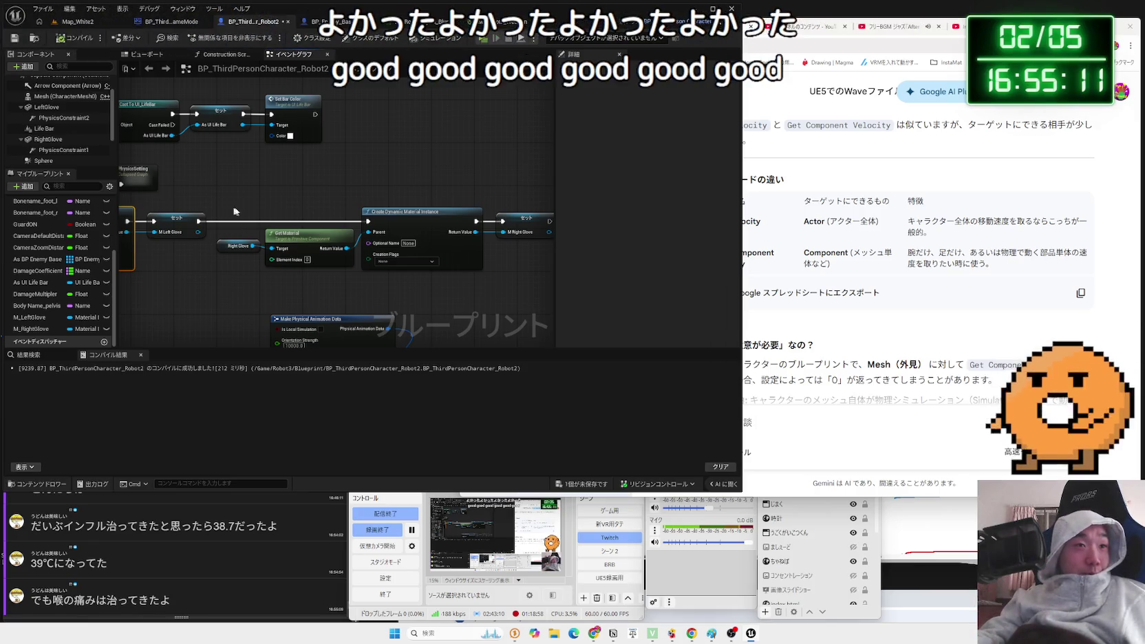
pyautogui.moveTo(233, 211); pyautogui.dragTo(416, 200)
pyautogui.click(72, 28)
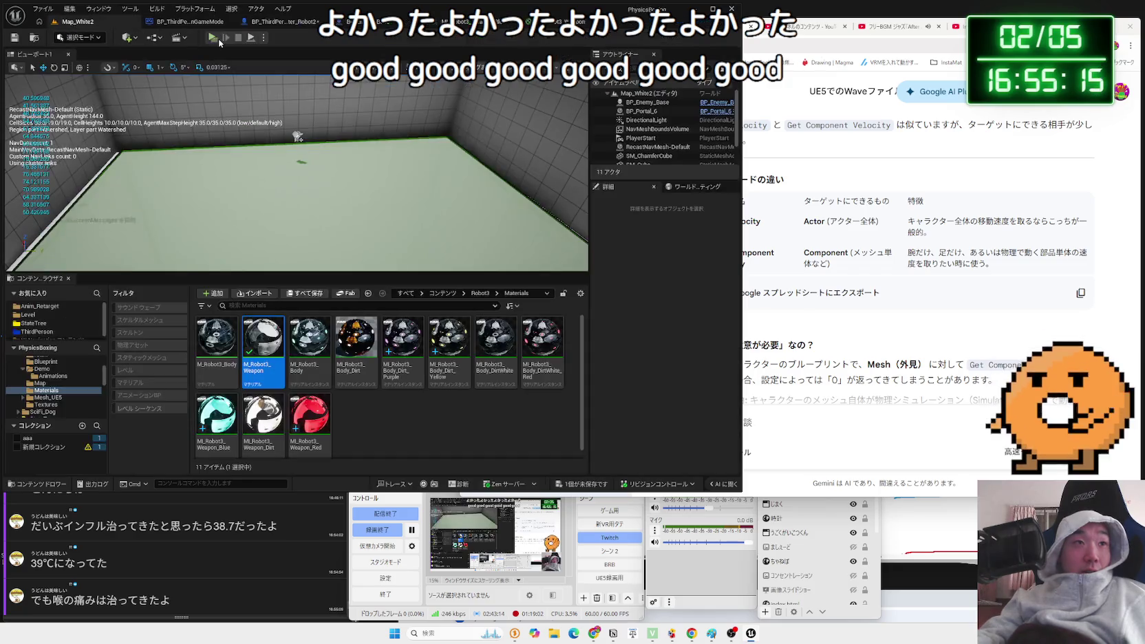
pyautogui.click(218, 39)
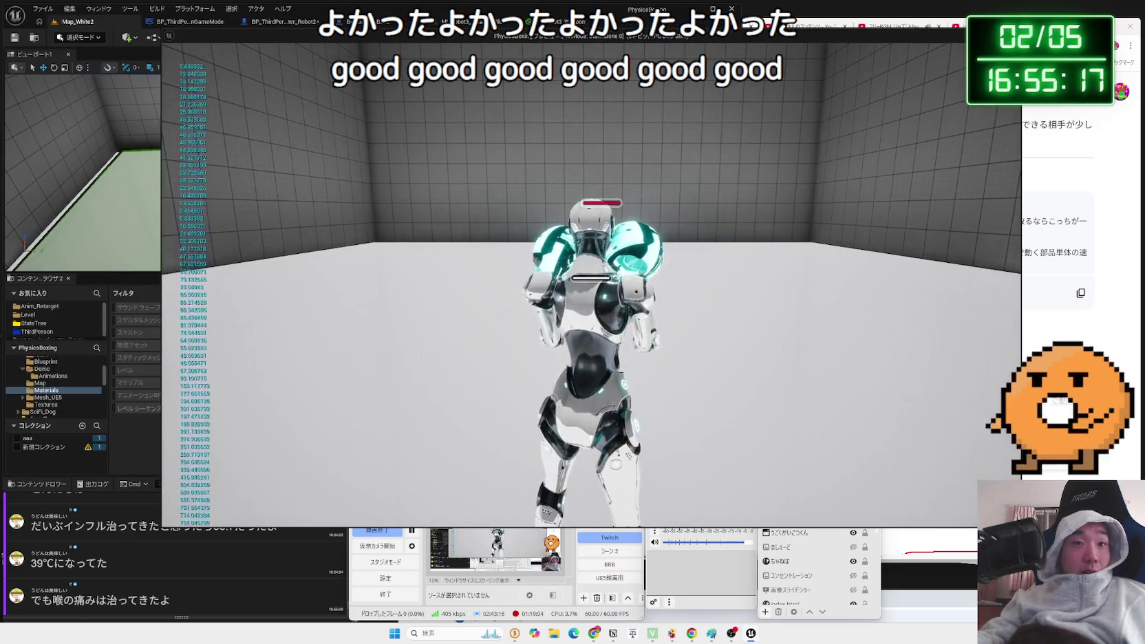
pyautogui.press('Escape')
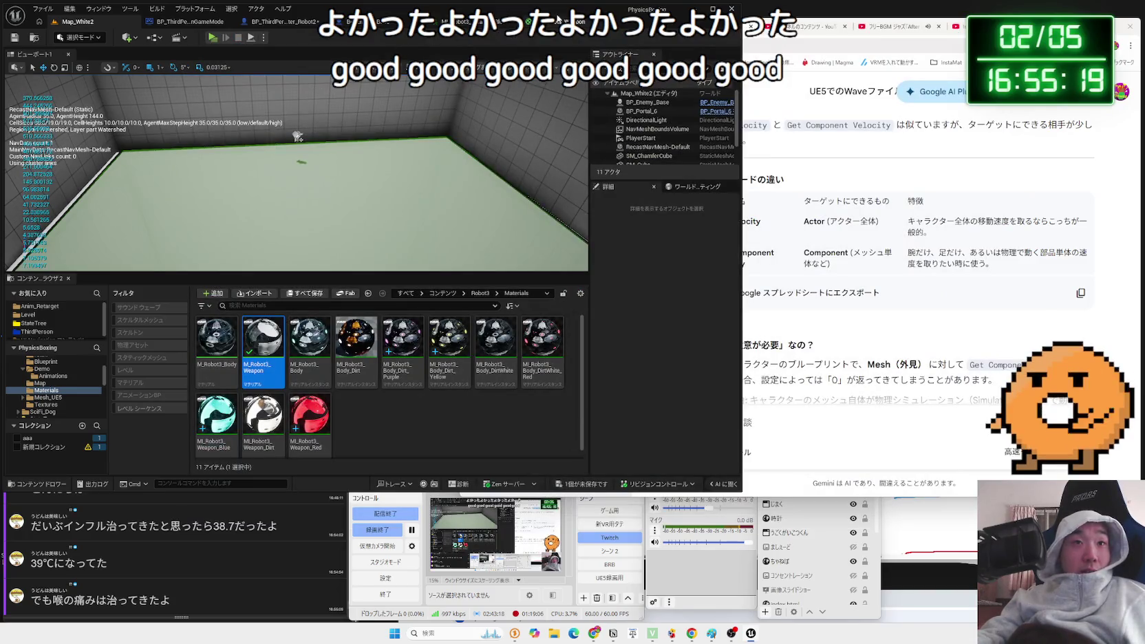
pyautogui.click(271, 22)
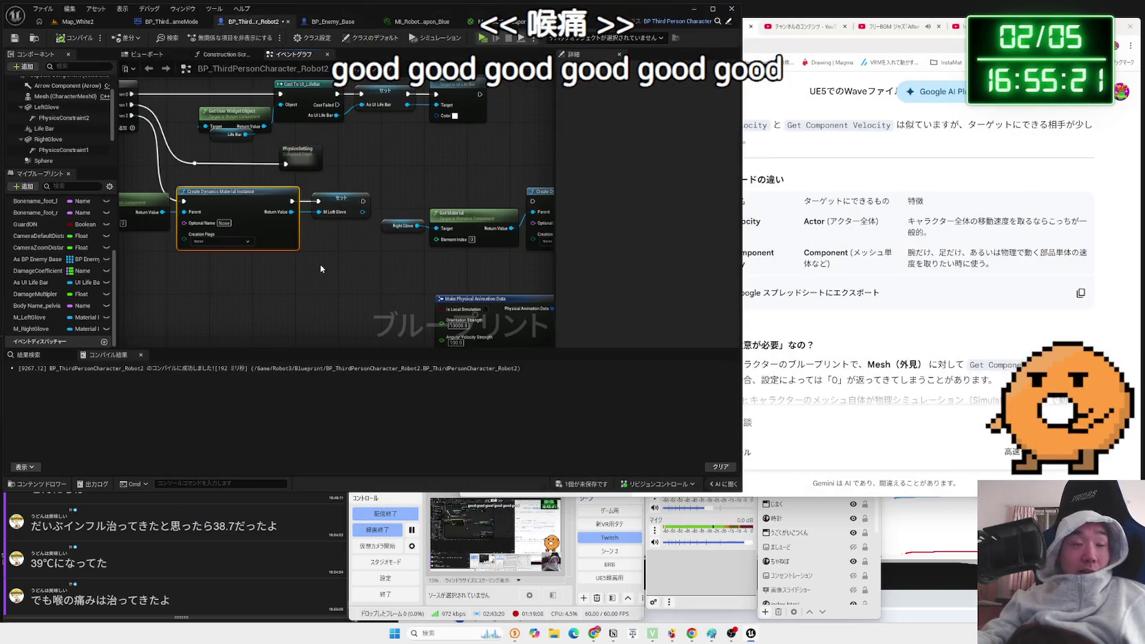
pyautogui.moveTo(320, 264)
pyautogui.mouseDown()
pyautogui.moveTo(204, 260)
pyautogui.moveTo(227, 272)
pyautogui.mouseUp()
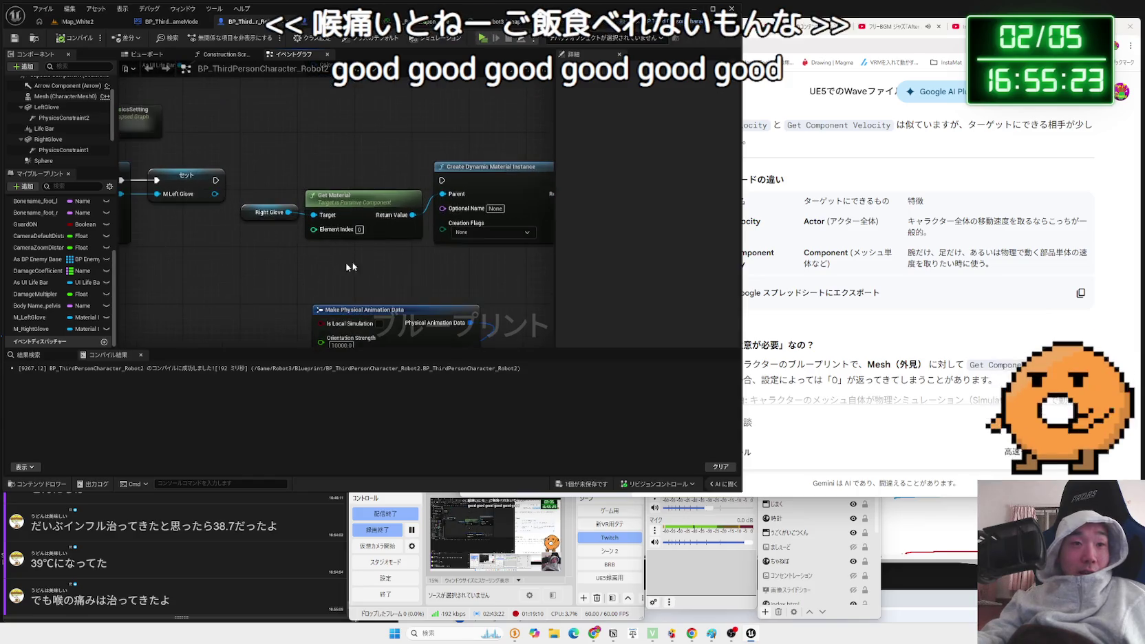
pyautogui.scroll(2, 227, 271)
pyautogui.click(329, 248)
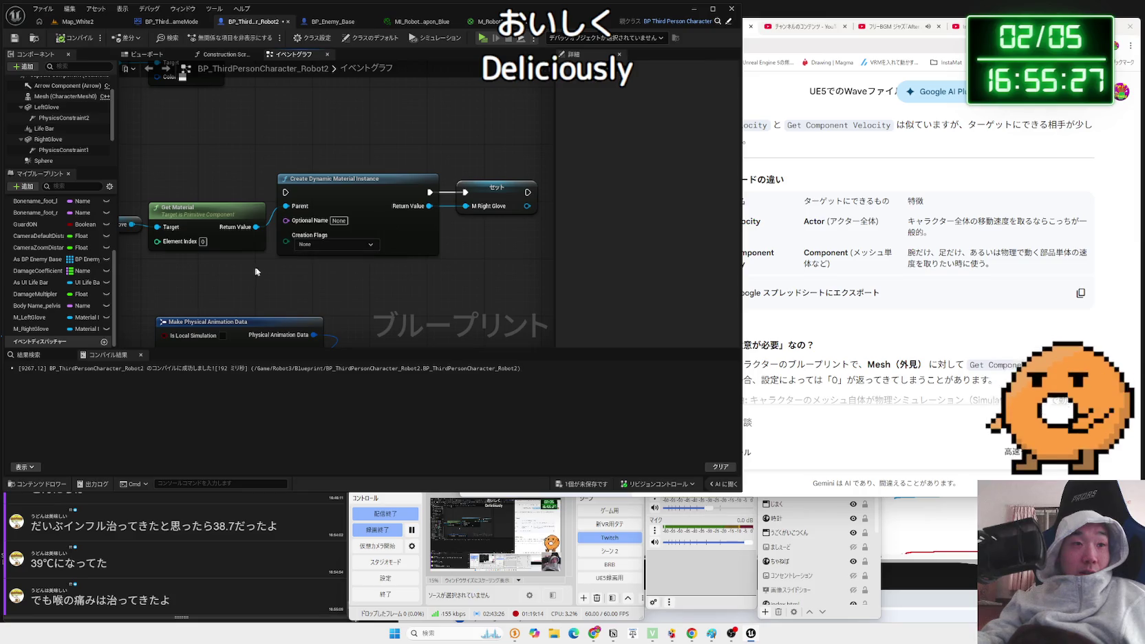
pyautogui.moveTo(217, 262)
pyautogui.mouseDown()
pyautogui.moveTo(380, 254)
pyautogui.moveTo(525, 302)
pyautogui.mouseUp()
pyautogui.moveTo(363, 244); pyautogui.dragTo(508, 274)
pyautogui.scroll(2, 360, 244)
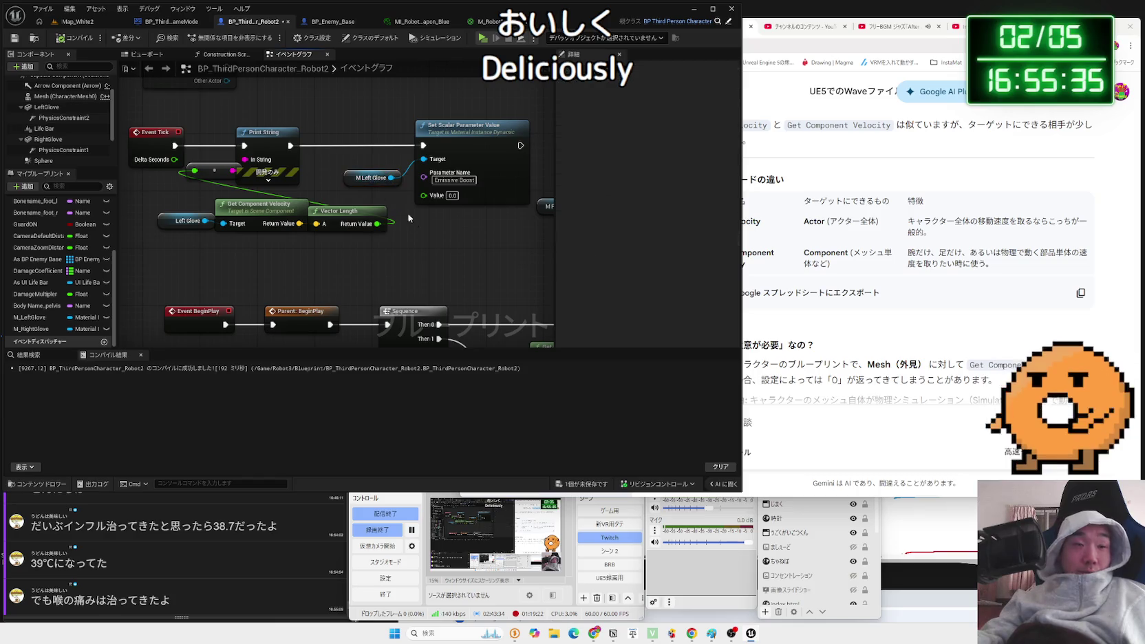
pyautogui.scroll(-1, 468, 255)
pyautogui.moveTo(469, 254); pyautogui.dragTo(385, 79)
pyautogui.scroll(1, 350, 259)
pyautogui.moveTo(350, 259); pyautogui.dragTo(280, 274)
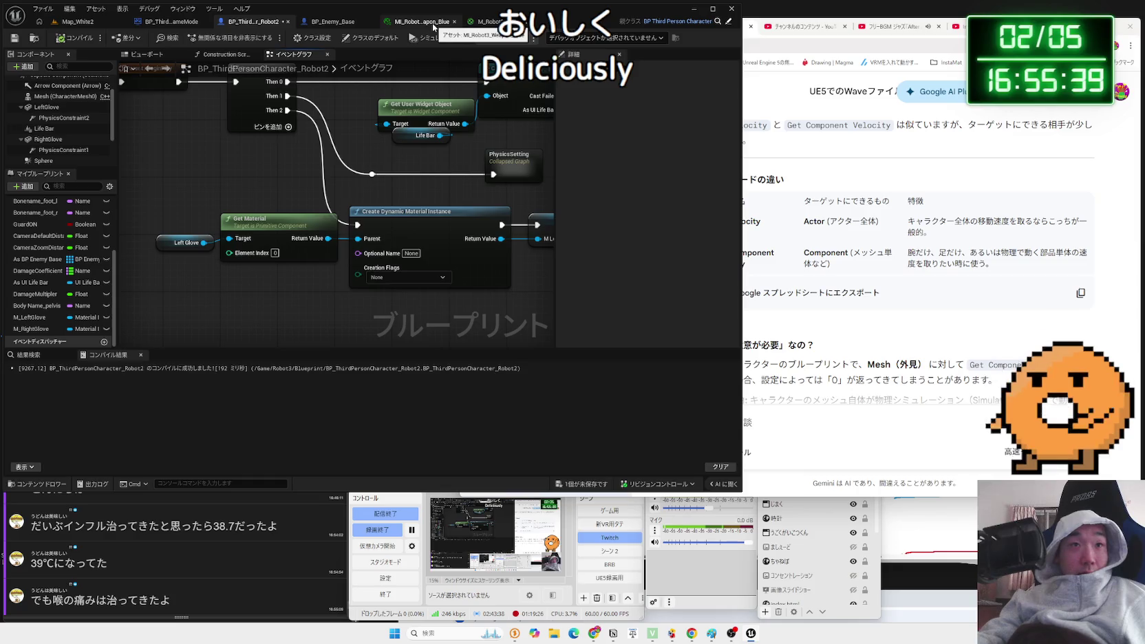
pyautogui.click(491, 21)
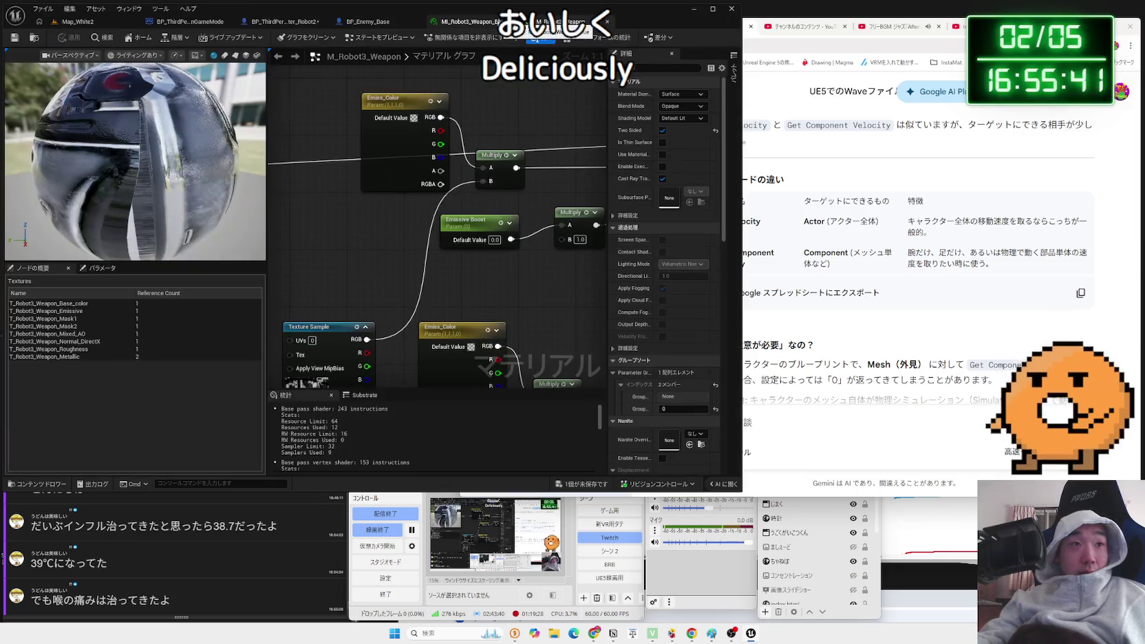
pyautogui.click(451, 25)
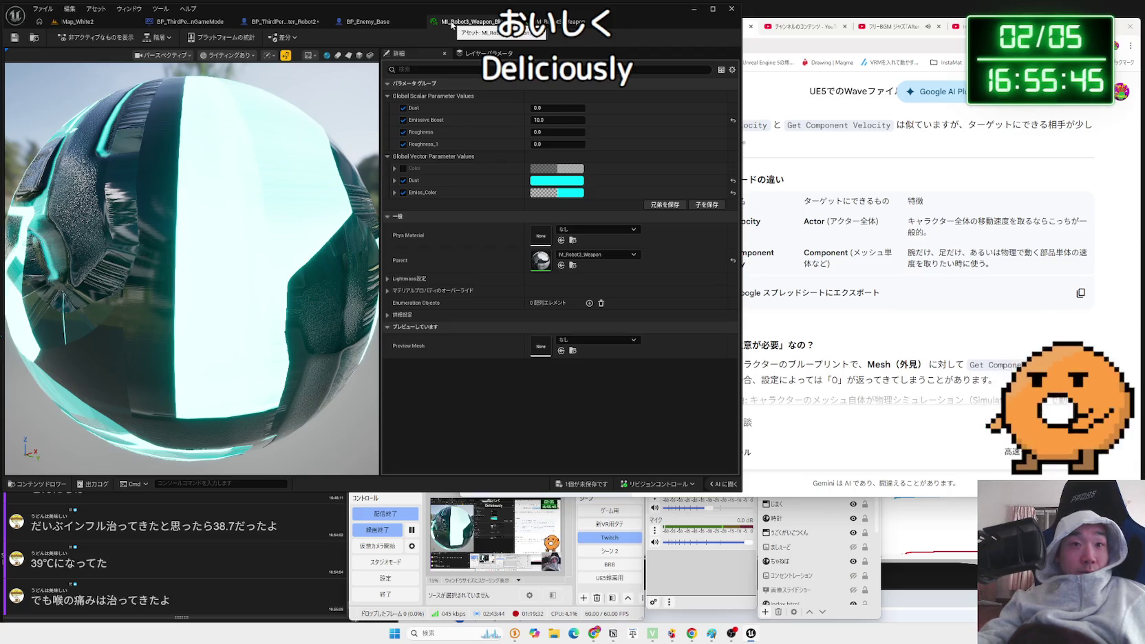
pyautogui.click(78, 21)
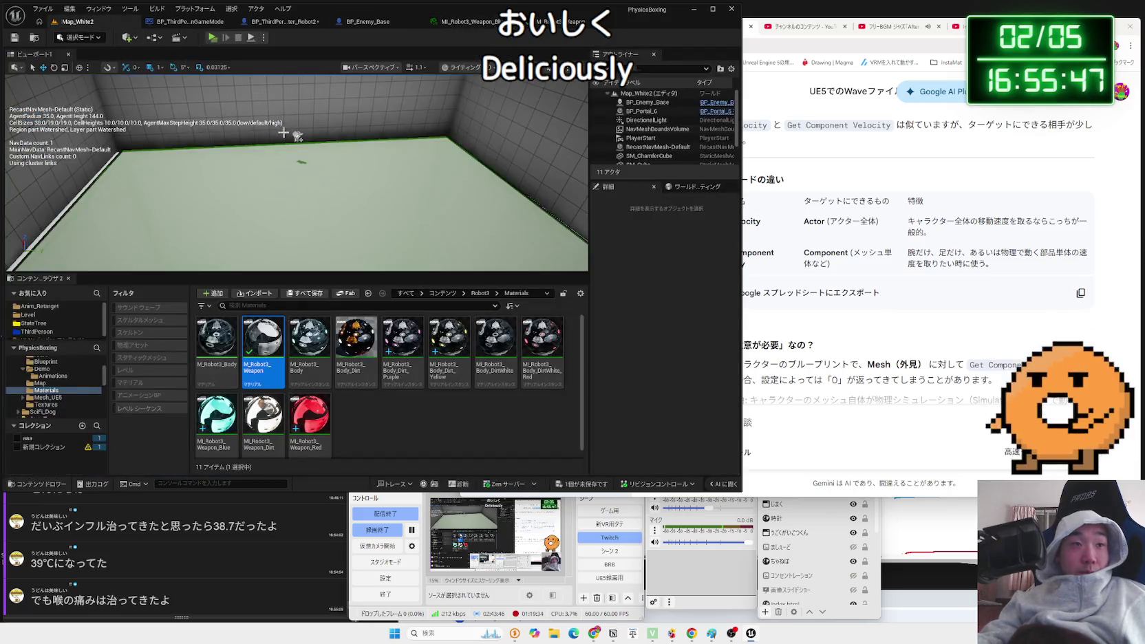
pyautogui.click(314, 26)
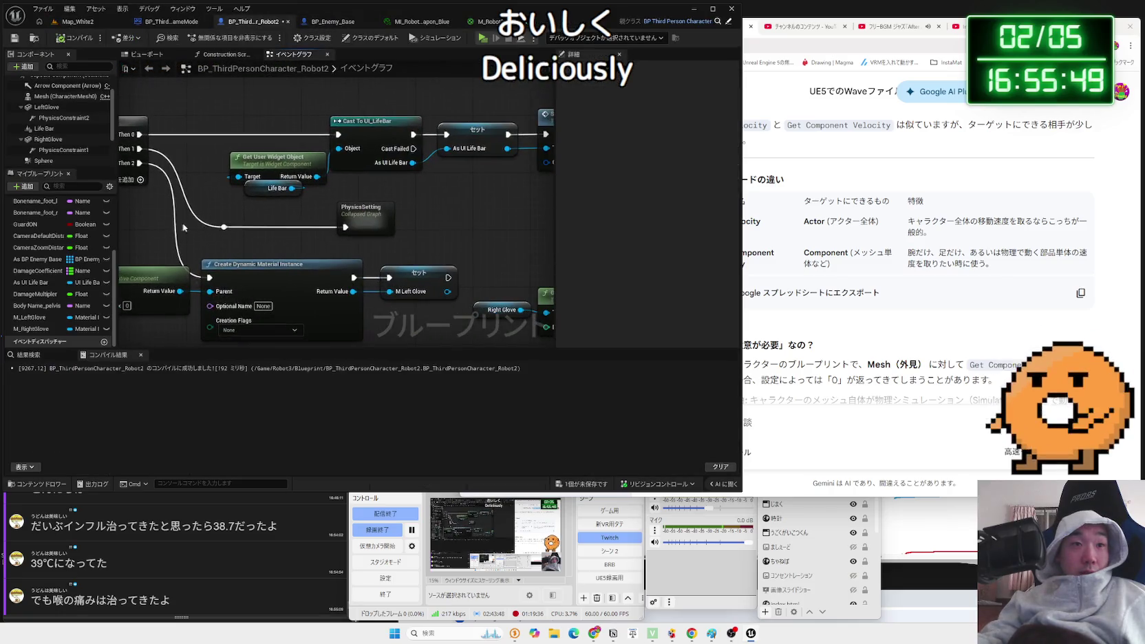
# Toggle a breakpoint on the Set M Left Glove node.
pyautogui.moveTo(403, 279)
pyautogui.mouseDown()
pyautogui.moveTo(405, 291)
pyautogui.moveTo(386, 275)
pyautogui.moveTo(392, 262)
pyautogui.mouseUp()
pyautogui.rightClick(395, 277)
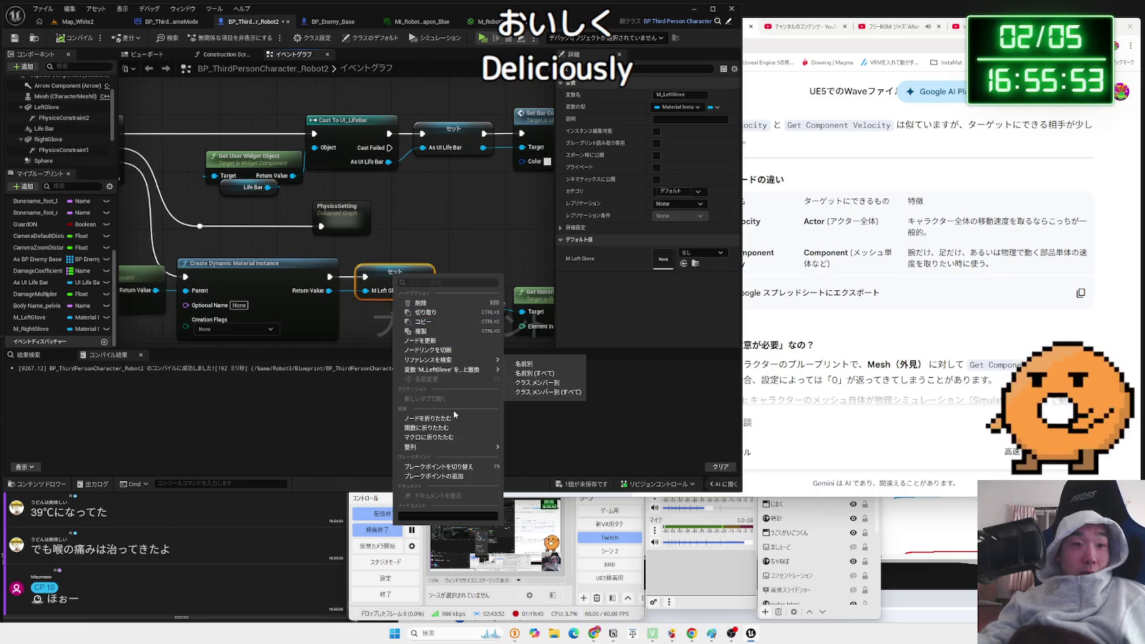
pyautogui.click(447, 468)
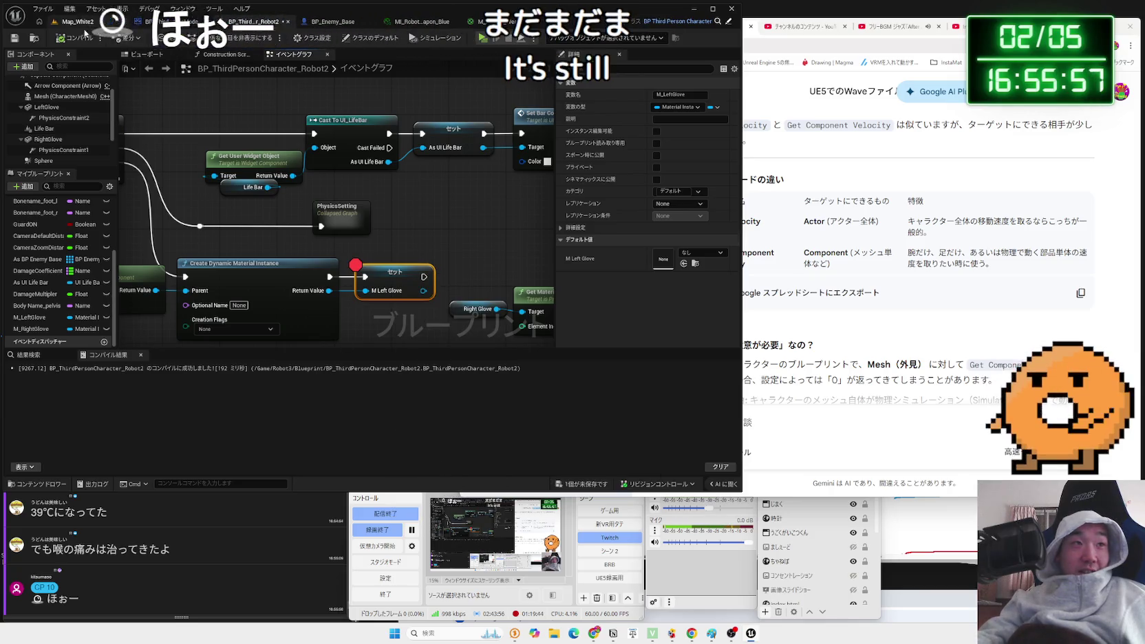
# Play Map_White2, inspect the dynamic material instance value at the breakpoint, then resume.
pyautogui.click(78, 21)
pyautogui.click(212, 37)
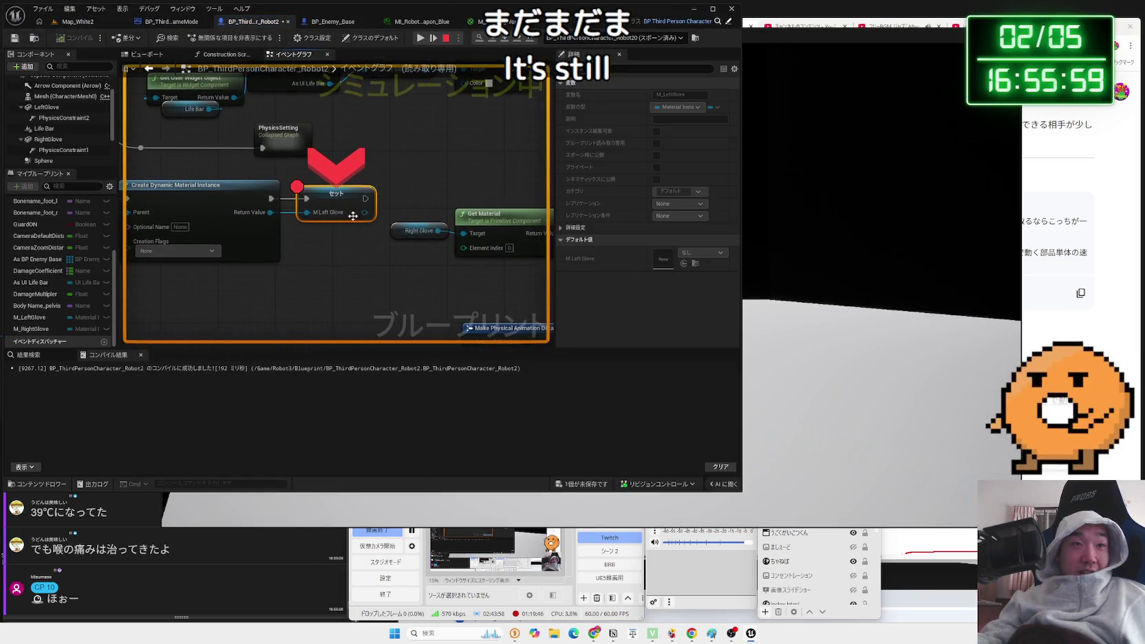
pyautogui.moveTo(340, 207)
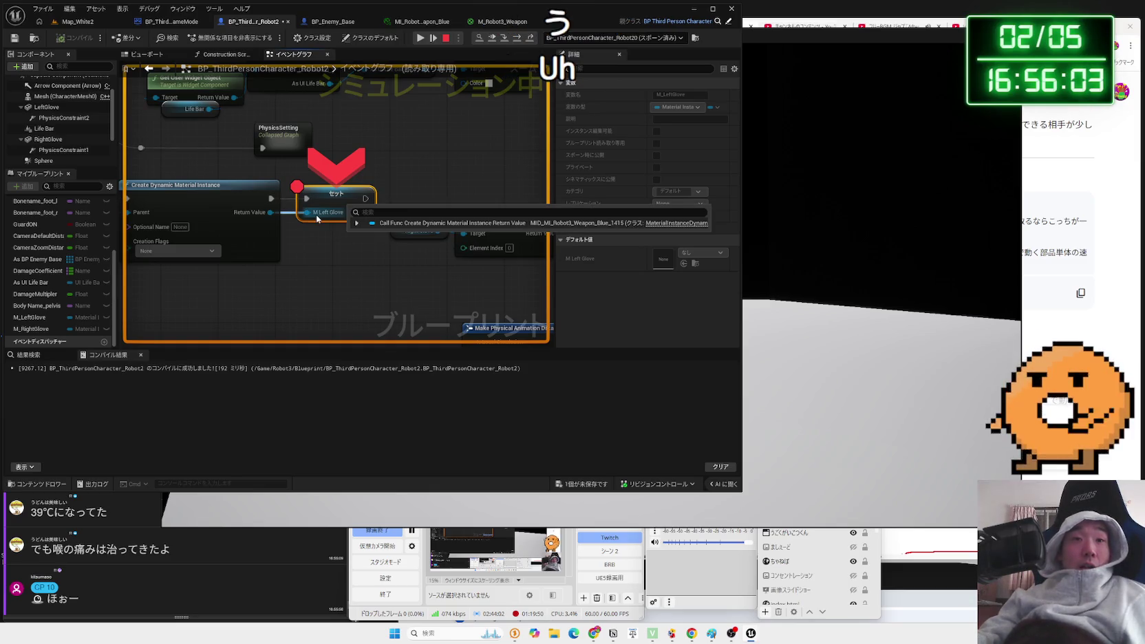
pyautogui.click(356, 223)
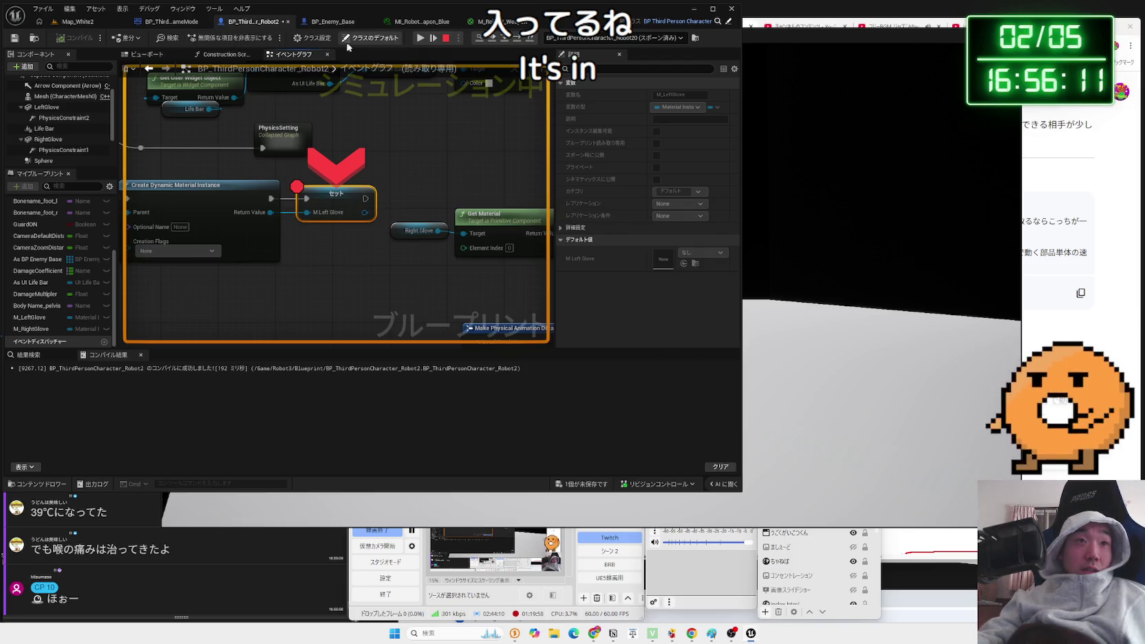
pyautogui.click(505, 40)
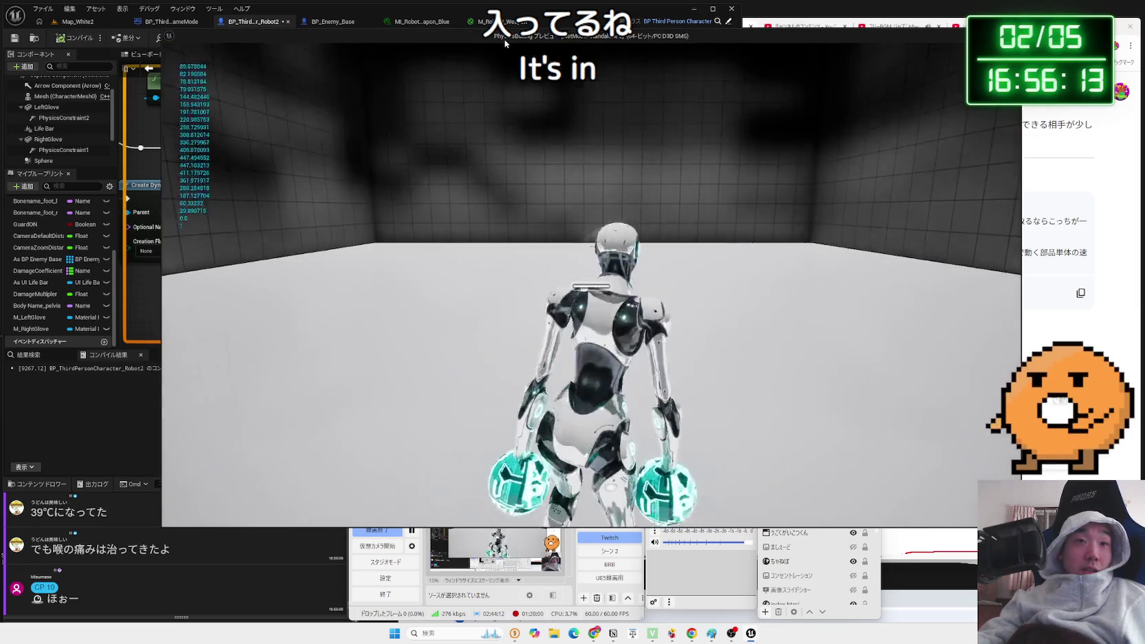
# Back in the Blueprint editor, review the M Left Glove setter's actions without changing anything.
pyautogui.hotkey('alt', 'Tab')
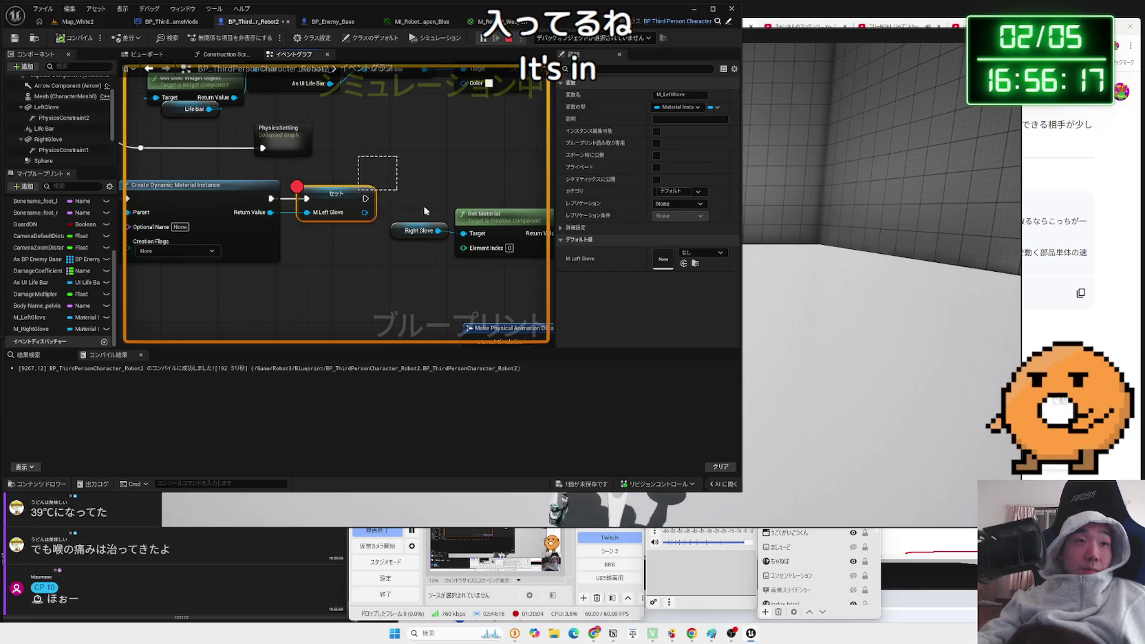
pyautogui.click(407, 179)
pyautogui.rightClick(345, 196)
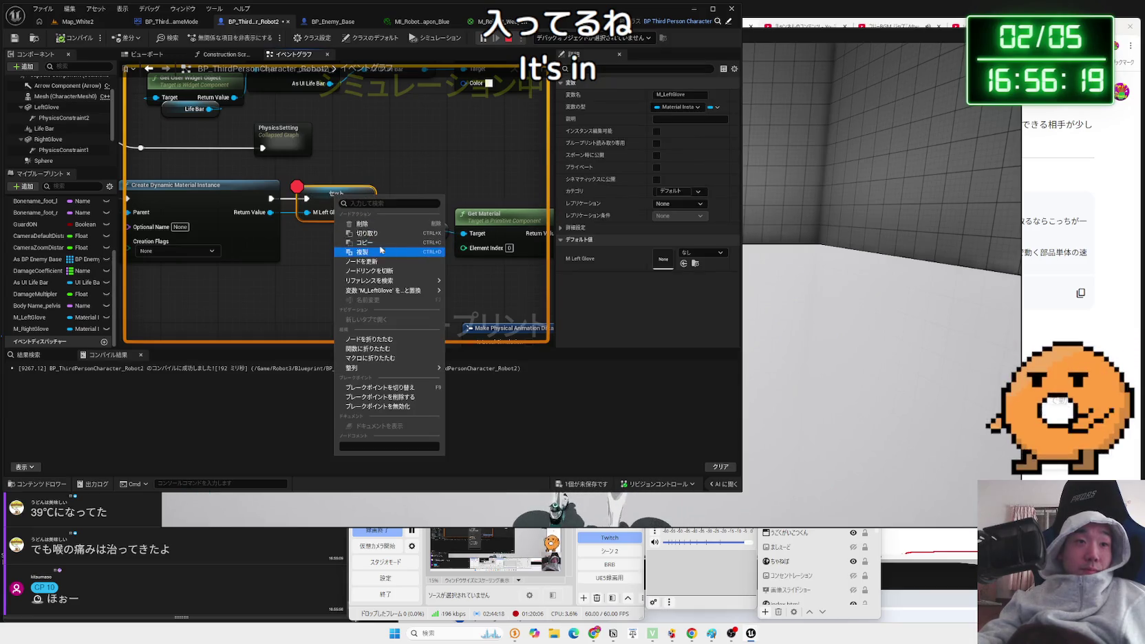
pyautogui.click(326, 163)
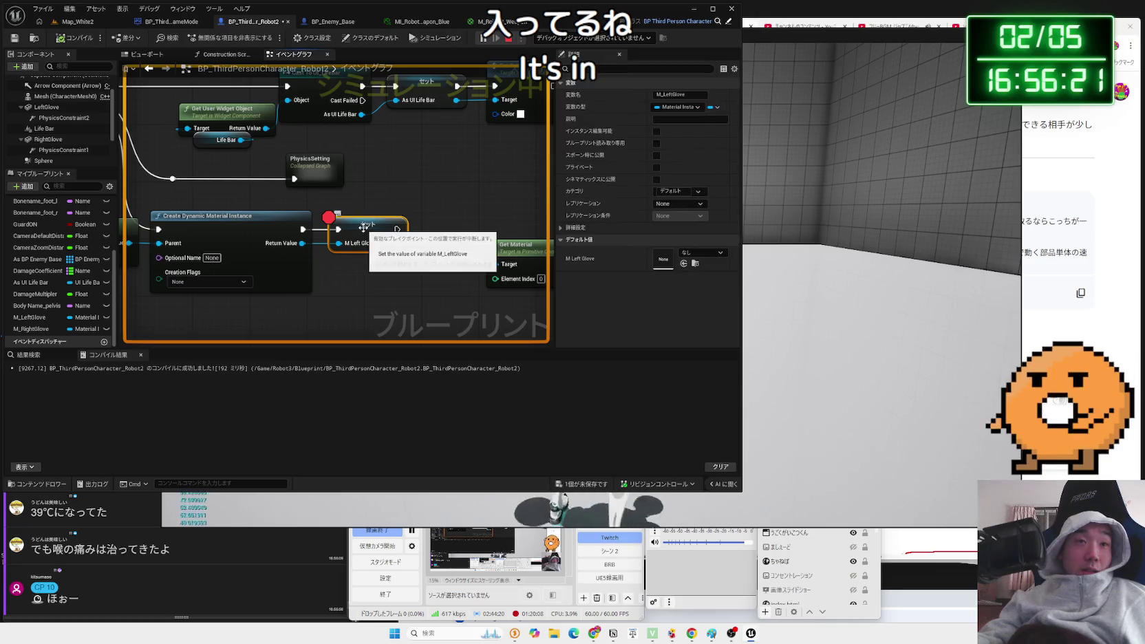
# Throw two punches and walk toward the enemy in the game, then stop the test play.
pyautogui.hotkey('alt', 'Tab')
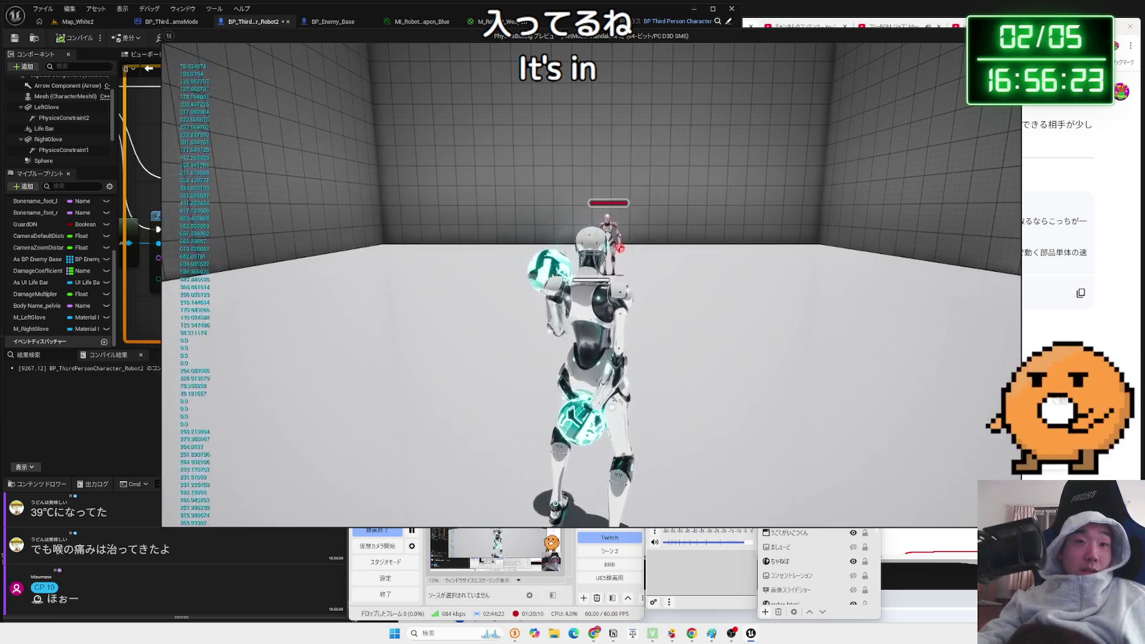
pyautogui.click(592, 282)
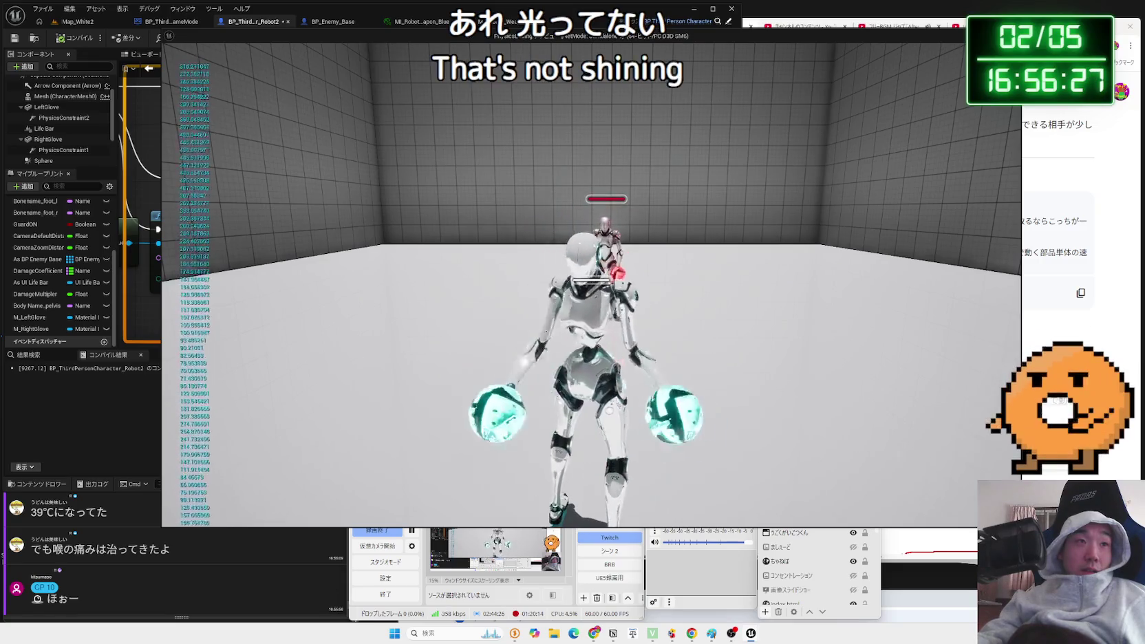
pyautogui.click(592, 282)
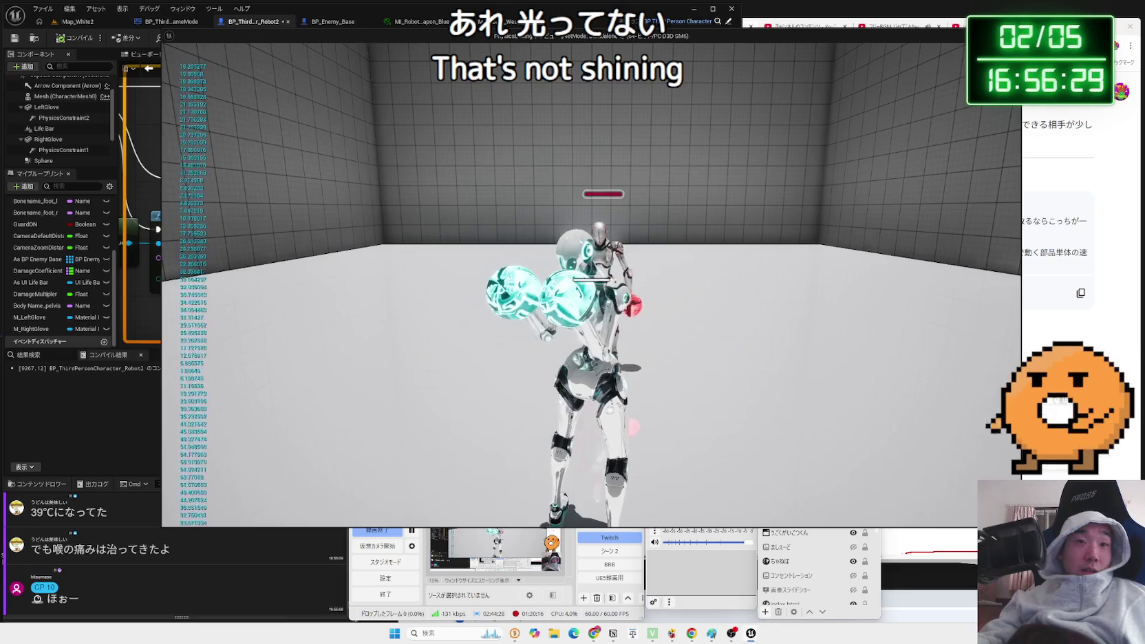
pyautogui.press('w')
pyautogui.press('Escape')
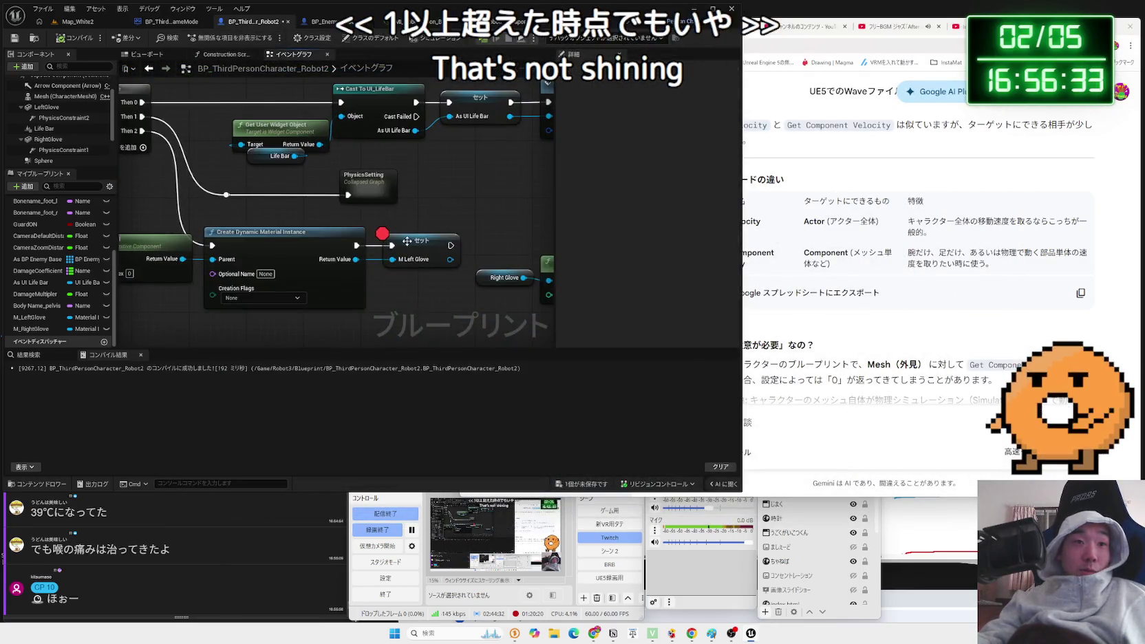
# Remove the setter's breakpoint, delete the old M Left Glove getter, and compile.
pyautogui.rightClick(412, 245)
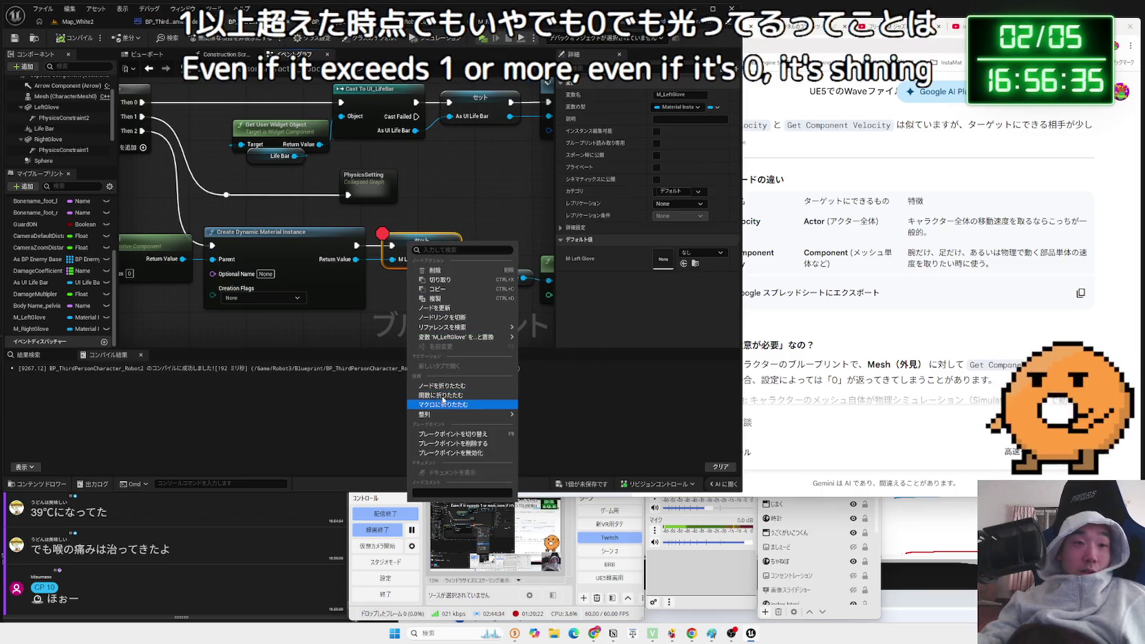
pyautogui.click(454, 445)
pyautogui.moveTo(200, 76)
pyautogui.mouseDown()
pyautogui.moveTo(313, 229)
pyautogui.moveTo(275, 114)
pyautogui.moveTo(225, 219)
pyautogui.mouseUp()
pyautogui.click(220, 210)
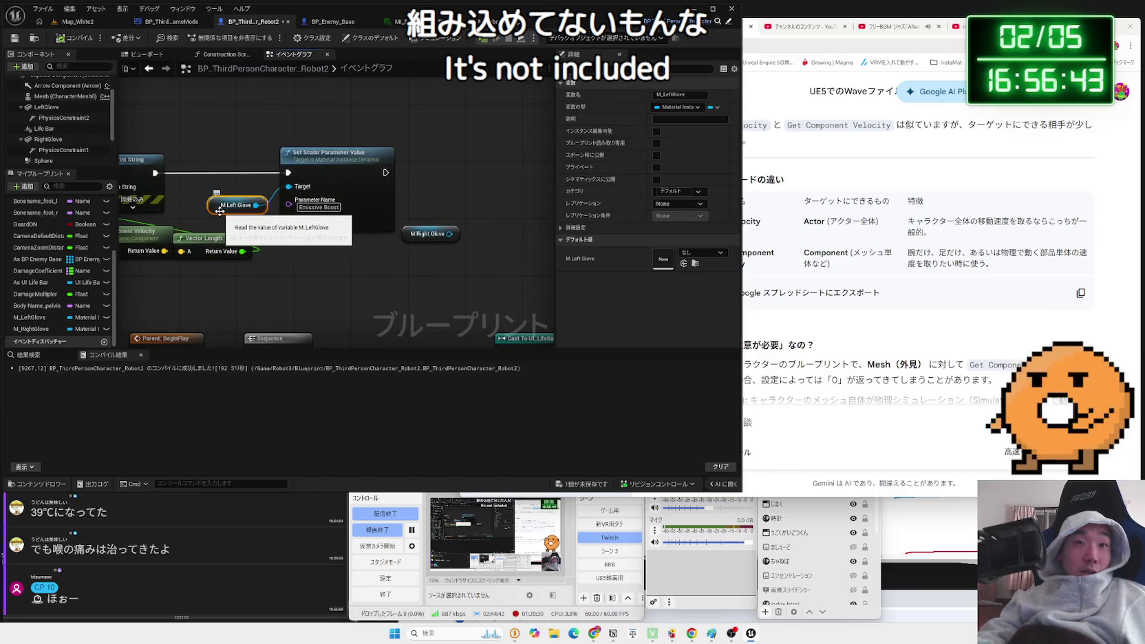
pyautogui.press('Delete')
pyautogui.click(74, 41)
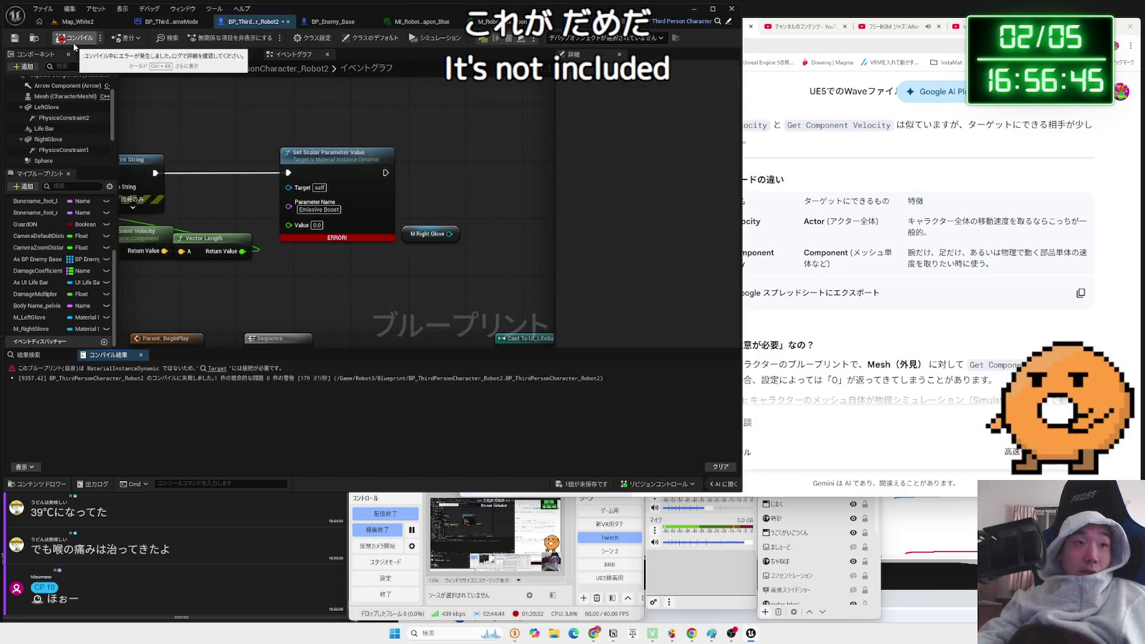
# Wire an M Left Glove getter into Target, run a quick test play, then bring Gemini forward.
pyautogui.moveTo(22, 321)
pyautogui.mouseDown()
pyautogui.moveTo(246, 157)
pyautogui.moveTo(345, 160)
pyautogui.mouseUp()
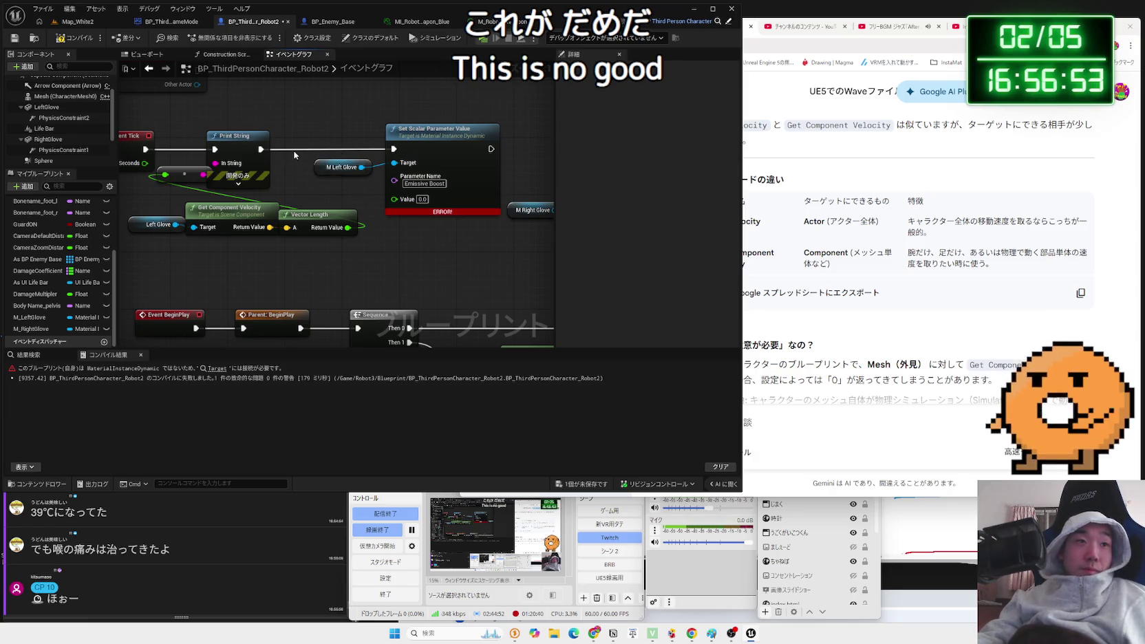
pyautogui.click(69, 41)
pyautogui.hotkey('alt', 'p')
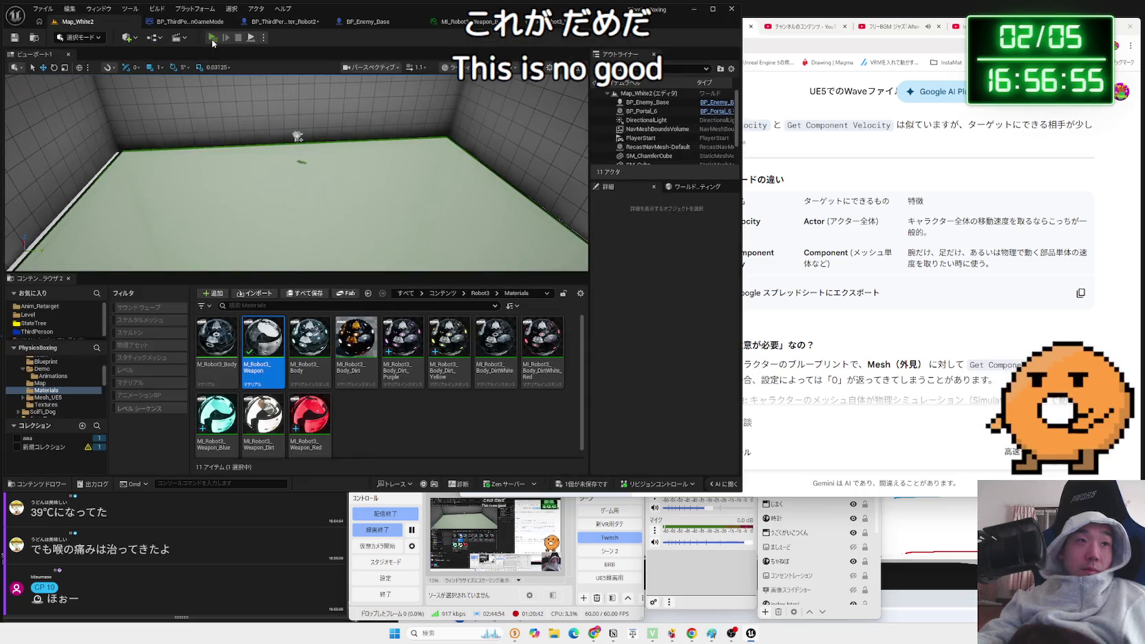
pyautogui.press('Escape')
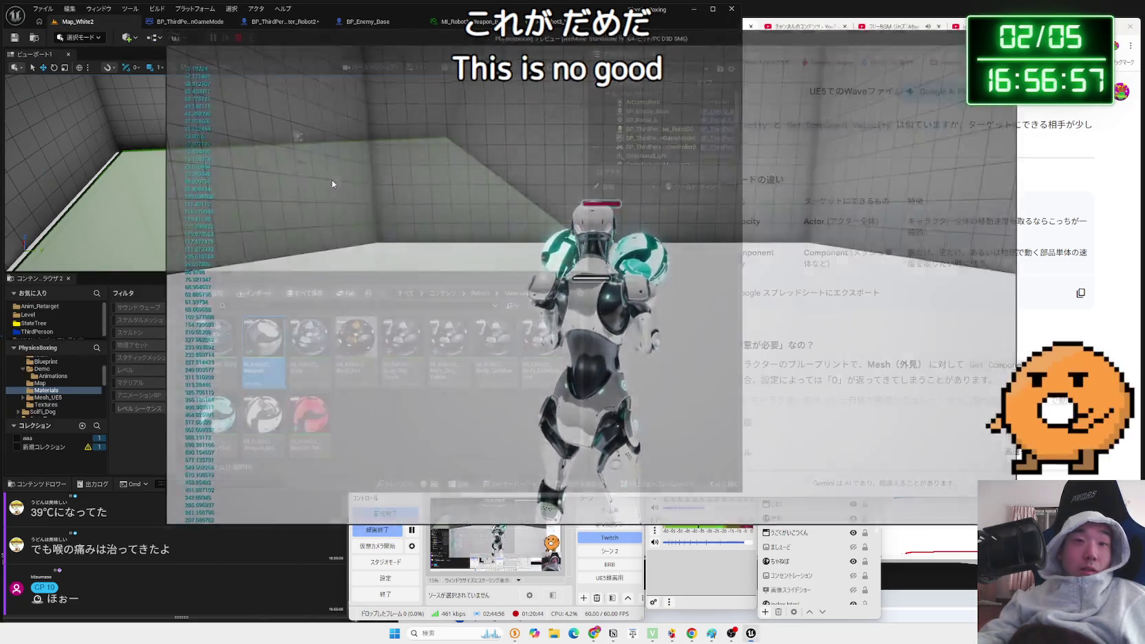
pyautogui.click(275, 23)
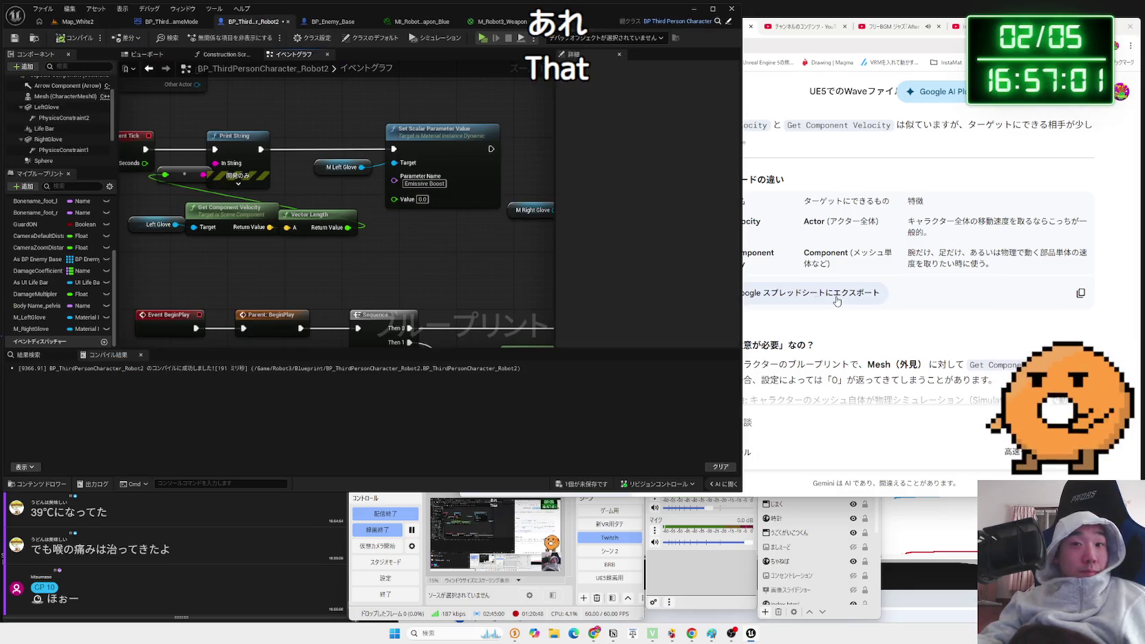
pyautogui.click(895, 302)
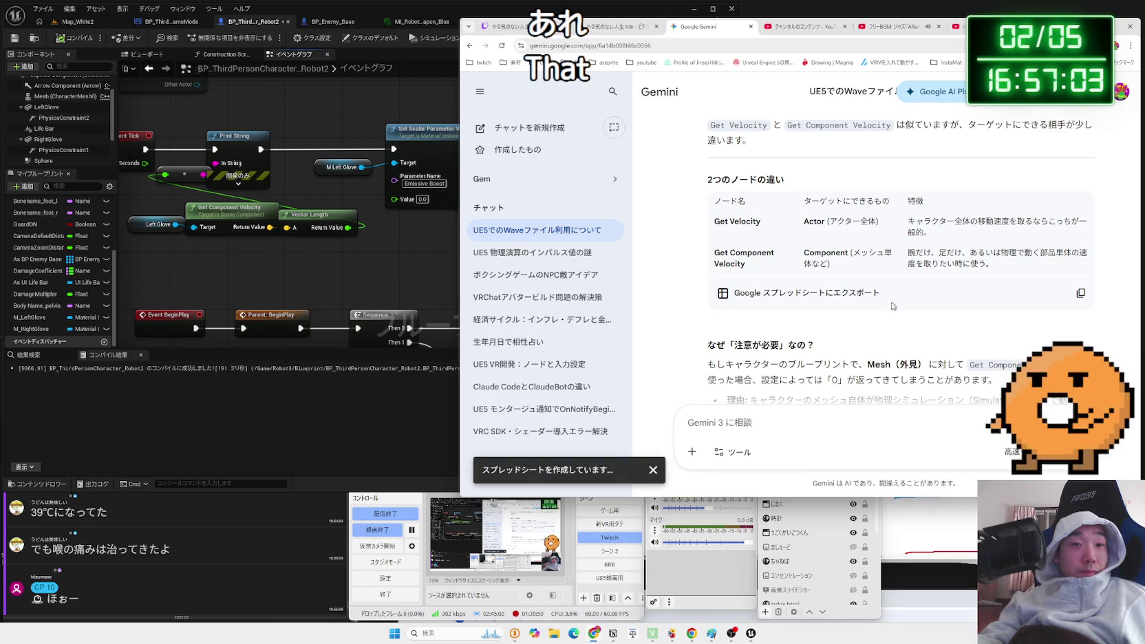
# Scroll through Gemini's answer and copy the 'Create Dynamic Material Instance' text.
pyautogui.click(653, 471)
pyautogui.scroll(-3, 916, 268)
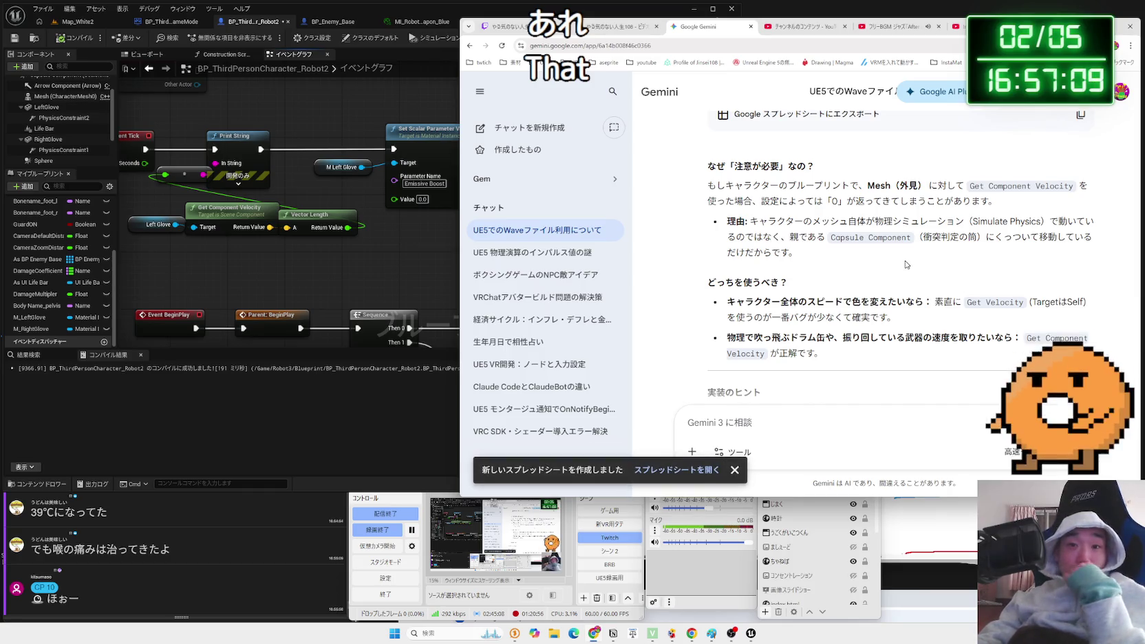
pyautogui.scroll(-2, 906, 264)
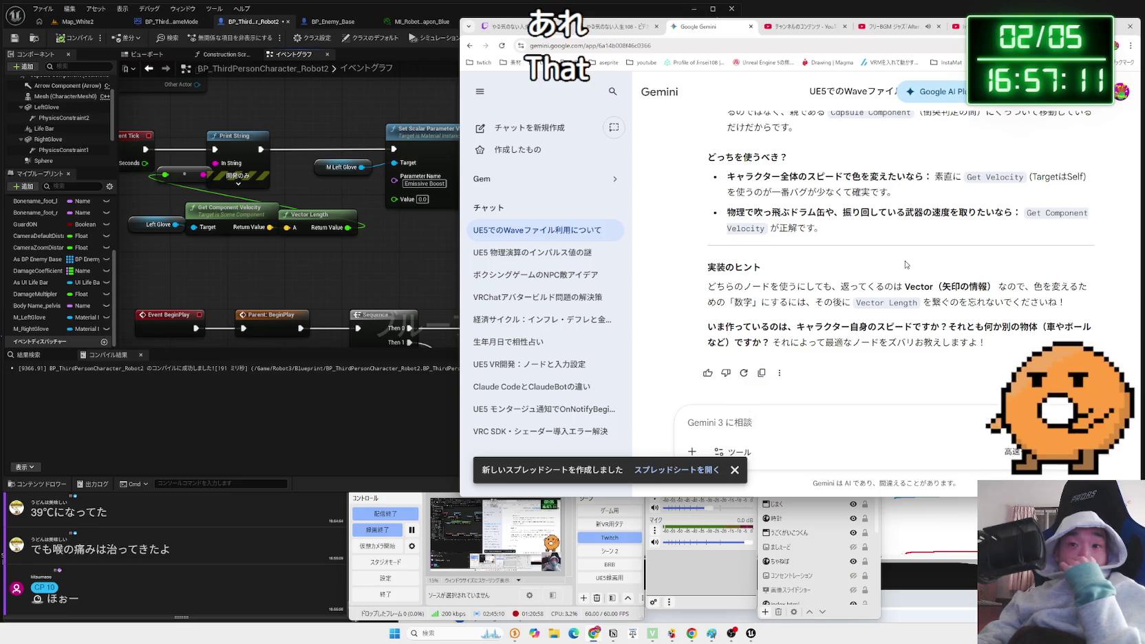
pyautogui.scroll(-10, 906, 264)
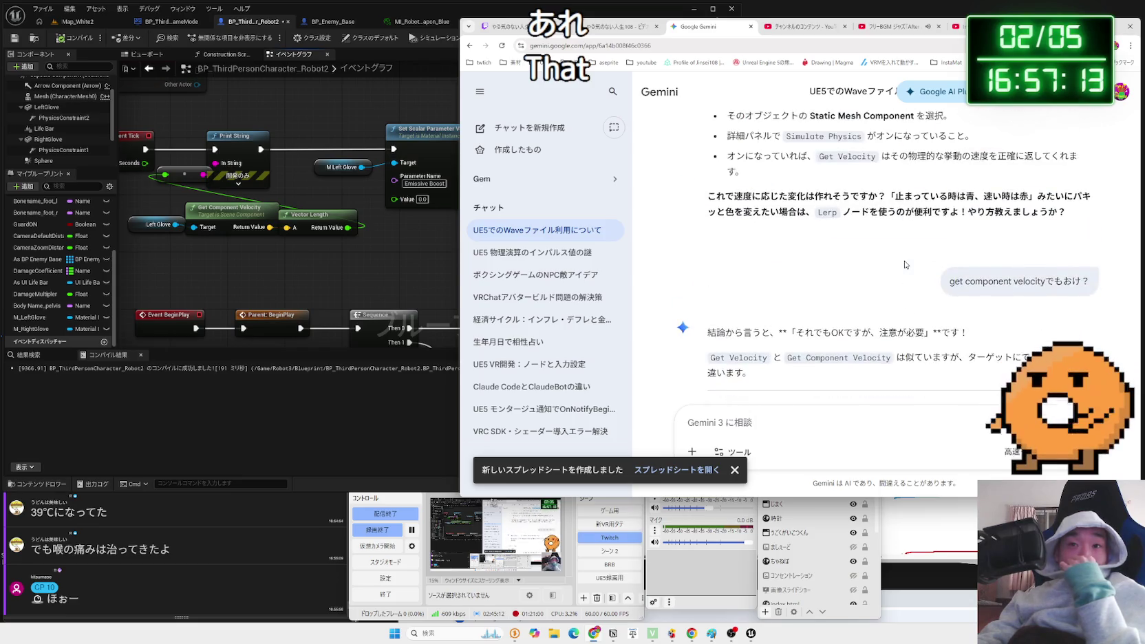
pyautogui.scroll(4, 905, 265)
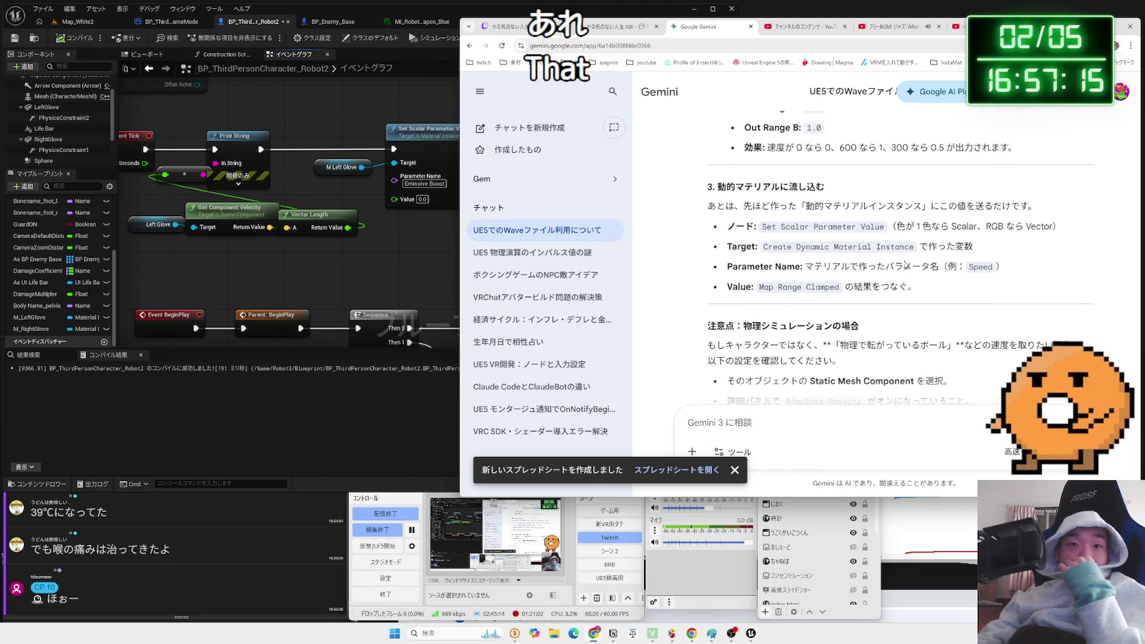
pyautogui.rightClick(764, 252)
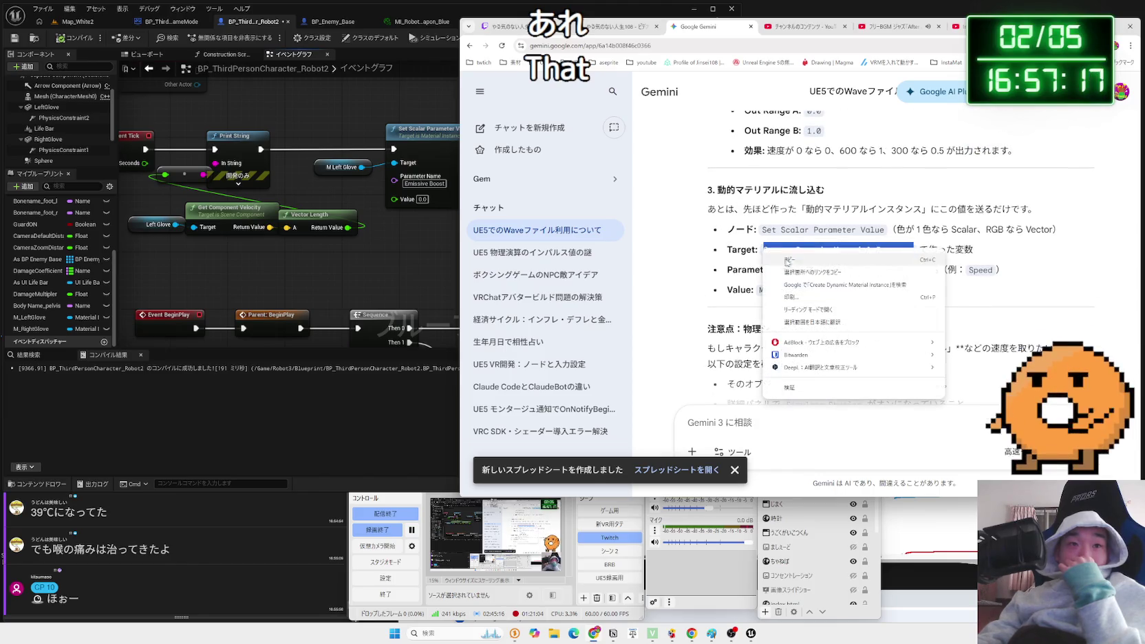
pyautogui.click(789, 260)
# Ask Gemini in Japanese why setting the Create Dynamic Material Instance parameter Value to 0 fails.
pyautogui.click(779, 441)
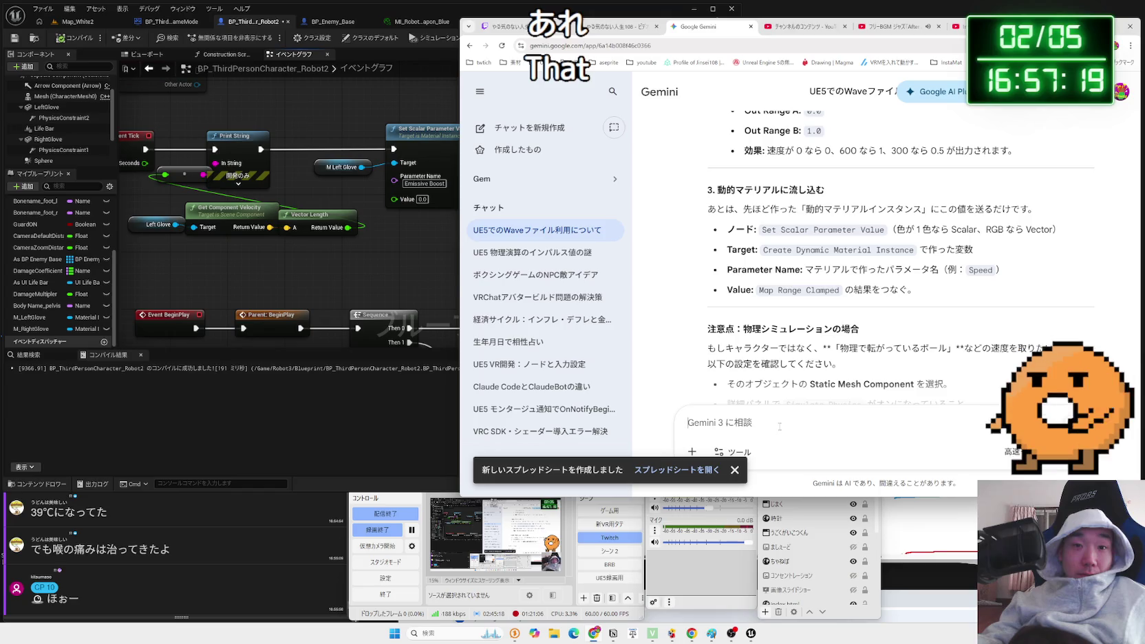
pyautogui.write('Create Dynamic Material Instance')
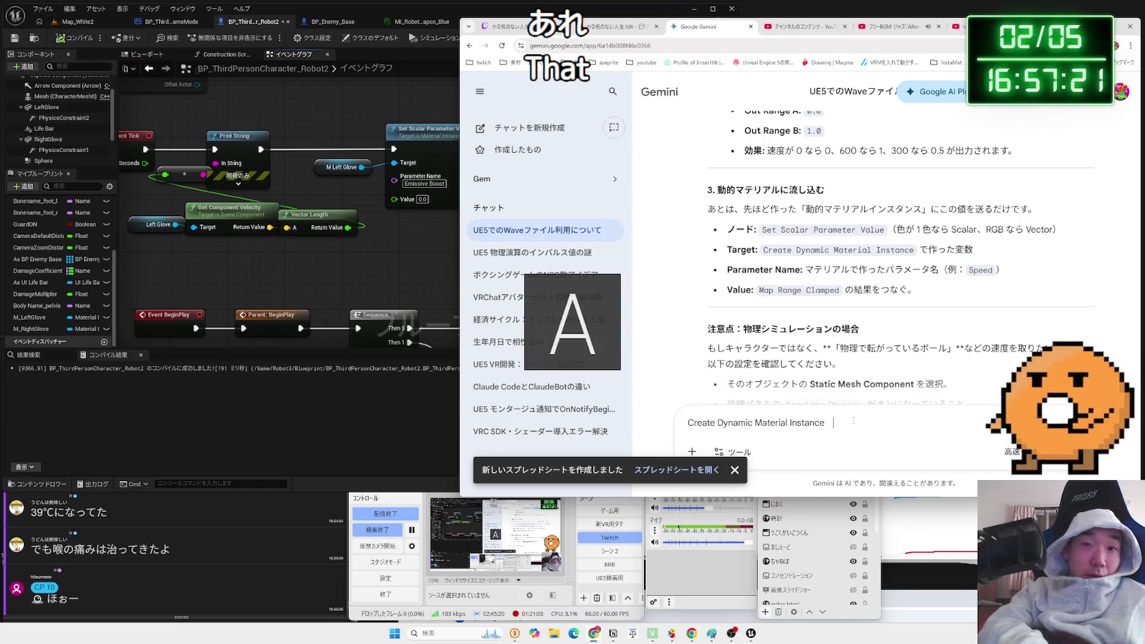
pyautogui.press('BackSpace')
pyautogui.press('Zenkaku_Hankaku')
pyautogui.write('のぱらめーたー')
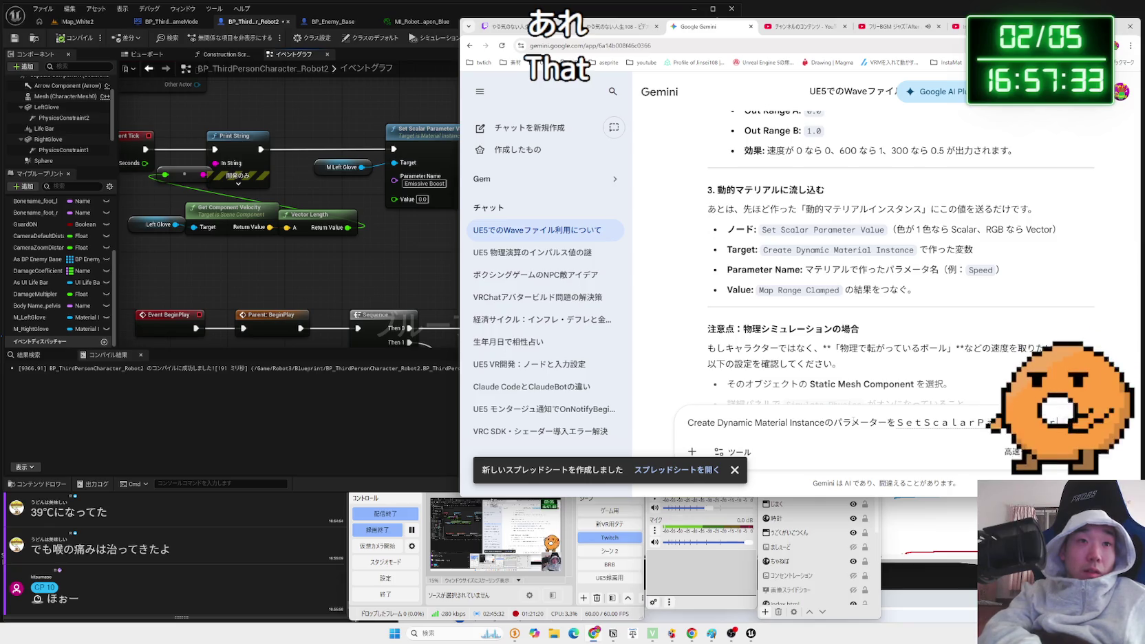
pyautogui.click(395, 301)
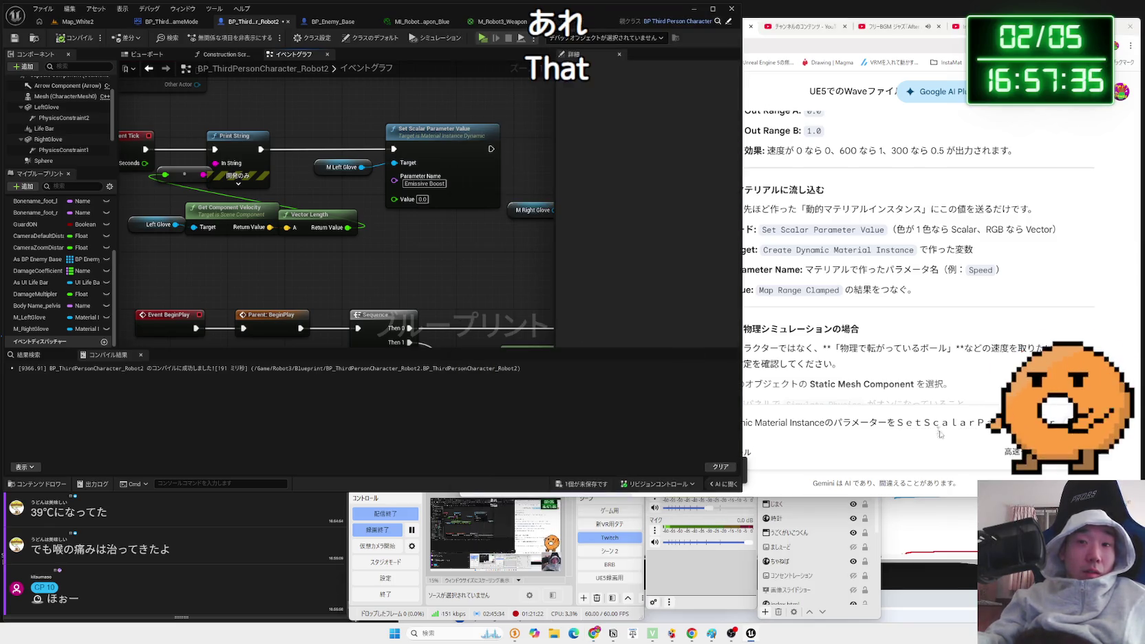
pyautogui.click(940, 434)
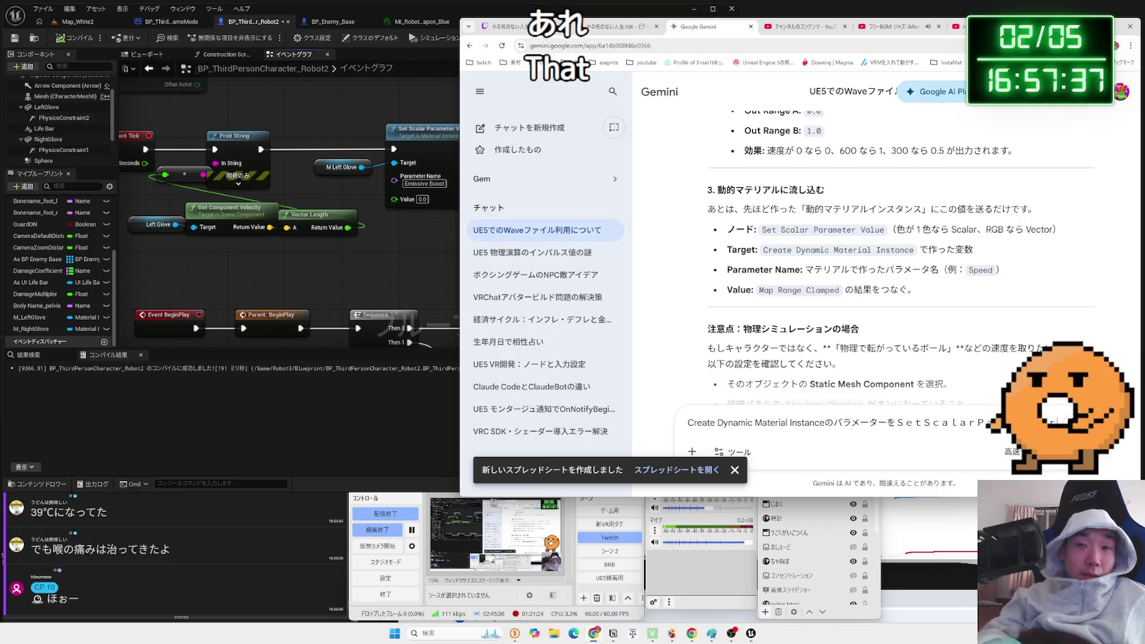
pyautogui.write('Value')
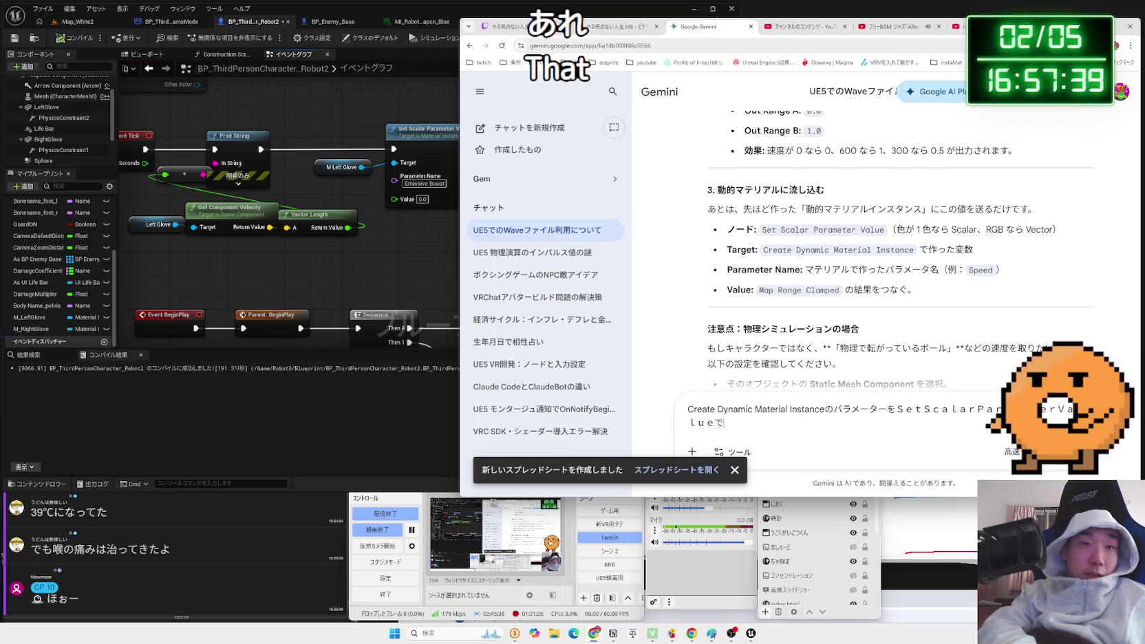
pyautogui.write('0にs')
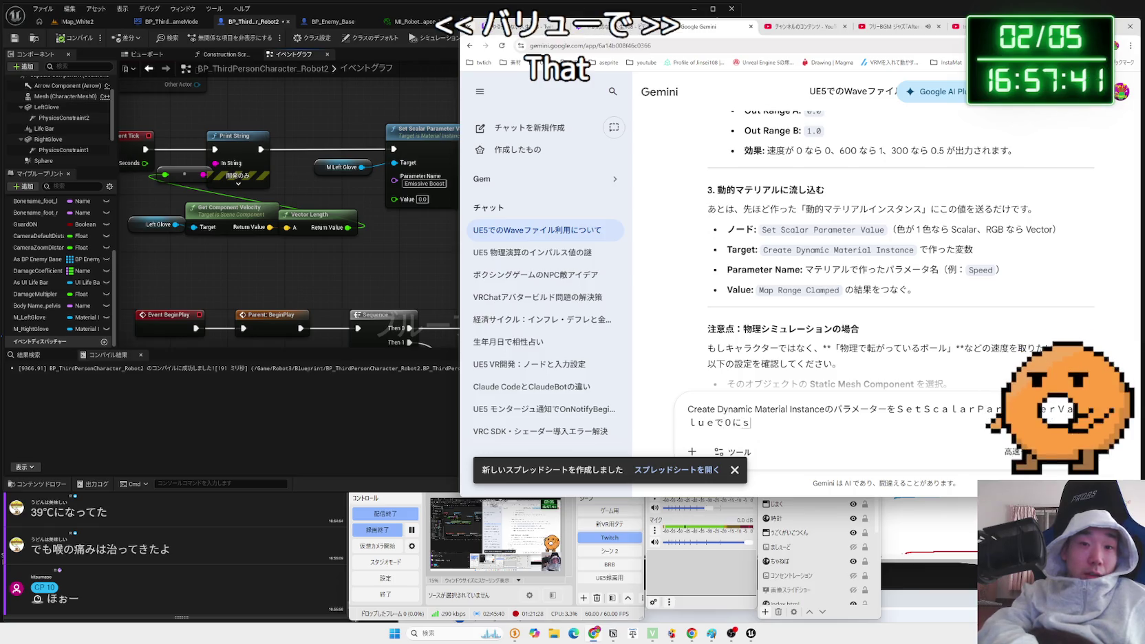
pyautogui.write('unoni')
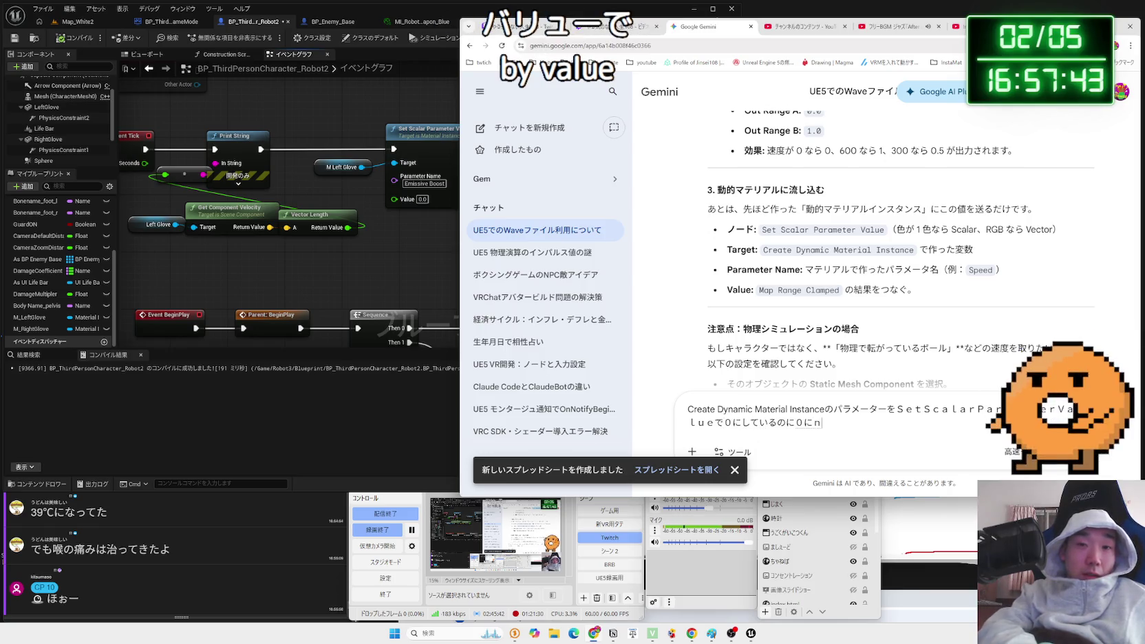
pyautogui.press('Return')
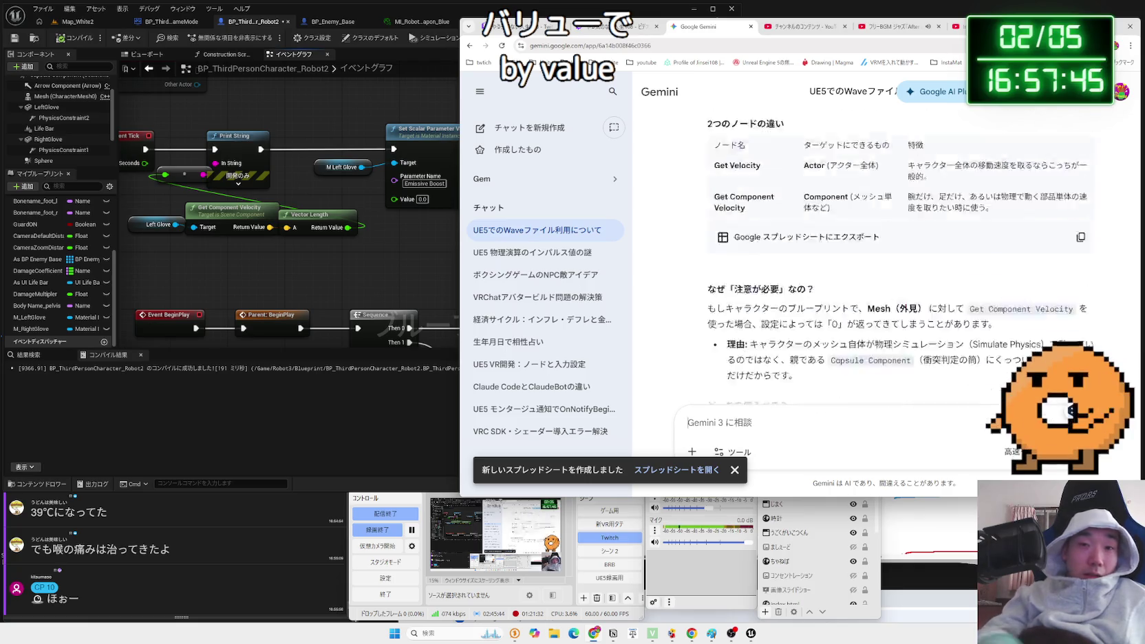
# In the robot weapon material instance, drag Emissive Boost lower to dim the glow.
pyautogui.click(408, 255)
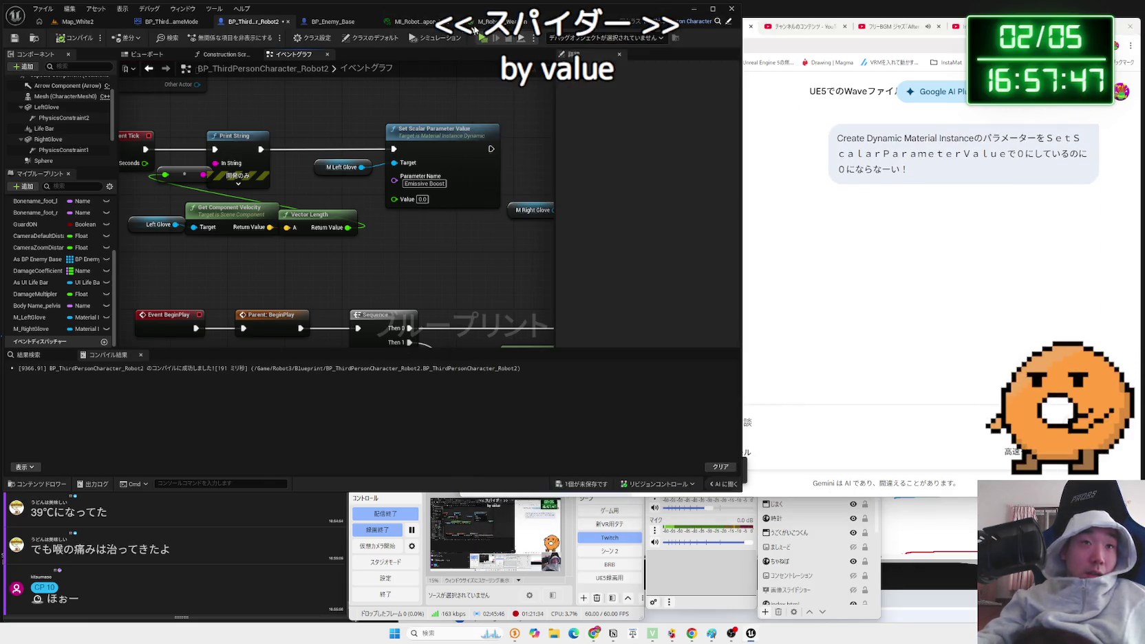
pyautogui.click(474, 26)
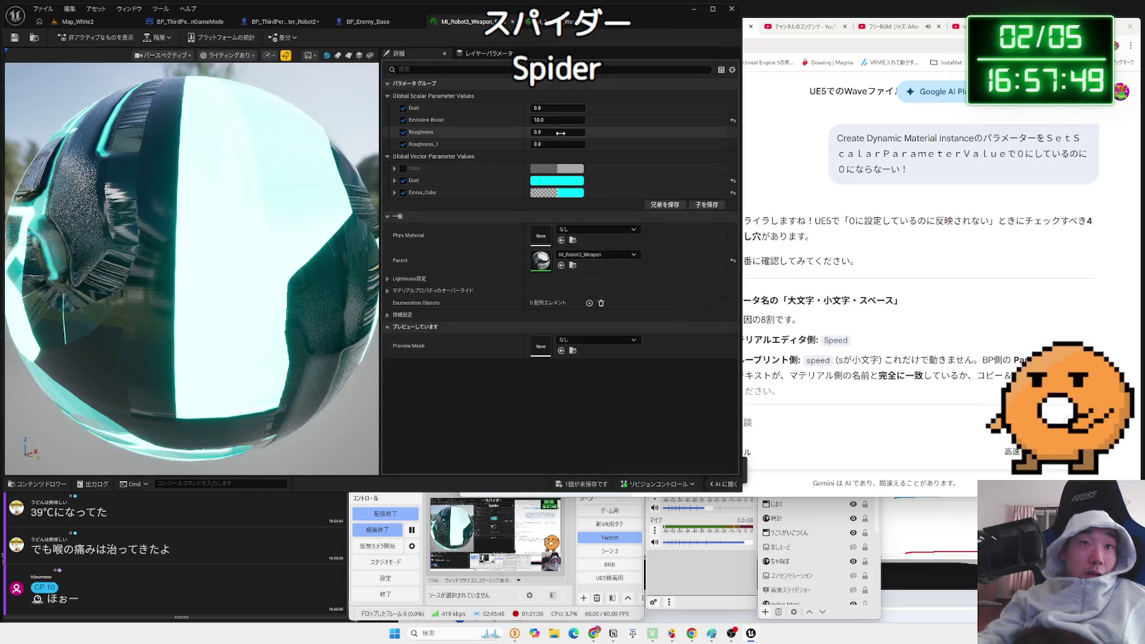
pyautogui.click(559, 120)
pyautogui.moveTo(559, 120); pyautogui.dragTo(538, 119)
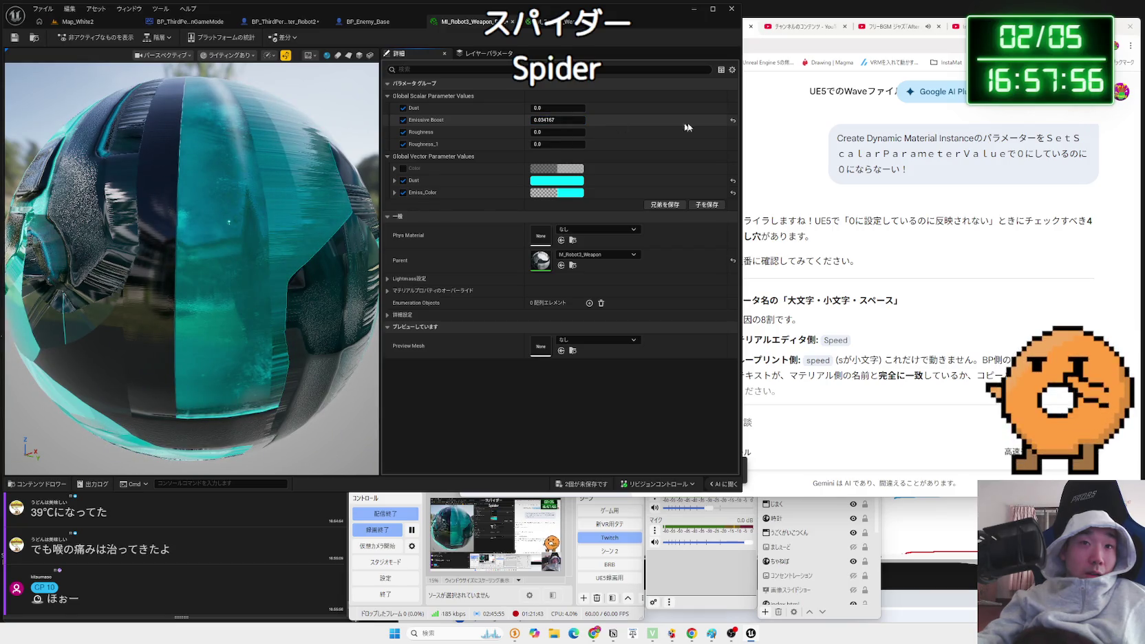
# Reset Emissive Boost to 0.0, commit 1.0 then 10.0, and save the weapon material instance.
pyautogui.click(732, 119)
pyautogui.scroll(5, 212, 217)
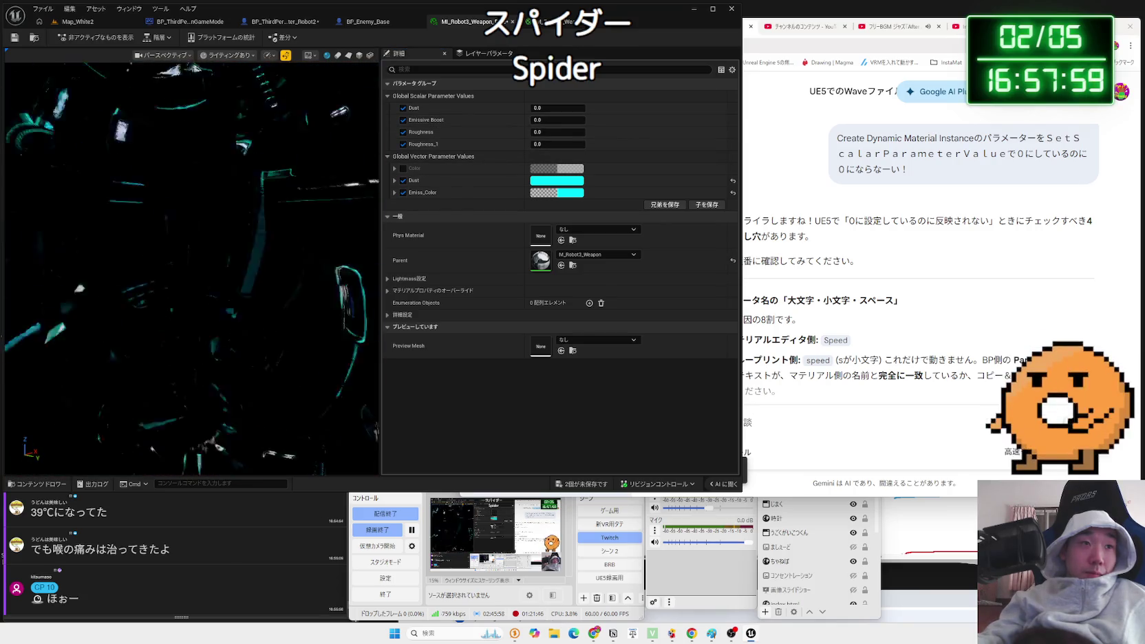
pyautogui.scroll(-5, 213, 217)
pyautogui.moveTo(212, 217); pyautogui.dragTo(172, 219)
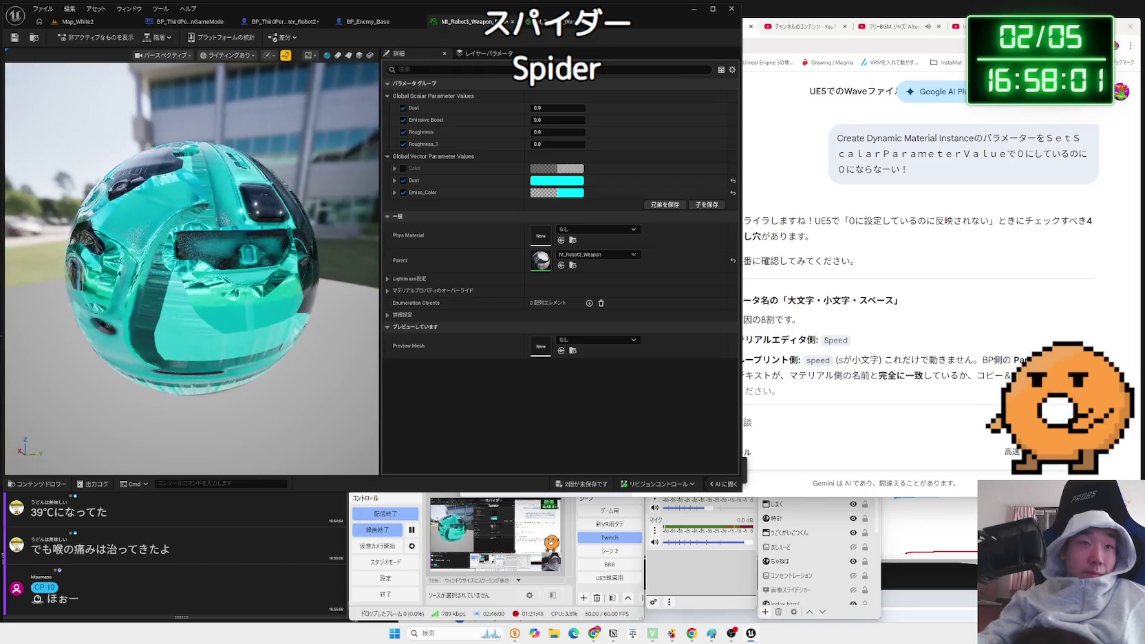
pyautogui.click(562, 122)
pyautogui.write('1')
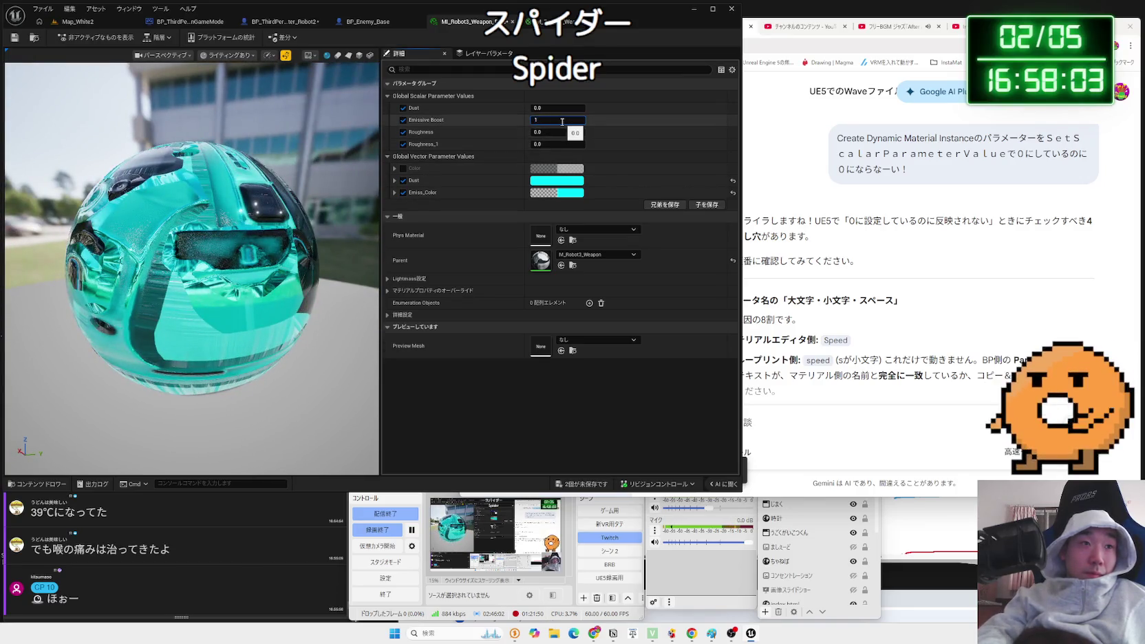
pyautogui.press('Return')
pyautogui.write('10')
pyautogui.press('Return')
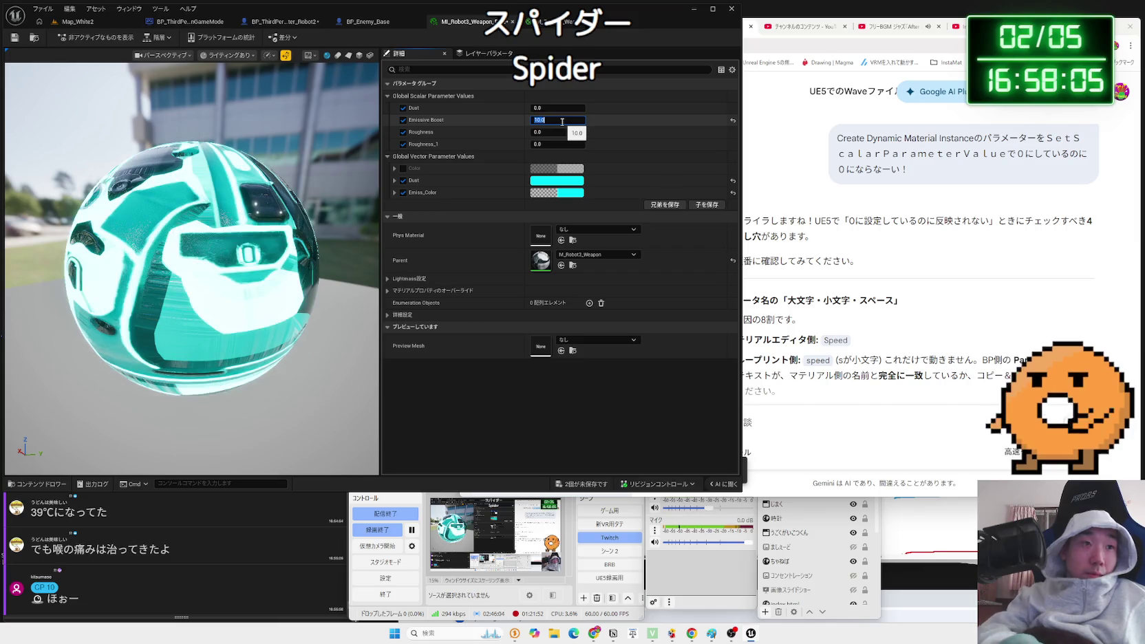
pyautogui.hotkey('ctrl', 's')
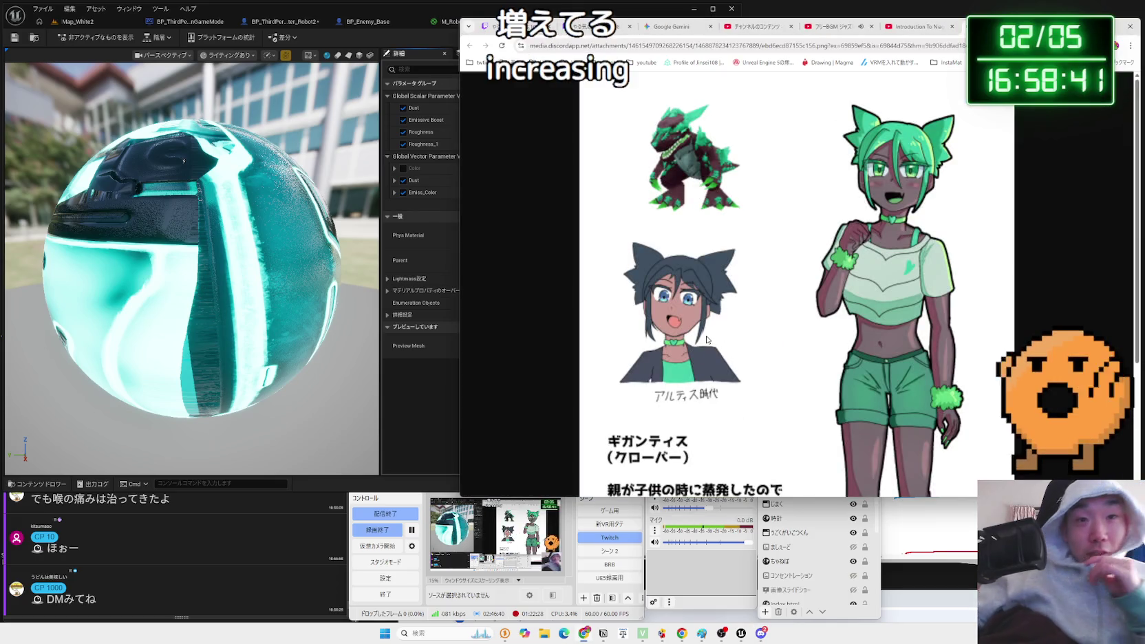
# Scroll through the character artwork's description, then view the Epsilon character image.
pyautogui.scroll(-3, 723, 270)
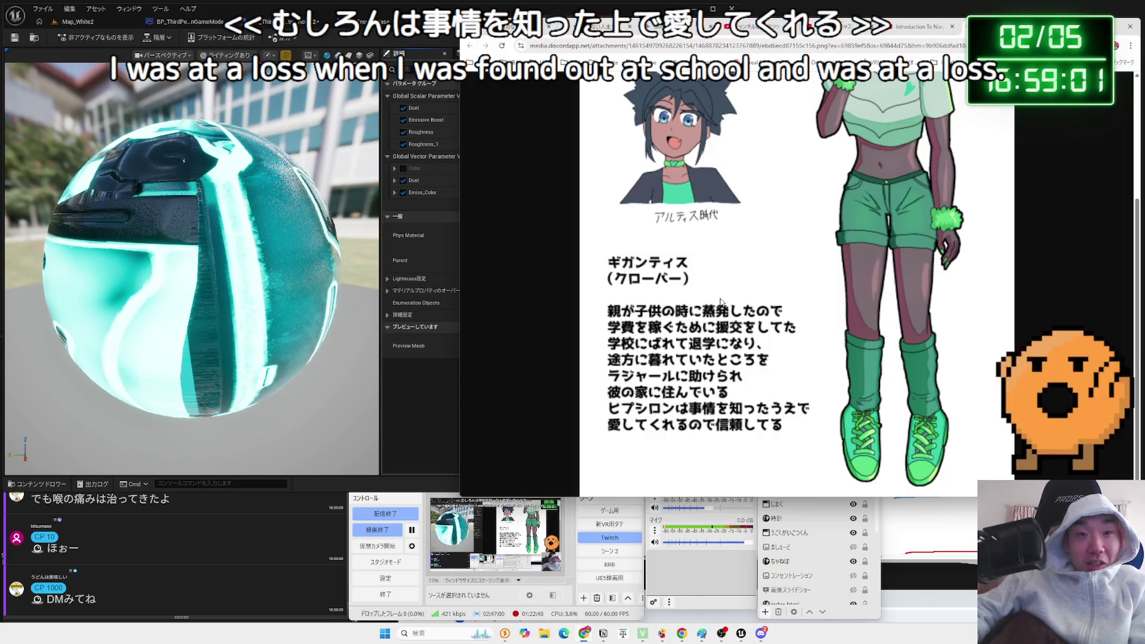
pyautogui.scroll(3, 693, 264)
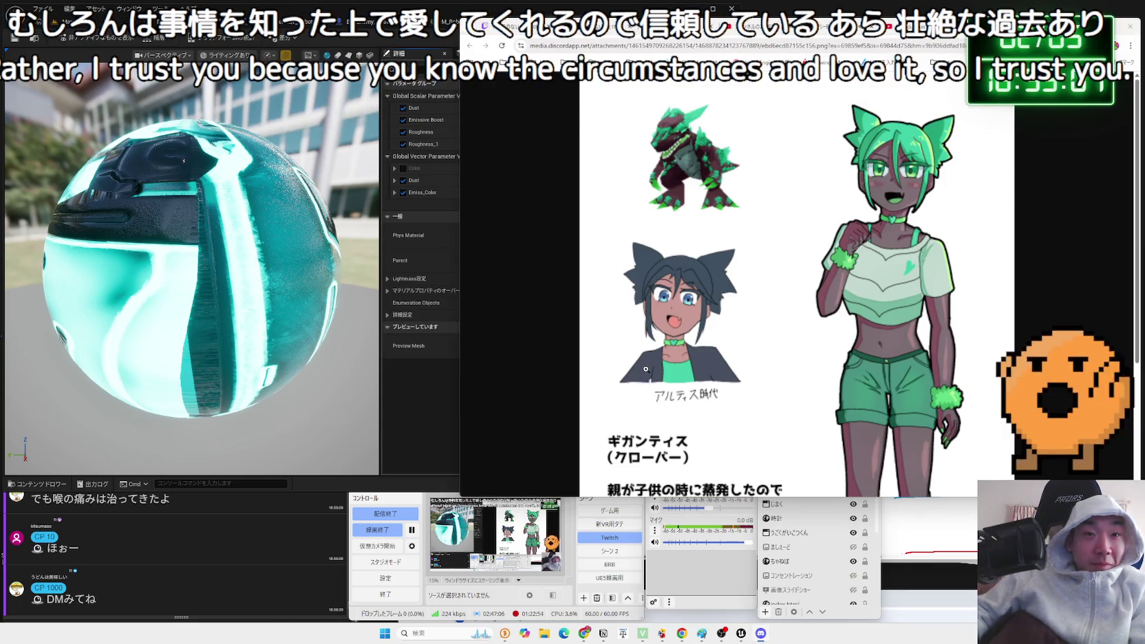
pyautogui.hotkey('ctrl', 'Tab')
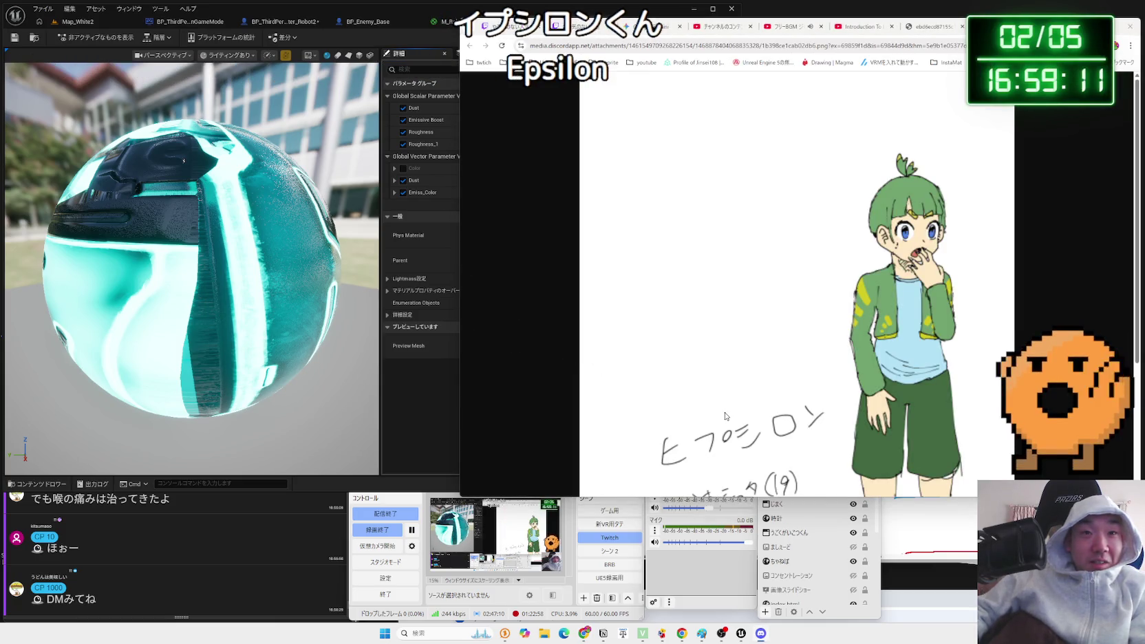
pyautogui.scroll(-3, 937, 263)
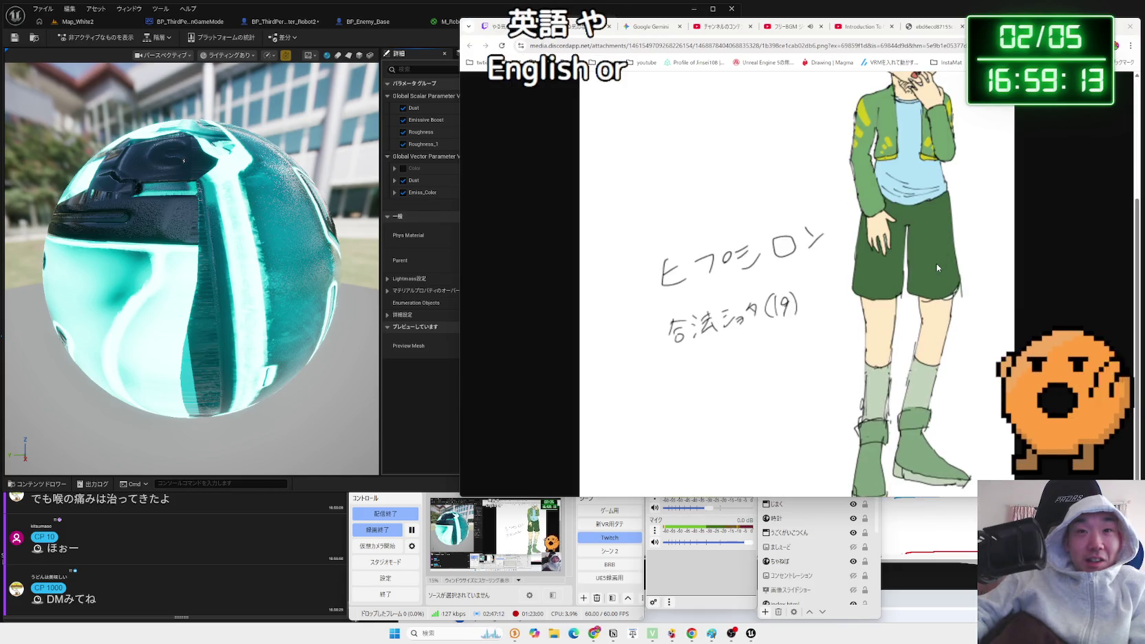
pyautogui.scroll(2, 936, 267)
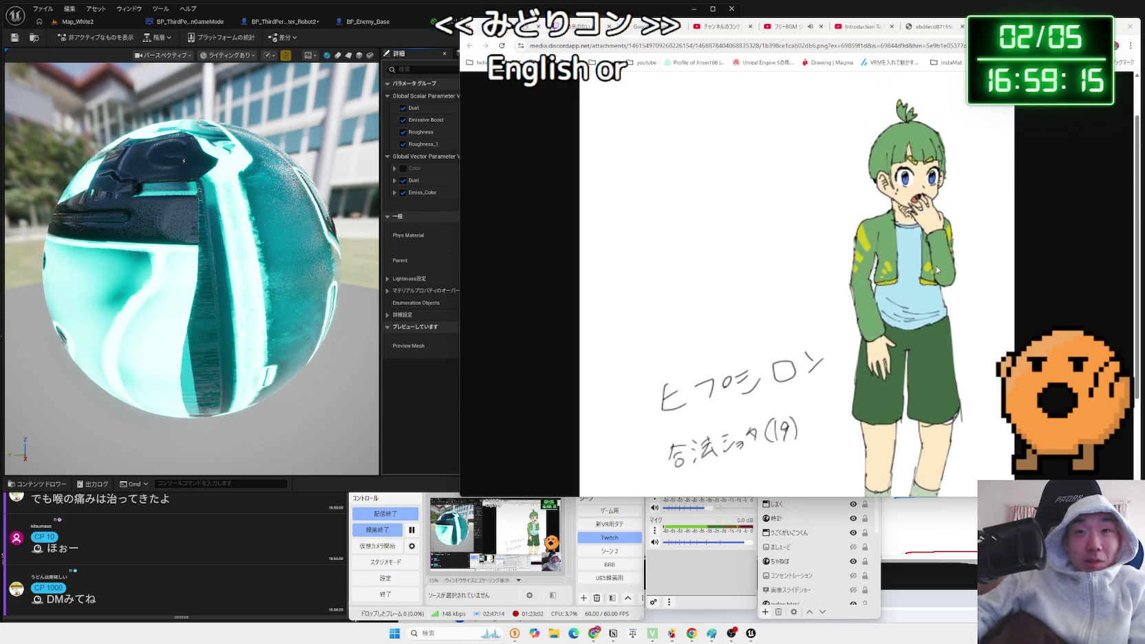
# Look over the other character sheets, including the green one, then return to the Unreal editor.
pyautogui.click(991, 26)
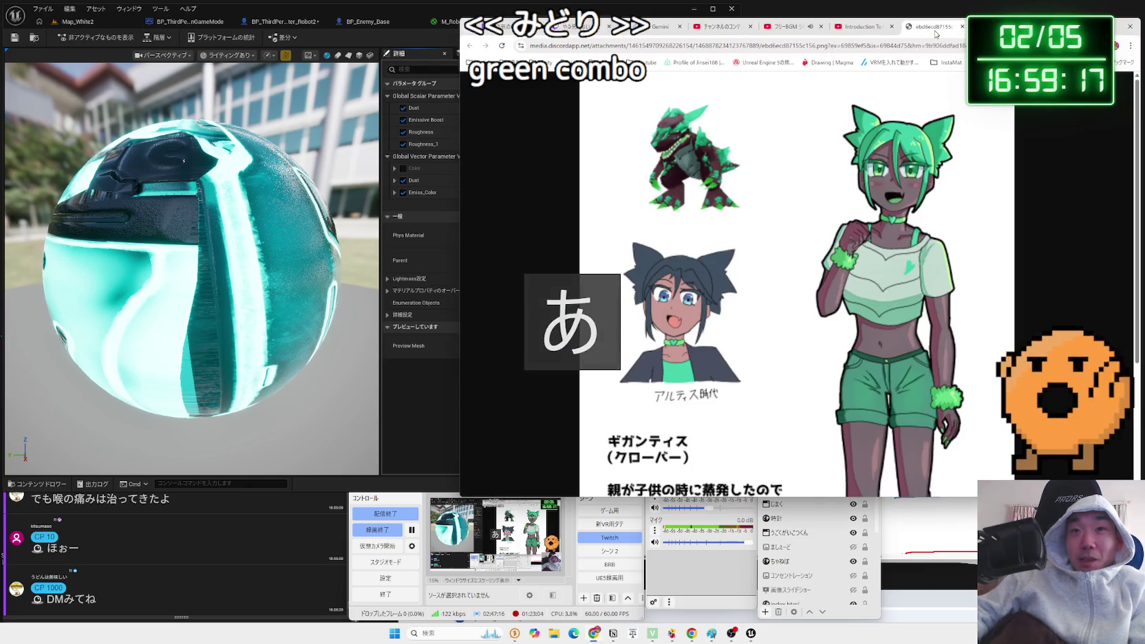
pyautogui.click(940, 28)
pyautogui.click(938, 27)
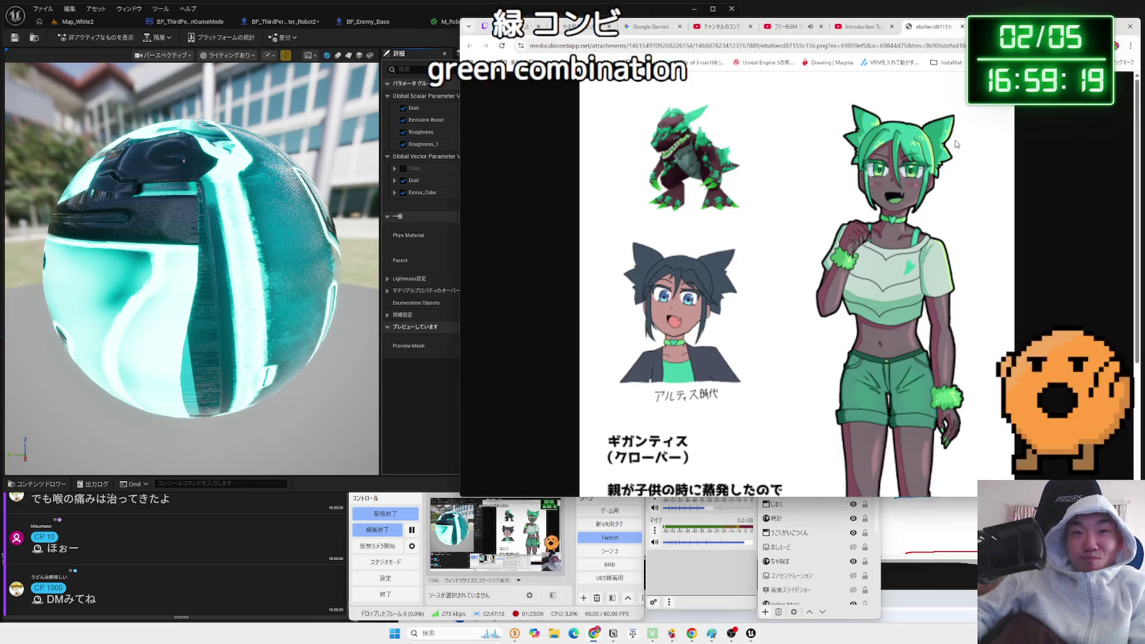
pyautogui.scroll(-3, 955, 143)
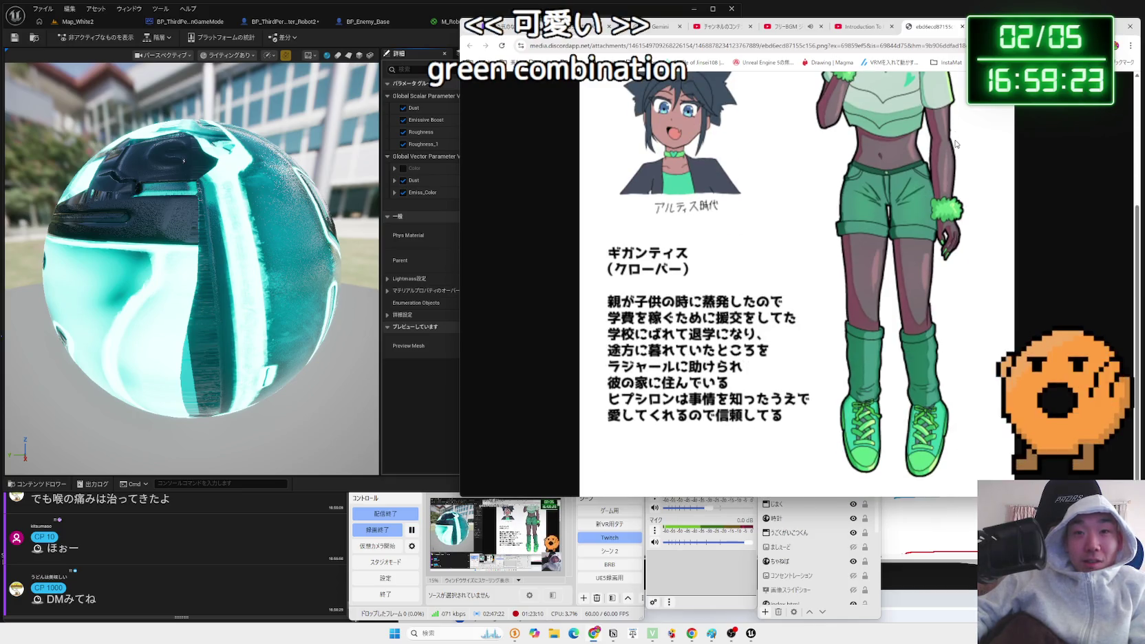
pyautogui.scroll(3, 955, 144)
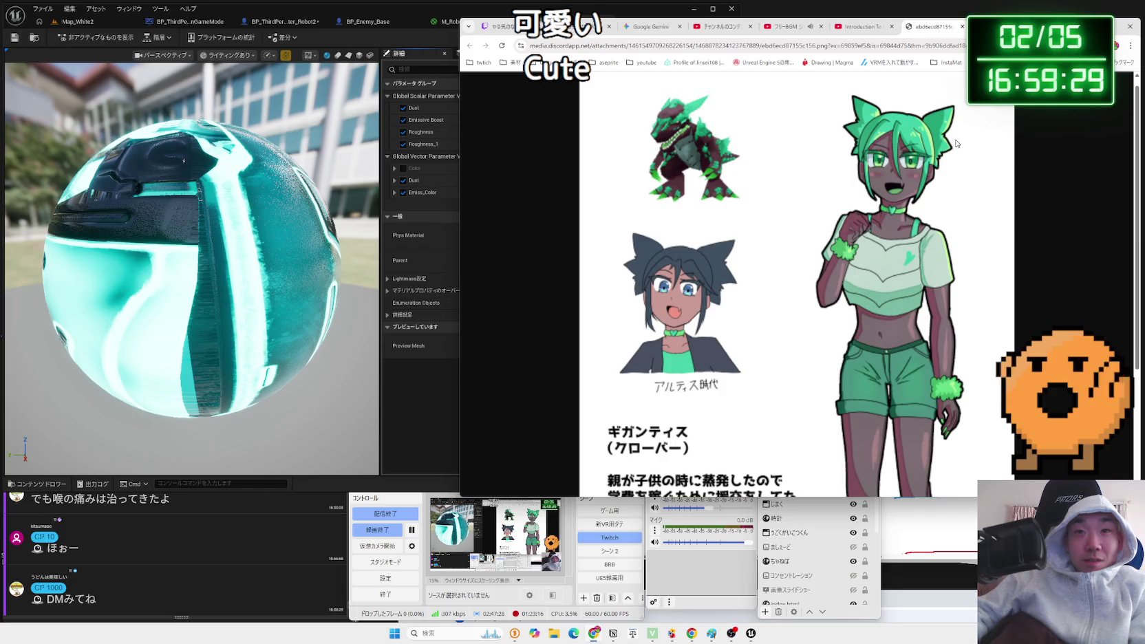
pyautogui.scroll(-3, 956, 144)
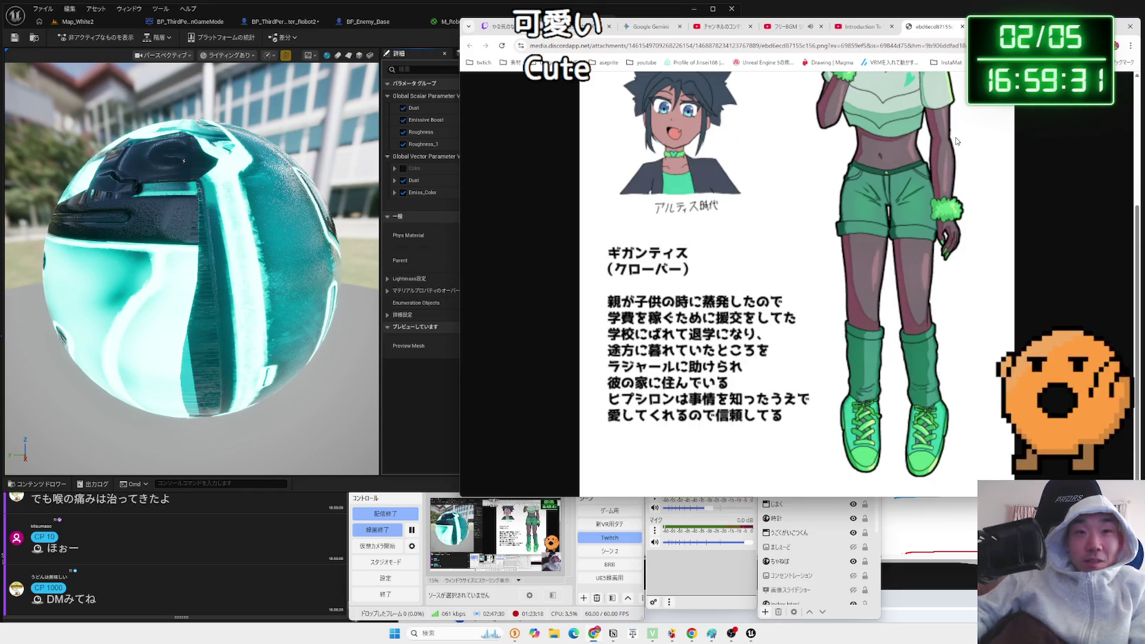
pyautogui.click(438, 406)
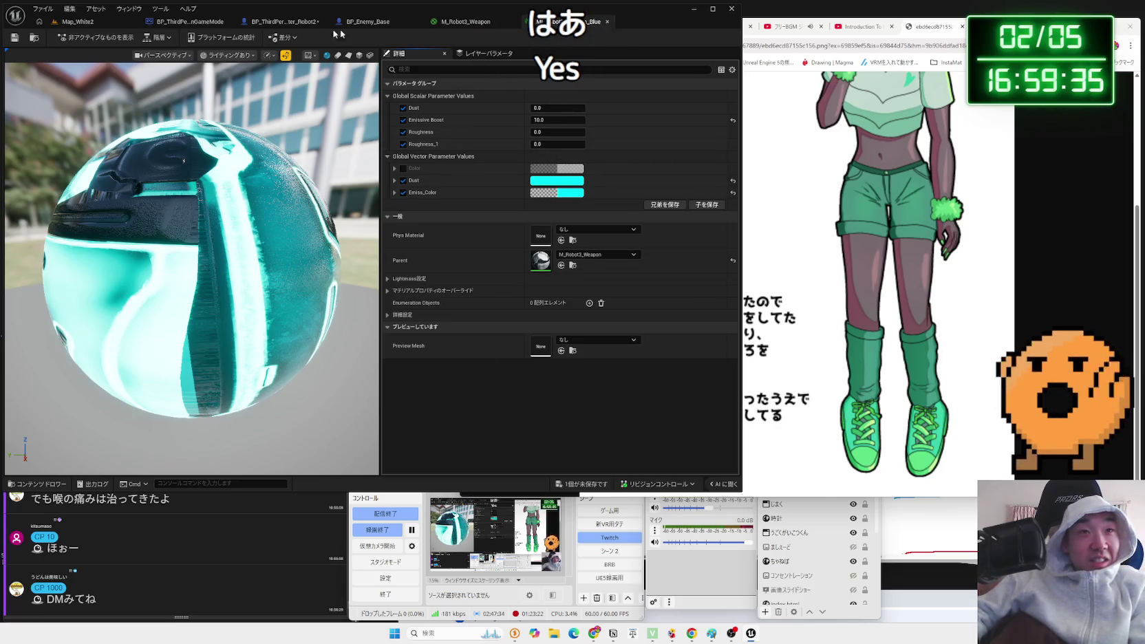
# In BP_ThirdPersonCharacter_Robot2, delete the Event Tick glove glow nodes and compile.
pyautogui.click(200, 23)
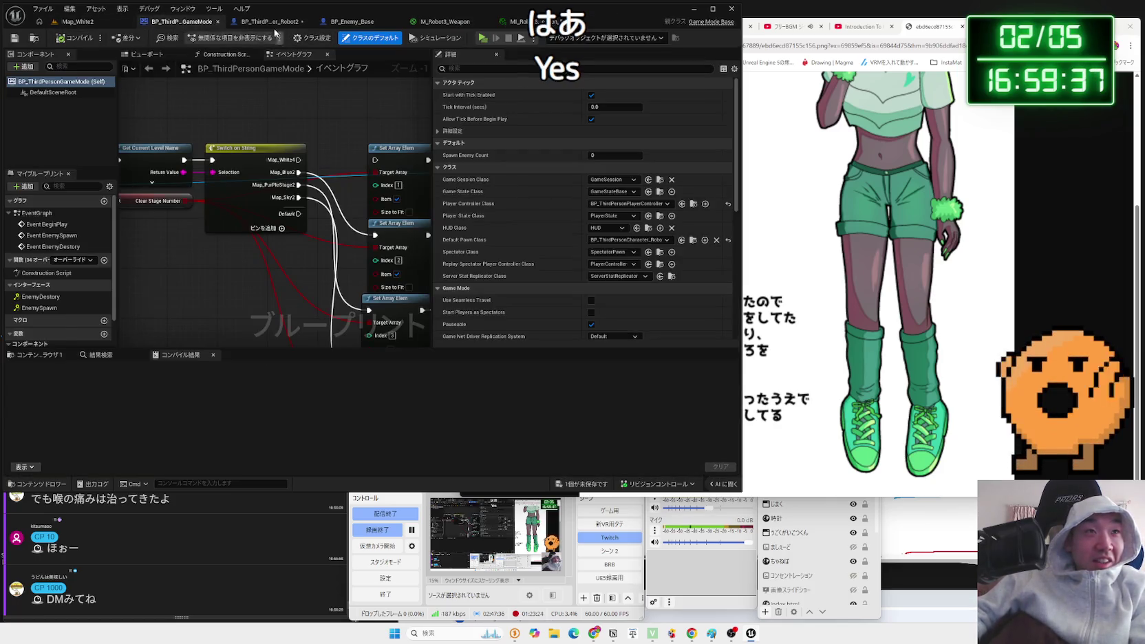
pyautogui.click(272, 21)
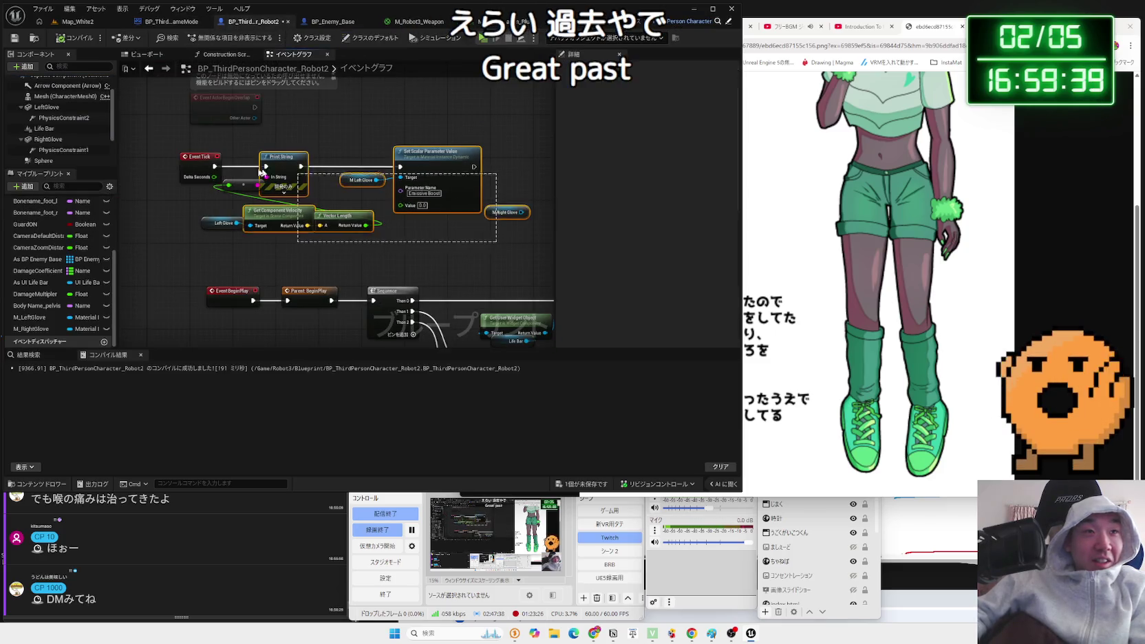
pyautogui.press('Delete')
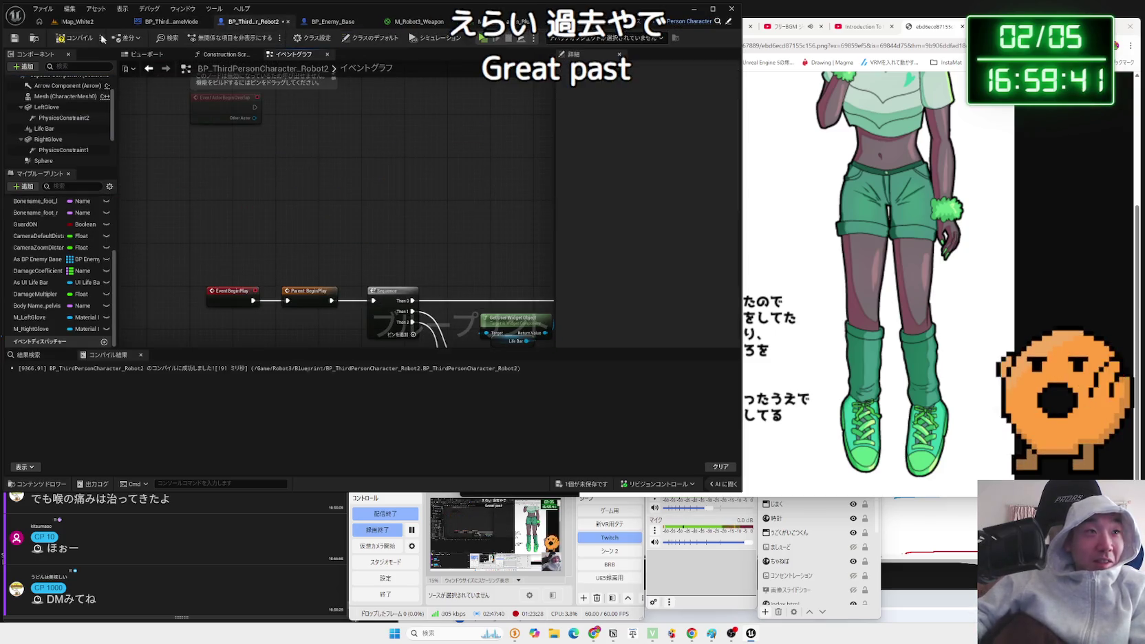
pyautogui.click(83, 38)
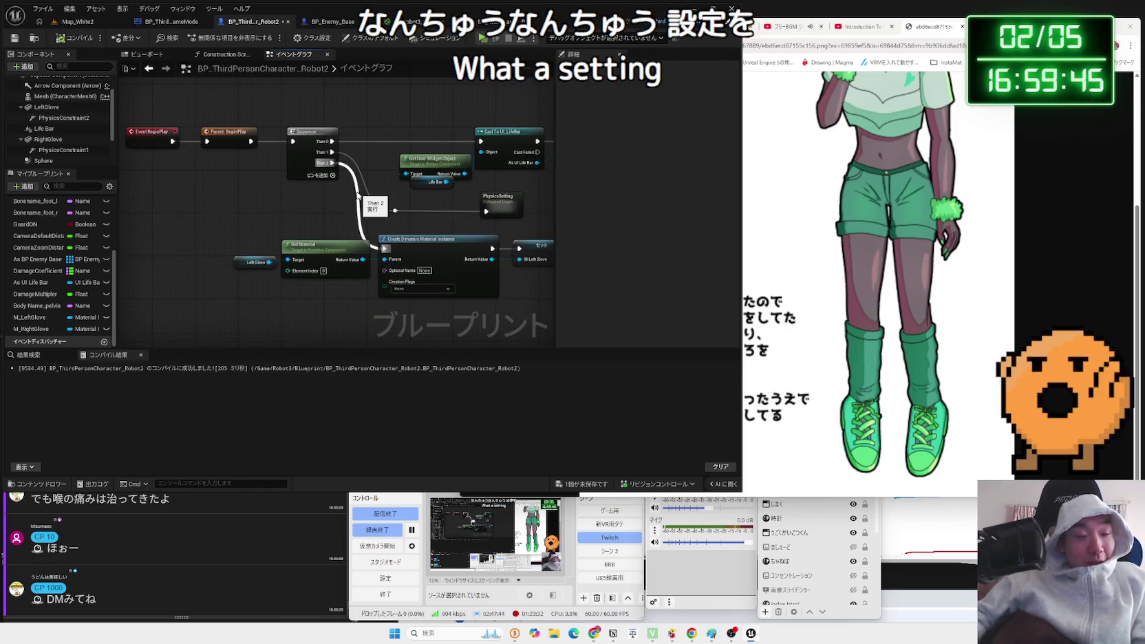
# Delete the row of glove material nodes and remove the Sequence node's Then 2 output.
pyautogui.scroll(-2, 196, 240)
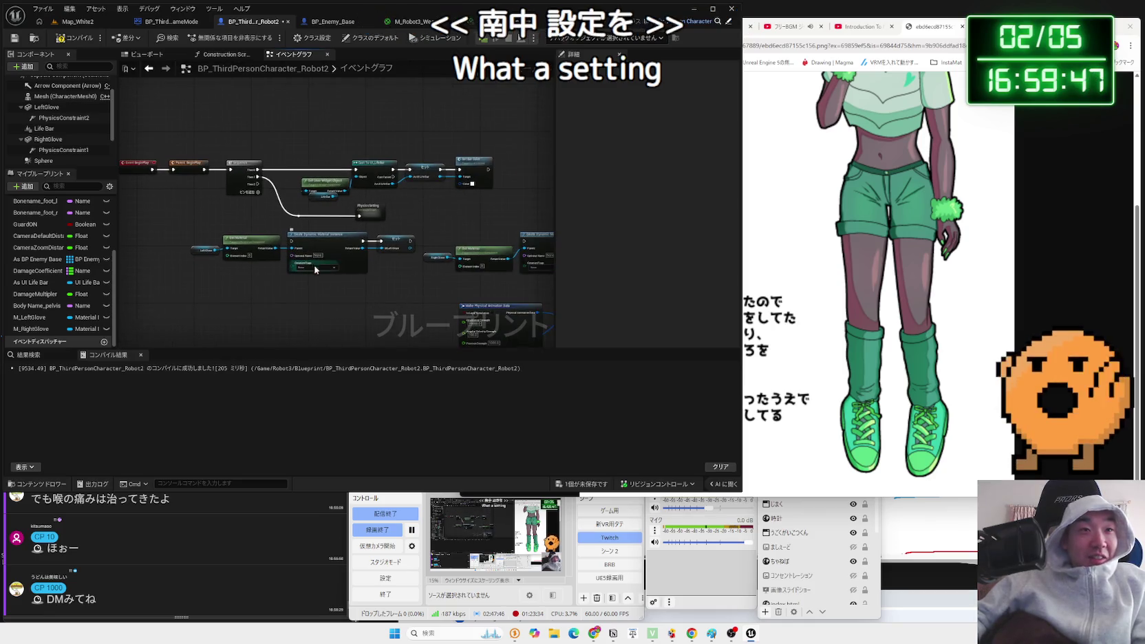
pyautogui.moveTo(197, 240)
pyautogui.mouseDown()
pyautogui.moveTo(544, 300)
pyautogui.moveTo(518, 293)
pyautogui.mouseUp()
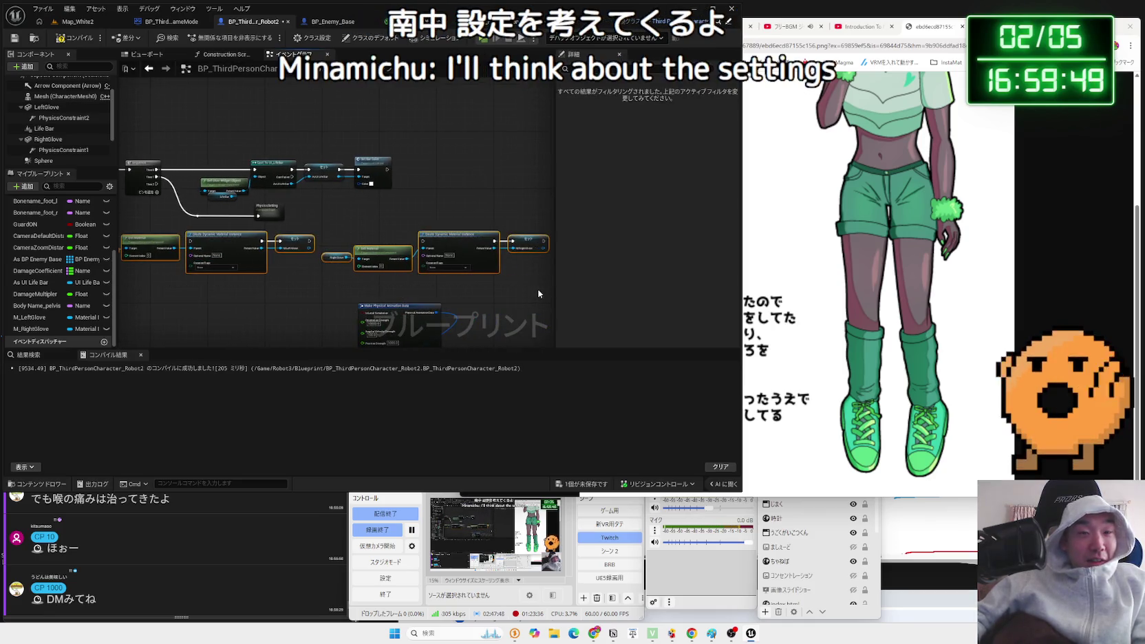
pyautogui.press('Delete')
pyautogui.scroll(2, 320, 263)
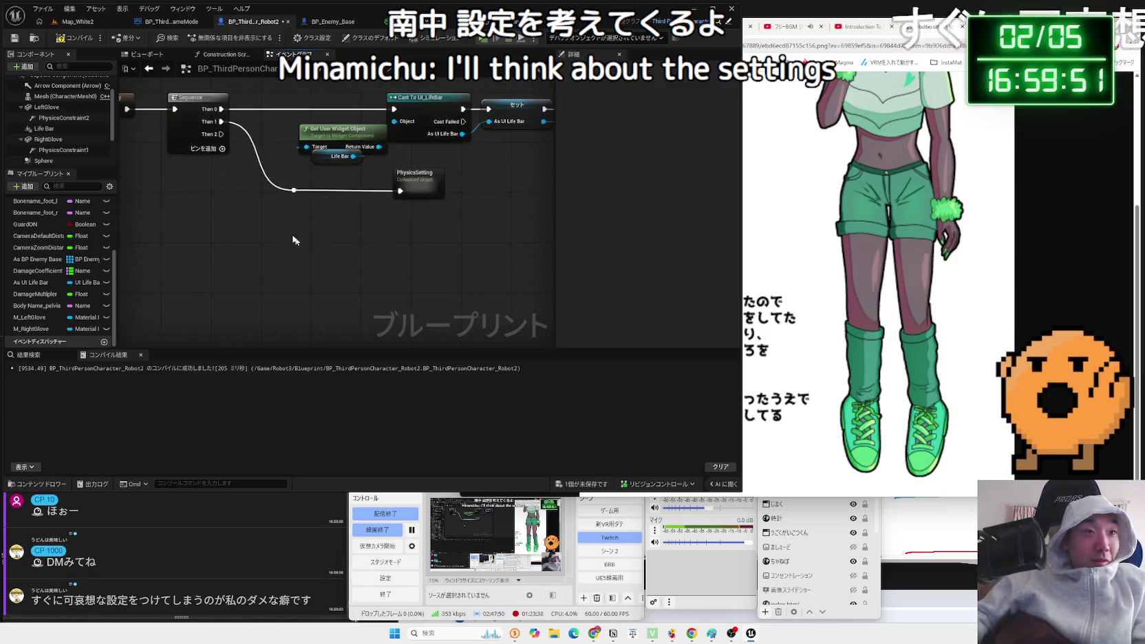
pyautogui.click(200, 138)
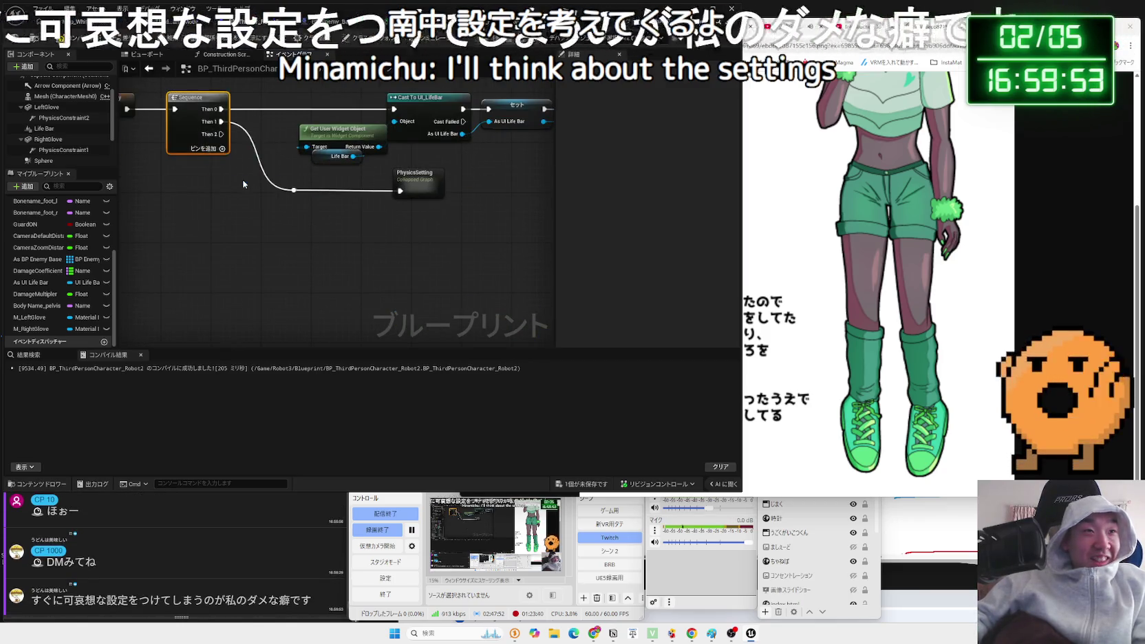
pyautogui.hotkey('ctrl', 'z')
# Select the M_RightGlove and then the M_LeftGlove variables.
pyautogui.click(39, 330)
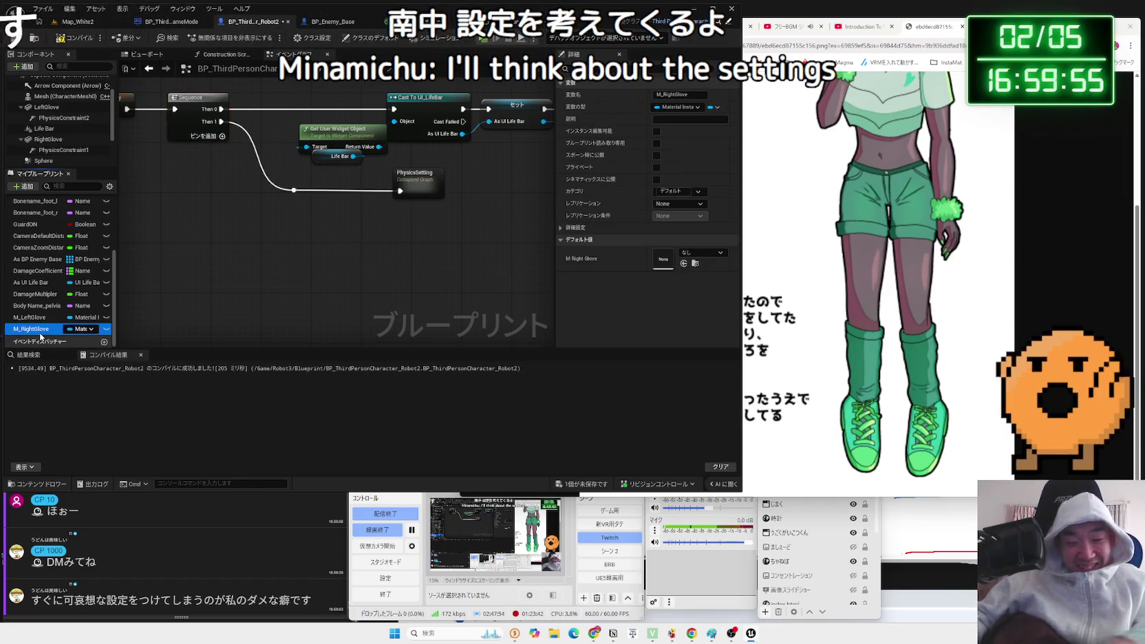
pyautogui.scroll(1, 40, 332)
pyautogui.click(38, 330)
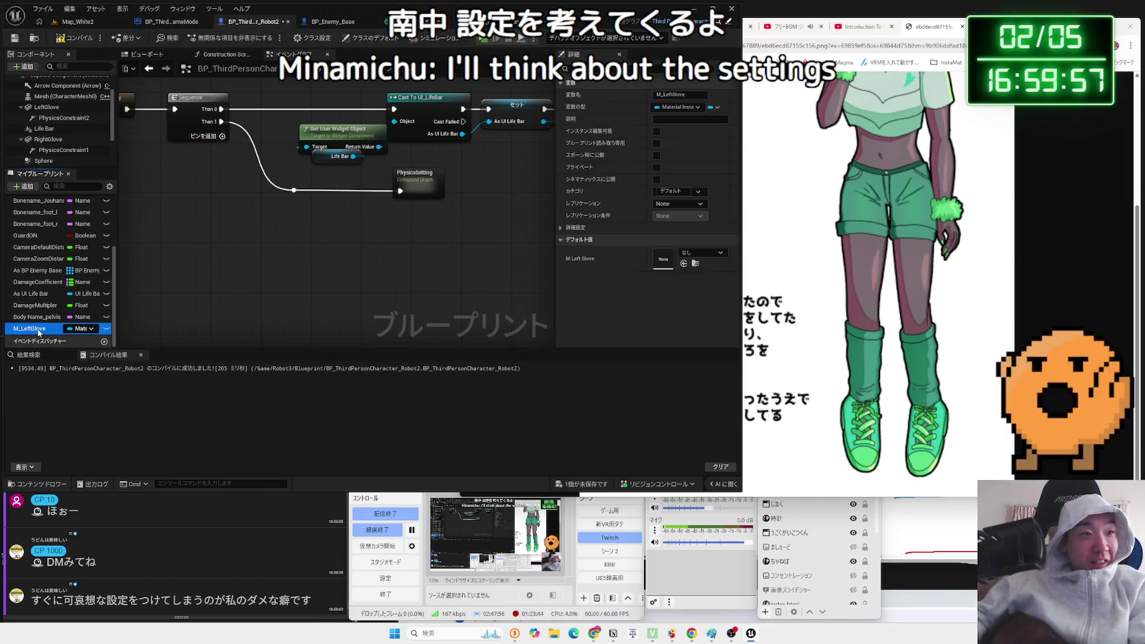
pyautogui.scroll(1, 37, 333)
pyautogui.scroll(-1, 211, 198)
# Shift the BeginPlay PhysicsSetting node left, then open Google in a new Chrome tab.
pyautogui.moveTo(211, 198); pyautogui.dragTo(274, 248)
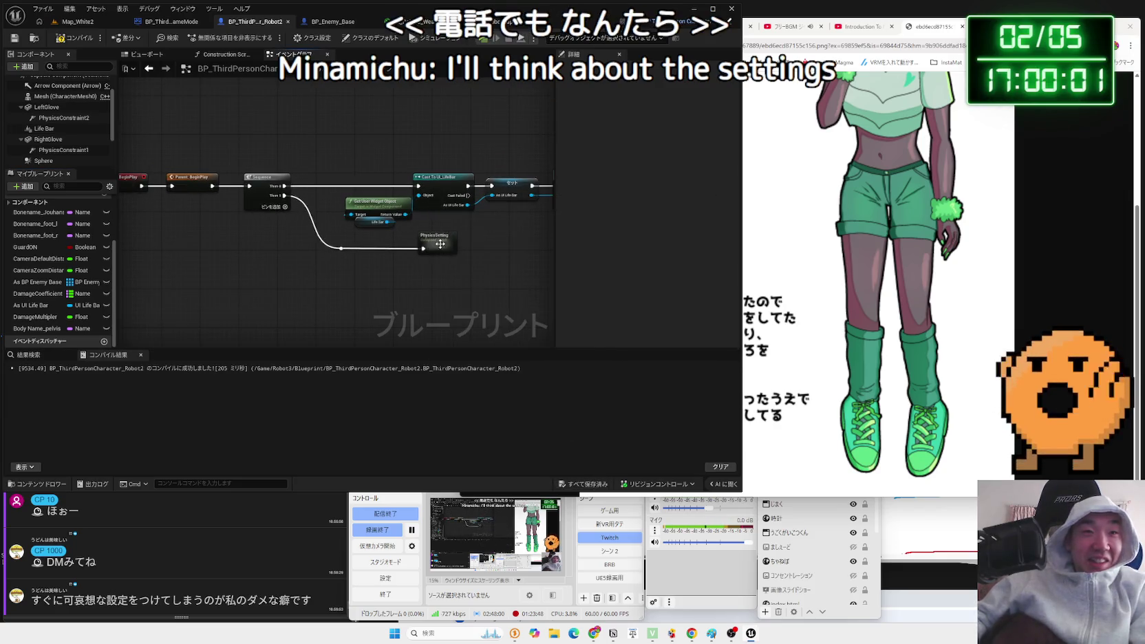
pyautogui.moveTo(448, 249); pyautogui.dragTo(382, 249)
pyautogui.click(510, 227)
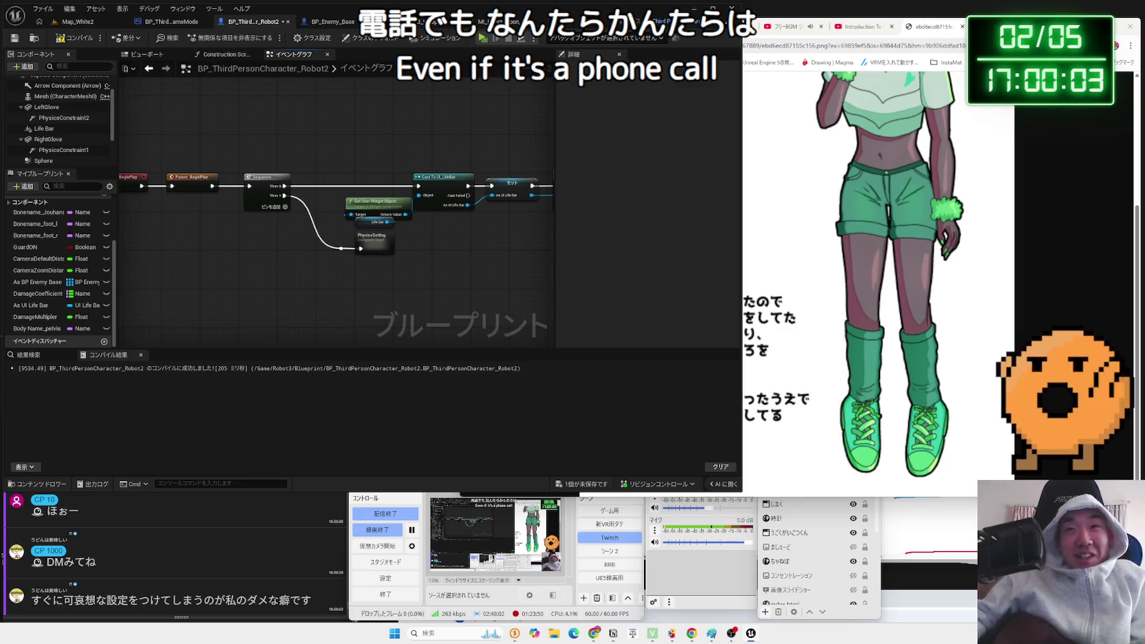
pyautogui.hotkey('ctrl', 't')
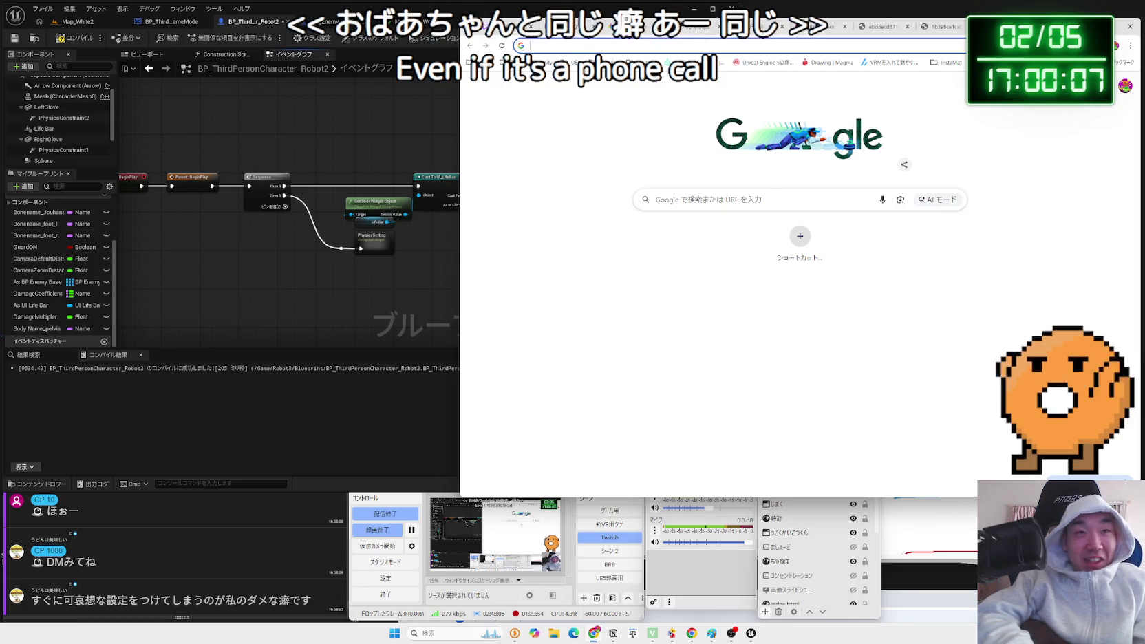
# Search Chrome for 'クインテット ぼく の クセ', browse the results, then close that tab to return to the character artwork.
pyautogui.write('くいんｔ')
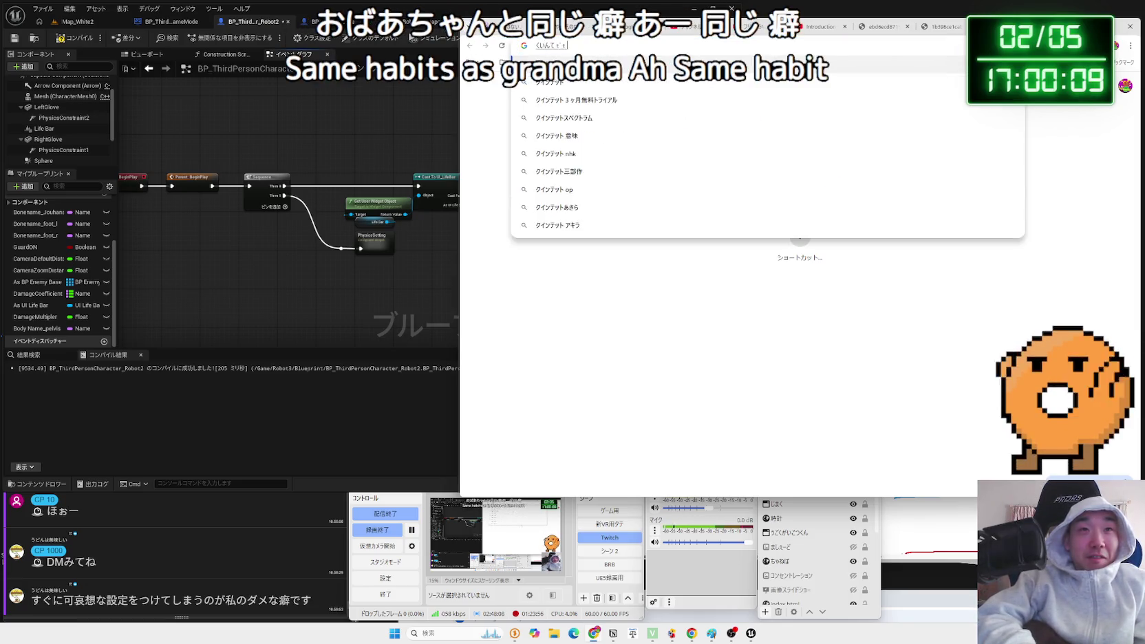
pyautogui.write('ット くせ')
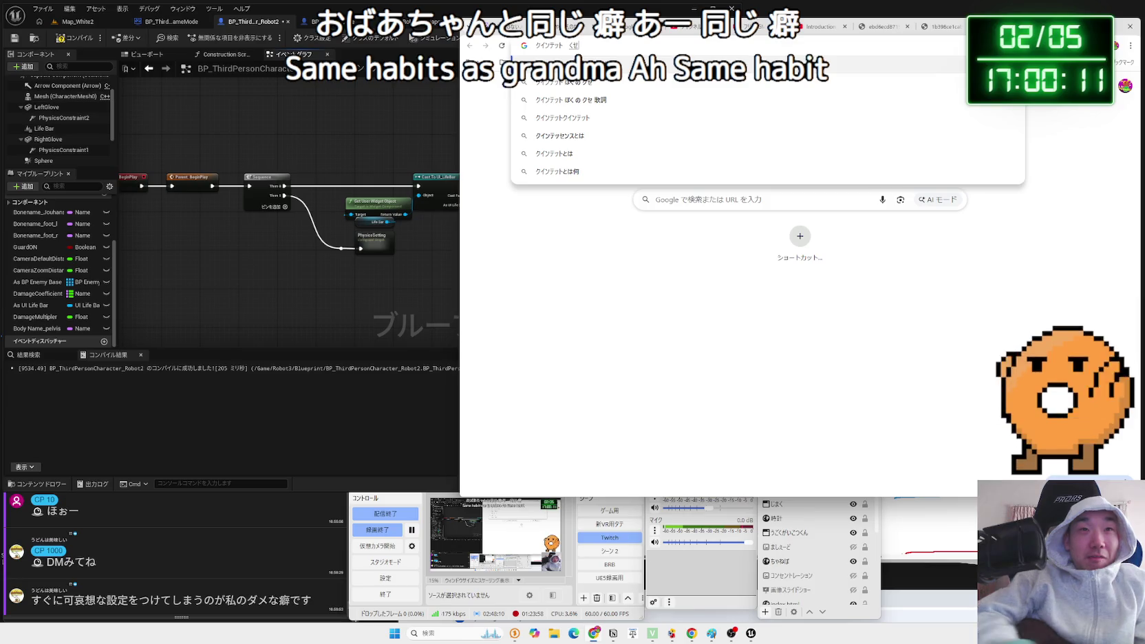
pyautogui.click(667, 76)
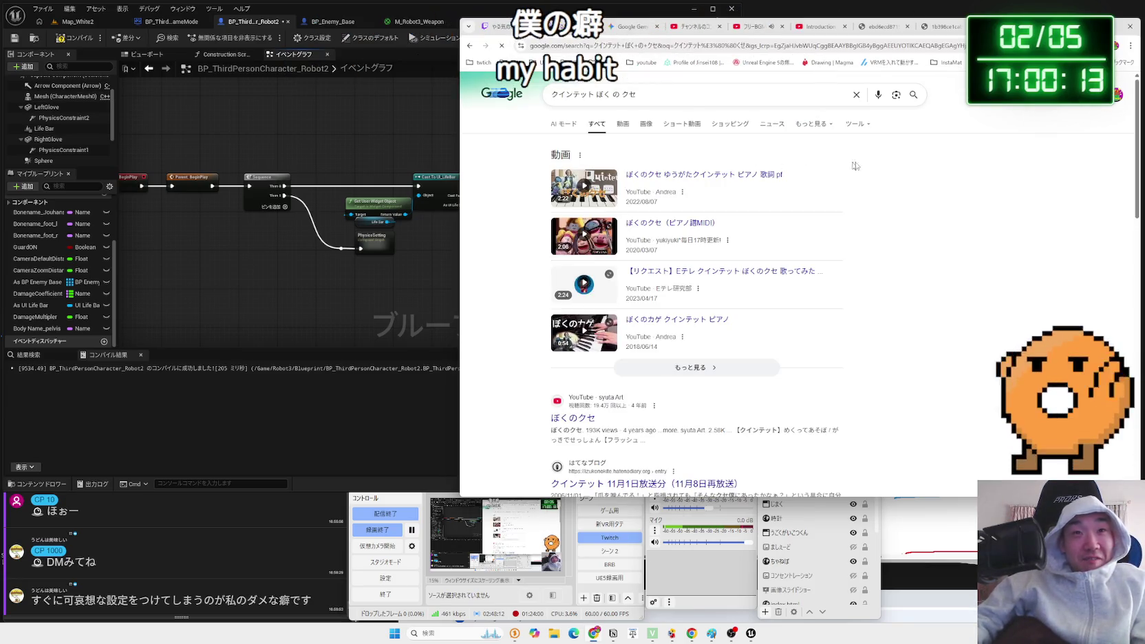
pyautogui.scroll(-3, 881, 165)
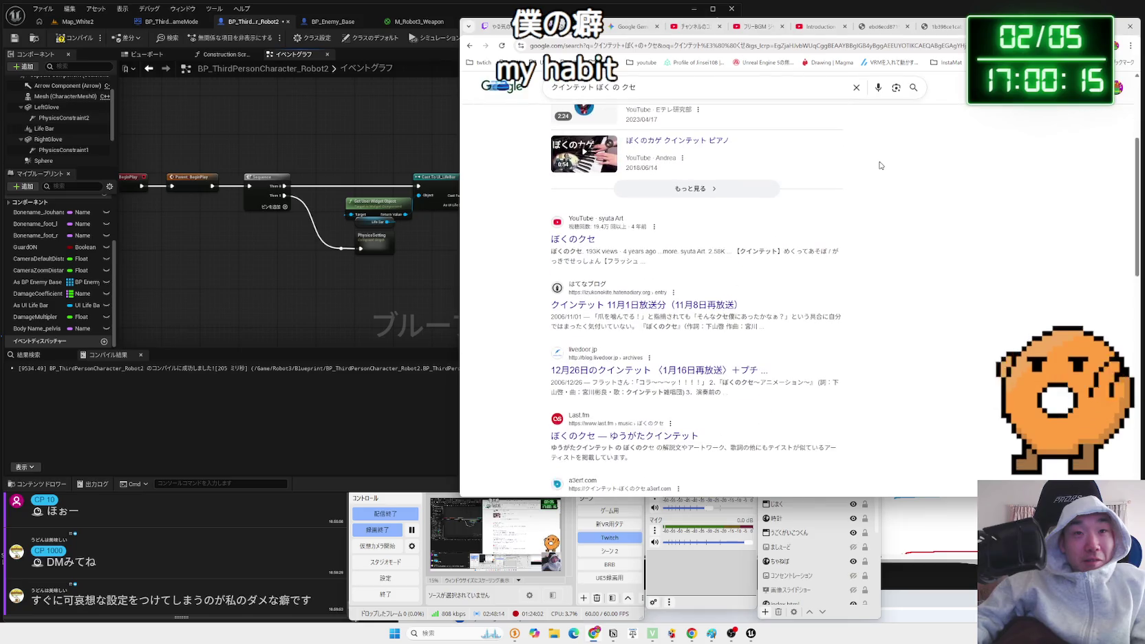
pyautogui.scroll(-1, 881, 165)
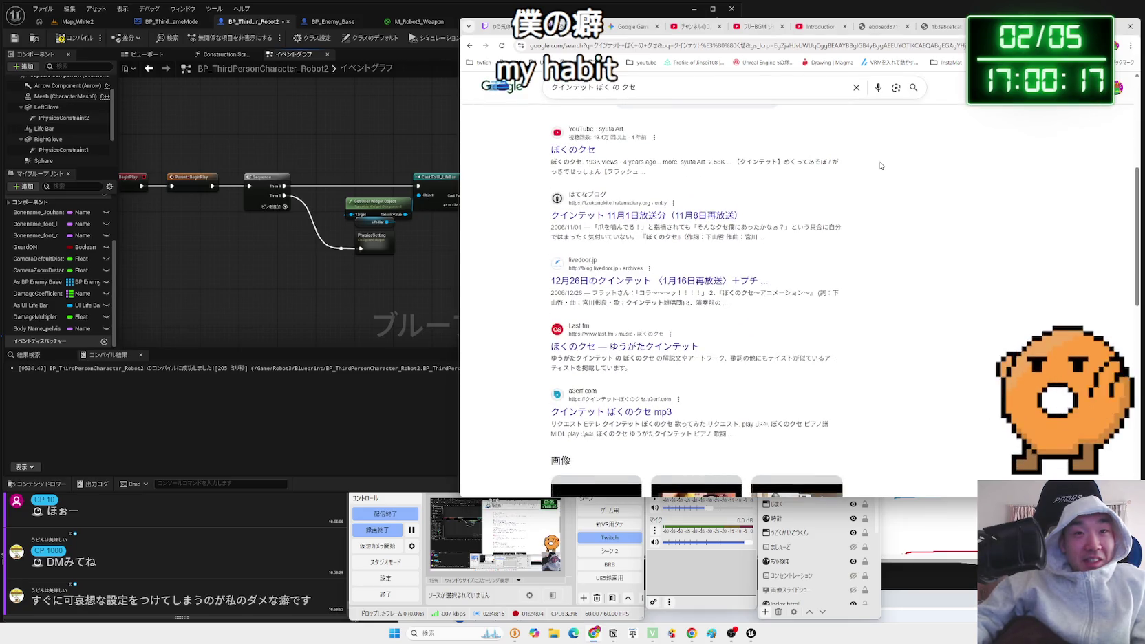
pyautogui.scroll(-5, 881, 166)
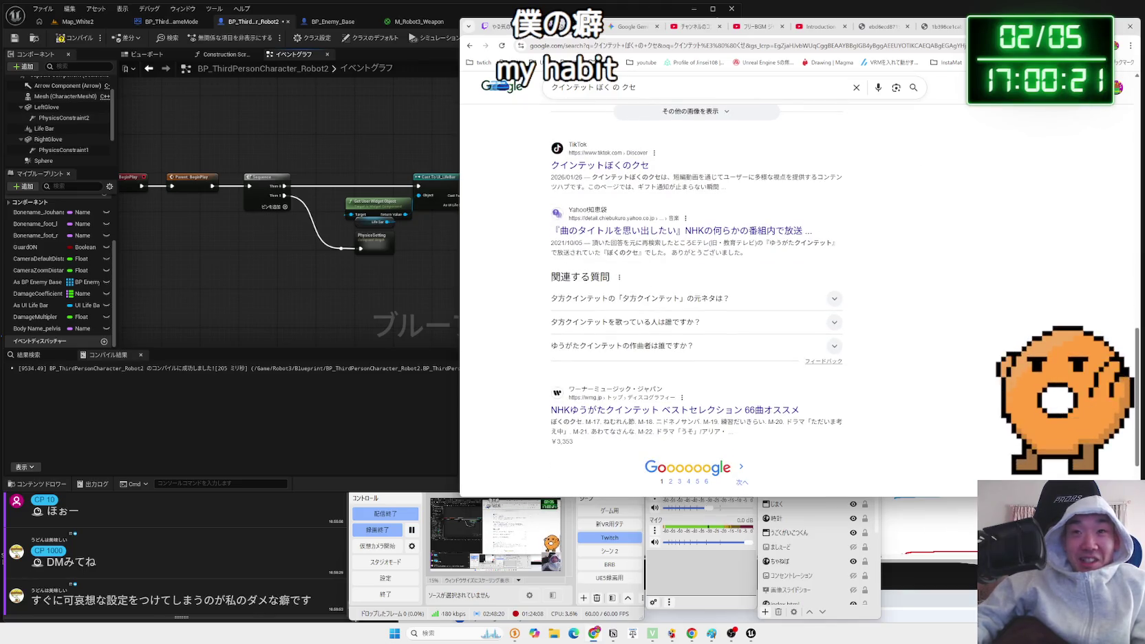
pyautogui.hotkey('ctrl', 'w')
pyautogui.scroll(1, 962, 170)
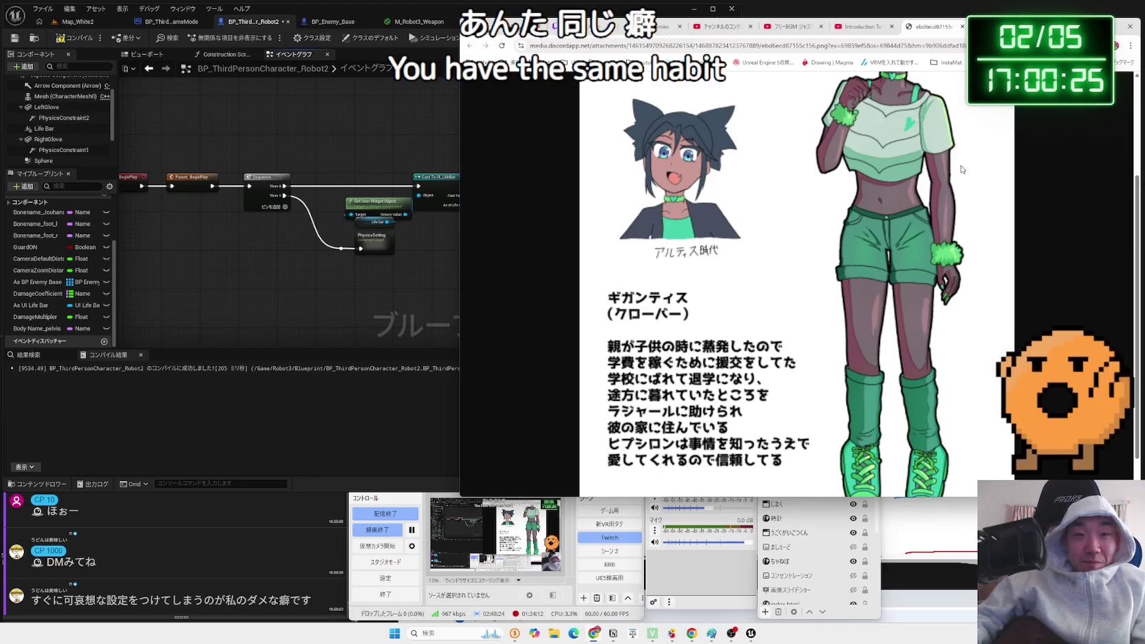
# Start playing the 1-hour free 「Daylight」 background-music video on YouTube.
pyautogui.scroll(1, 962, 170)
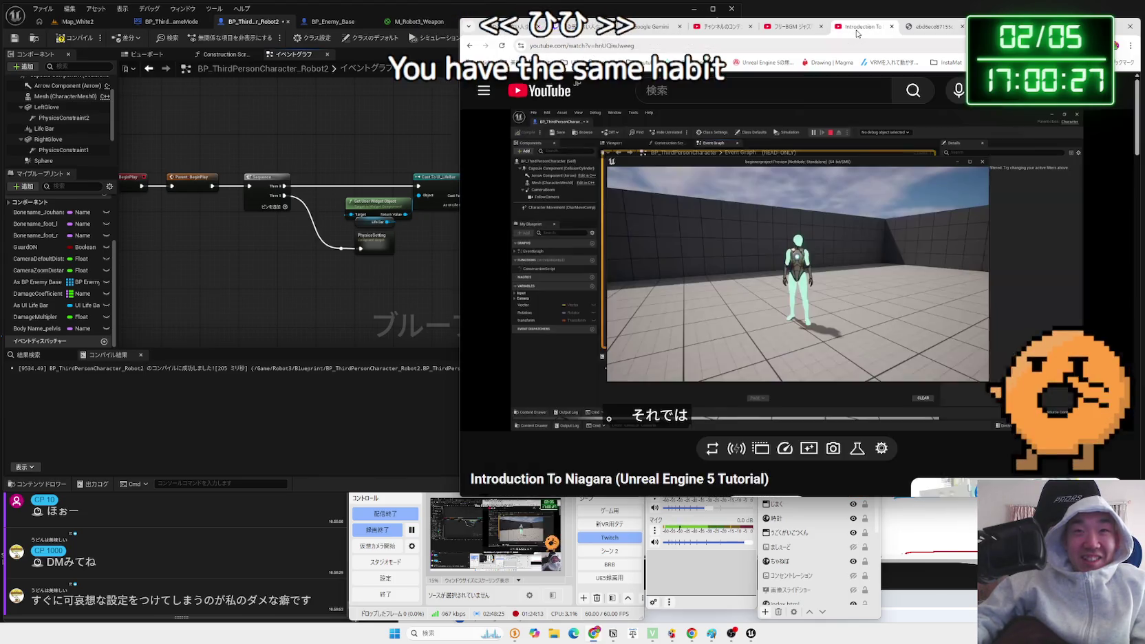
pyautogui.click(864, 26)
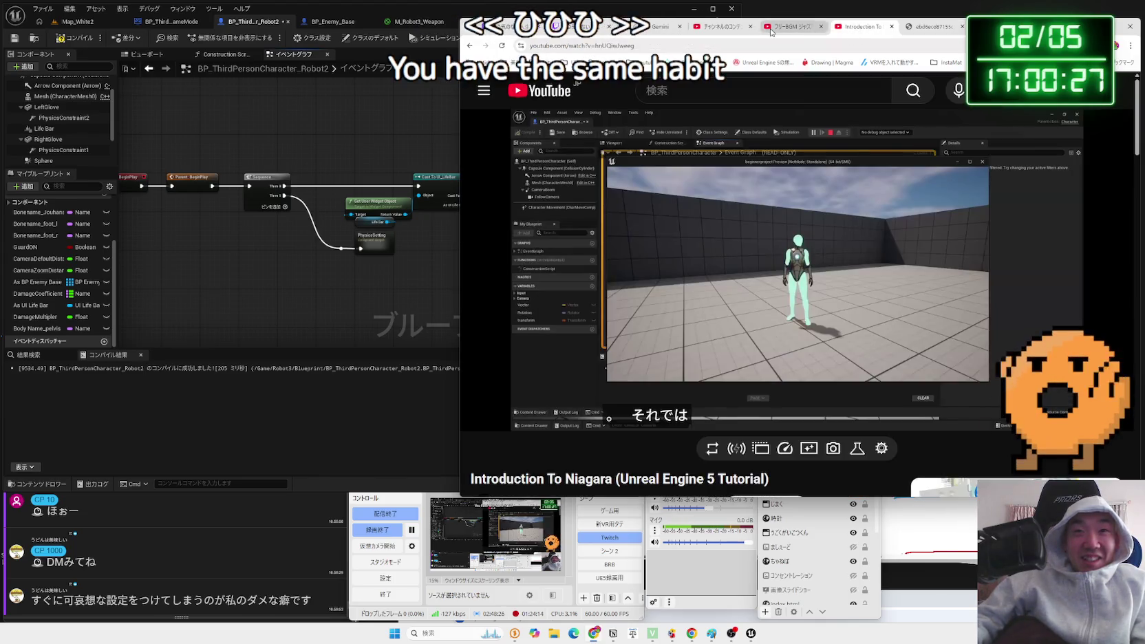
pyautogui.click(771, 29)
pyautogui.click(723, 26)
pyautogui.click(789, 27)
pyautogui.click(768, 185)
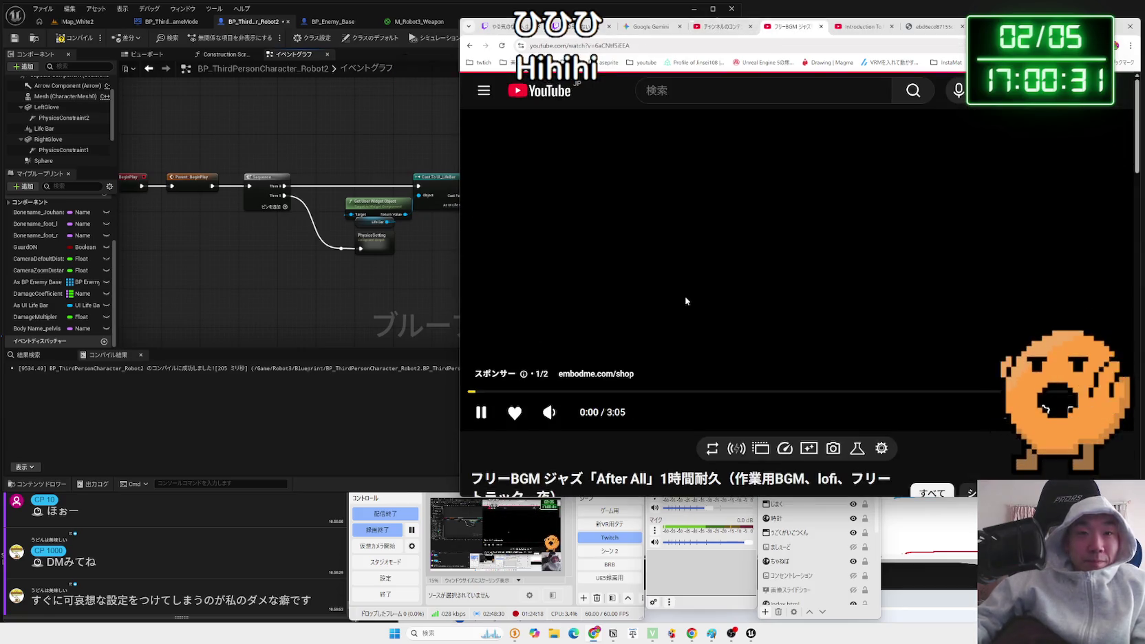
pyautogui.moveTo(549, 412)
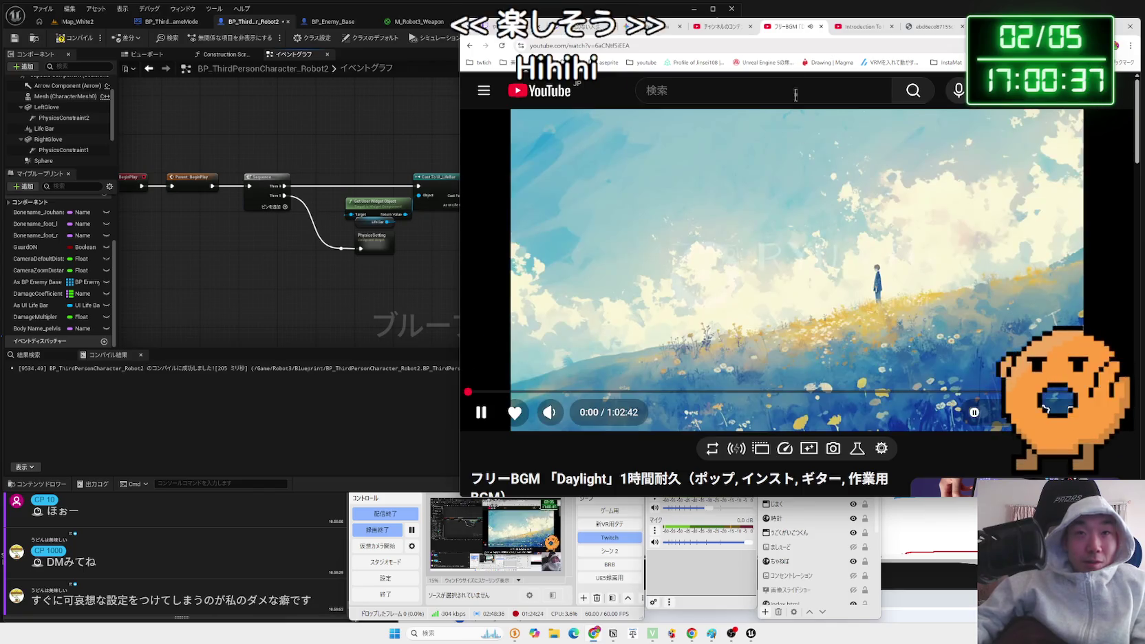
# Return to Unreal's Map_White2 level and play-test it, moving the robot to check the glowing gloves.
pyautogui.click(860, 30)
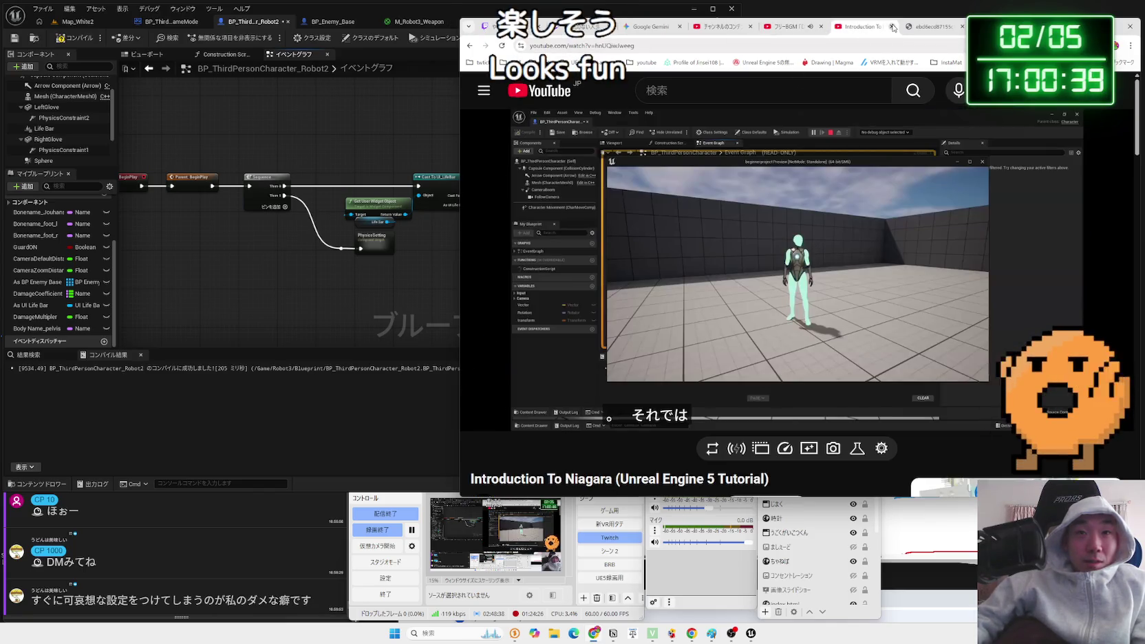
pyautogui.click(788, 26)
pyautogui.click(716, 26)
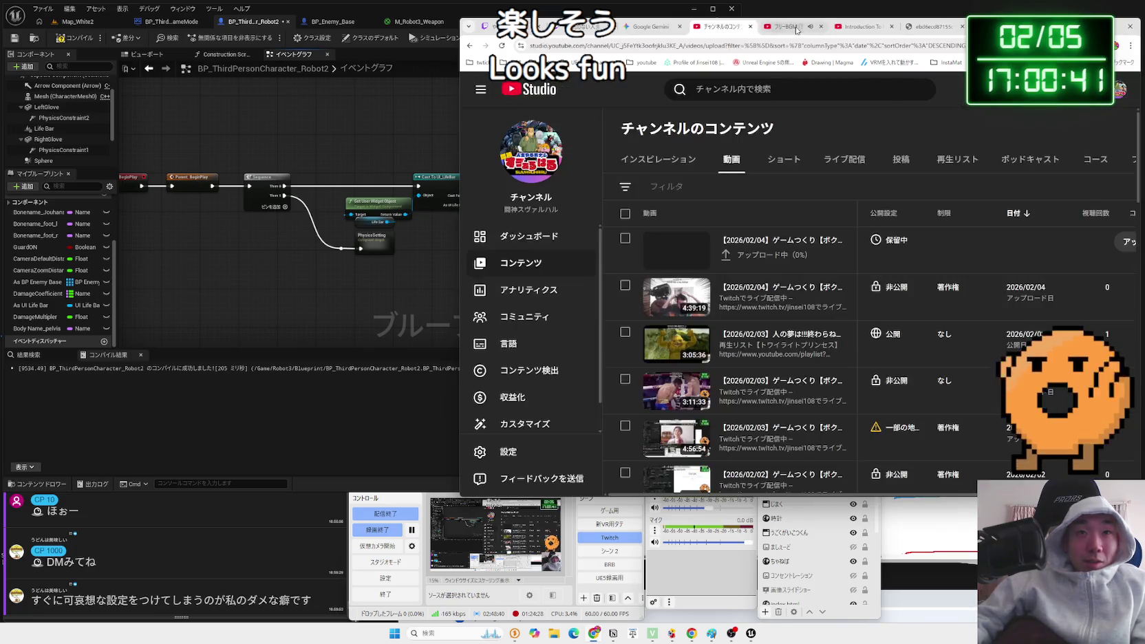
pyautogui.click(788, 26)
pyautogui.click(415, 20)
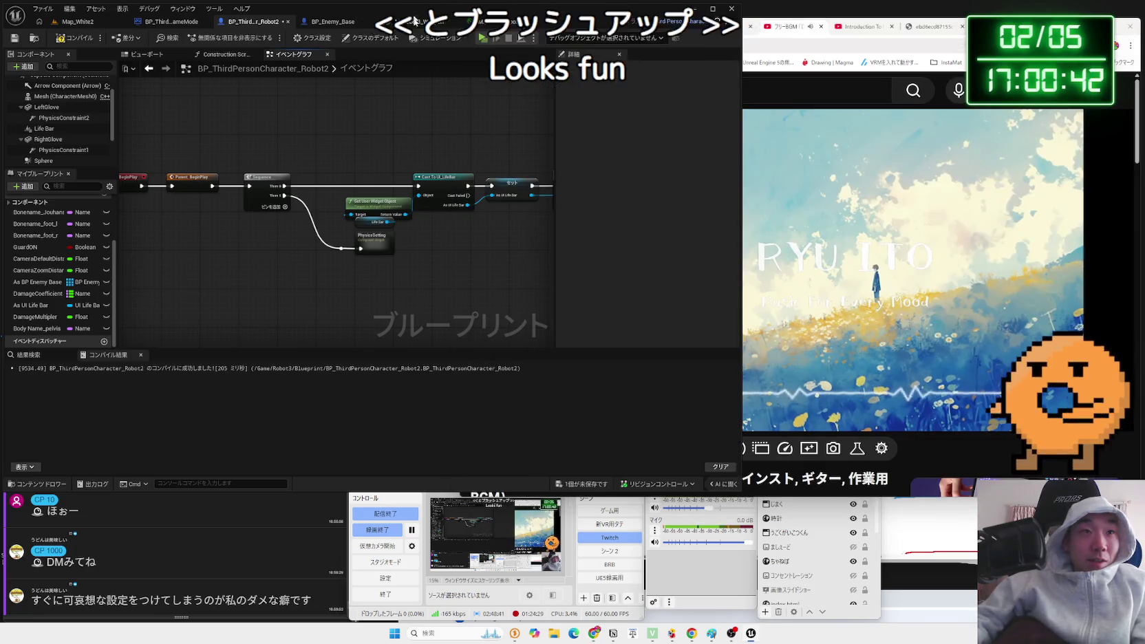
pyautogui.click(78, 23)
pyautogui.hotkey('alt', 'p')
pyautogui.press('a')
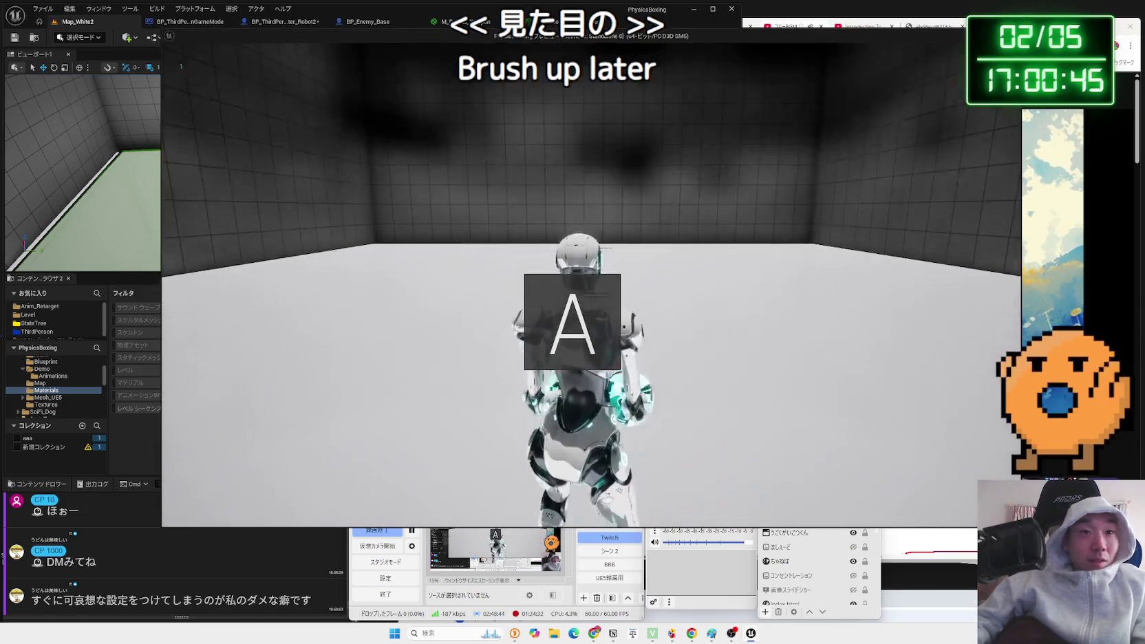
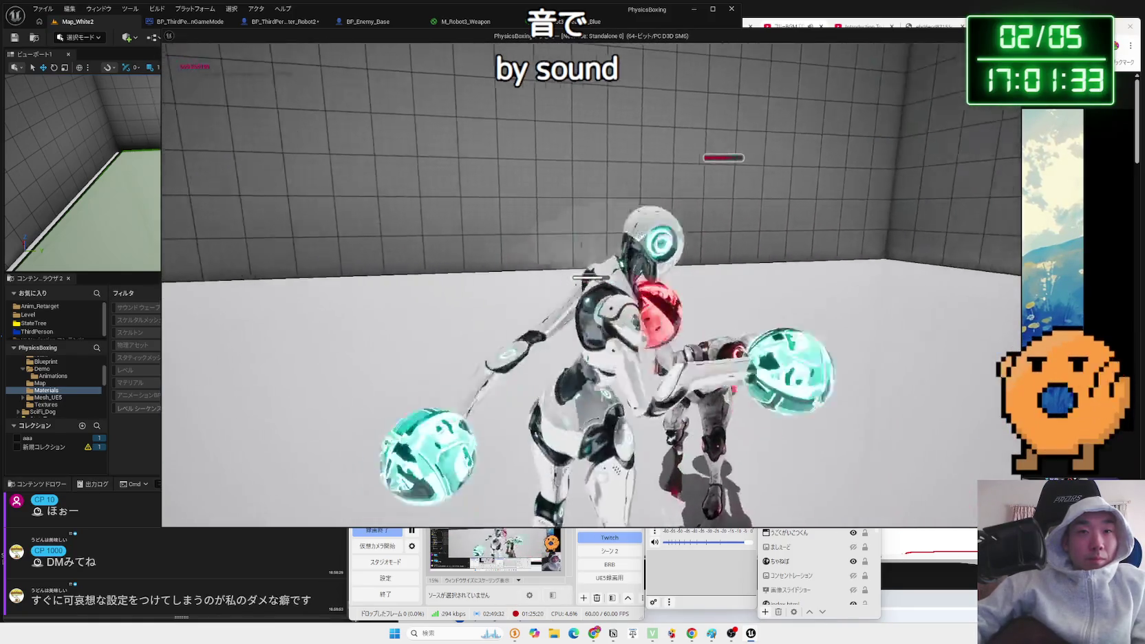
# Stop the playtest, save all unsaved content, and return to the BP_ThirdPersonCharacter_Robot2 graph.
pyautogui.press('Escape')
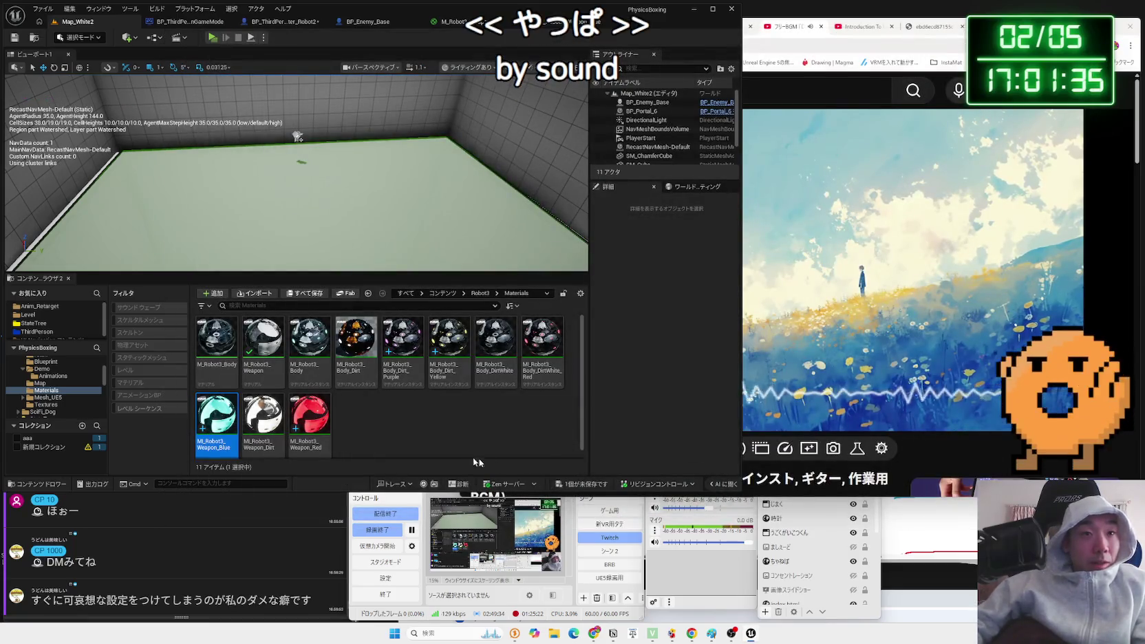
pyautogui.click(591, 486)
pyautogui.click(509, 427)
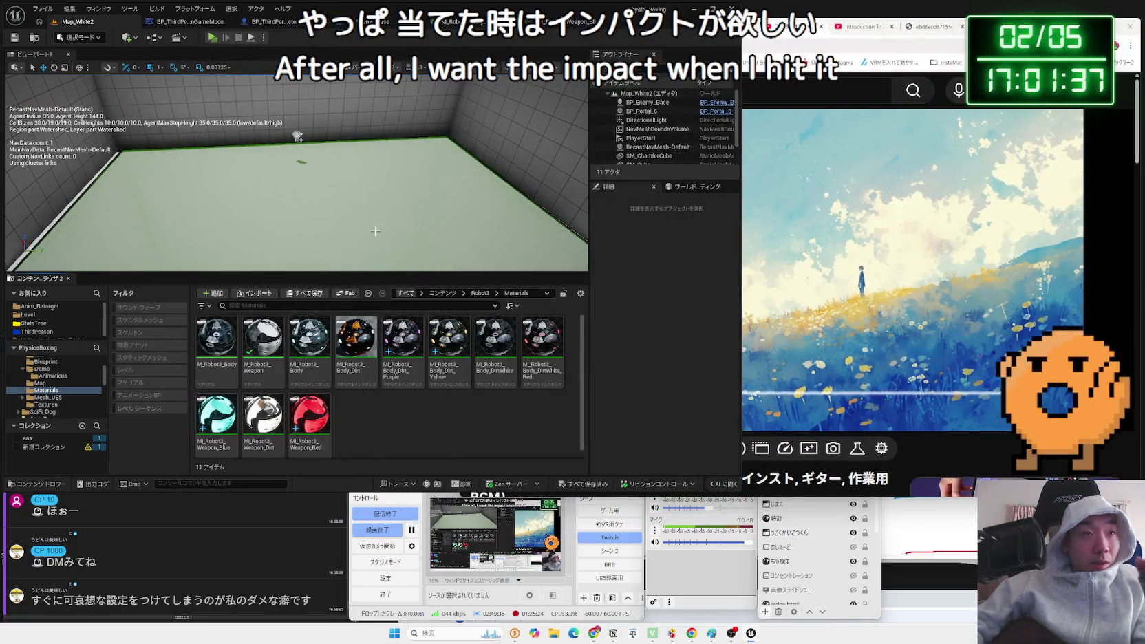
pyautogui.click(286, 21)
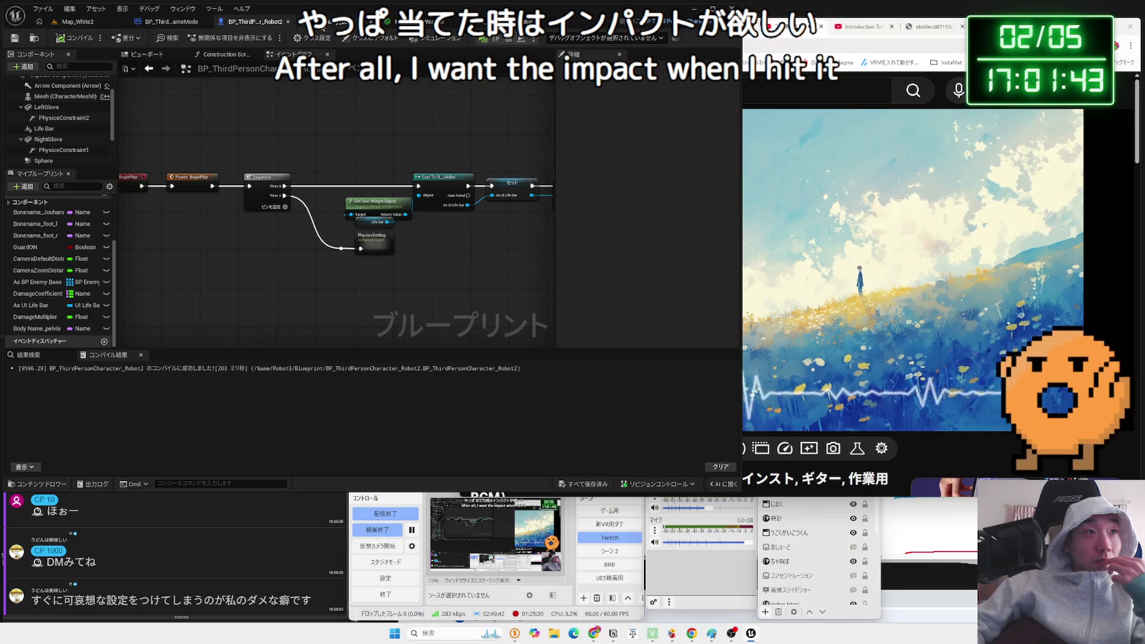
# Glance at the GameMode graph, then add a reroute on the PhysicsSetting wire in the character graph.
pyautogui.click(185, 22)
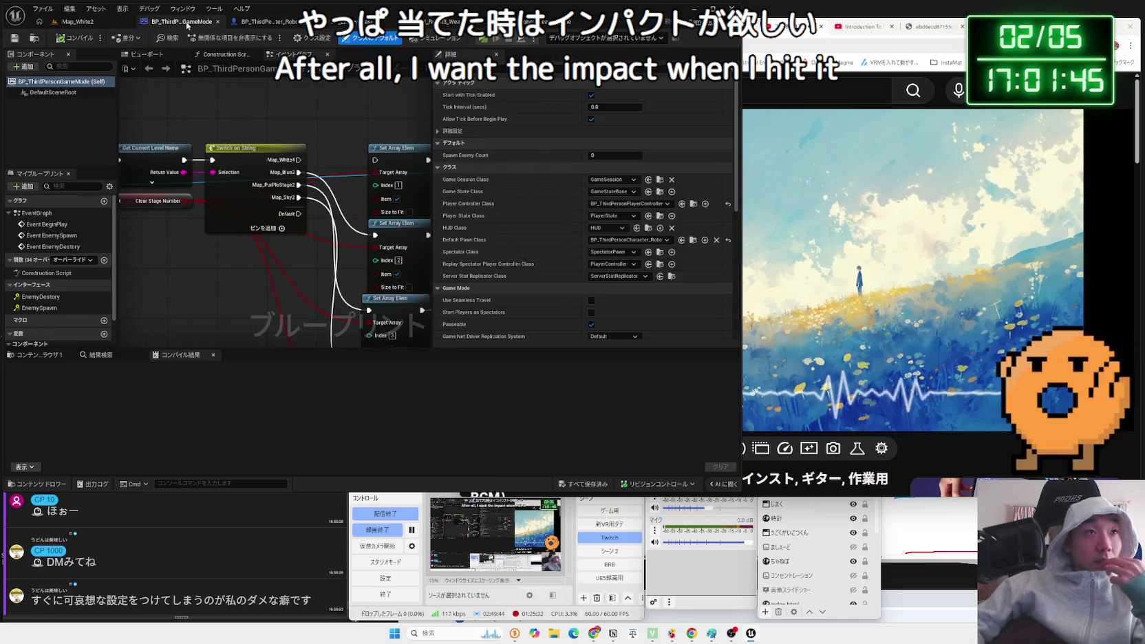
pyautogui.click(251, 22)
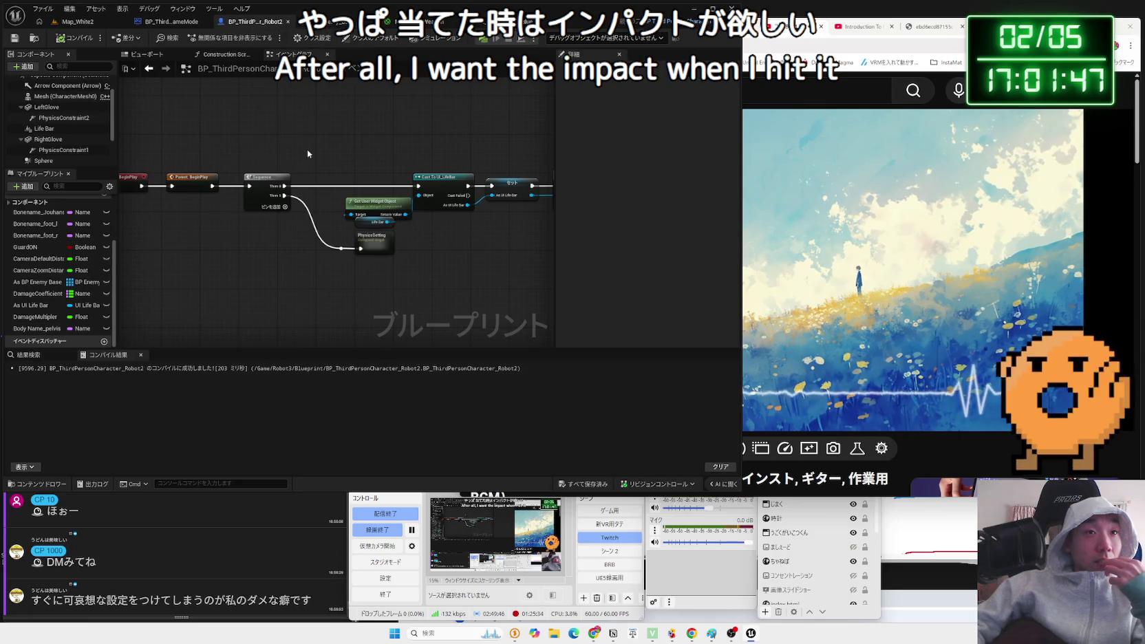
pyautogui.moveTo(369, 251); pyautogui.dragTo(382, 262)
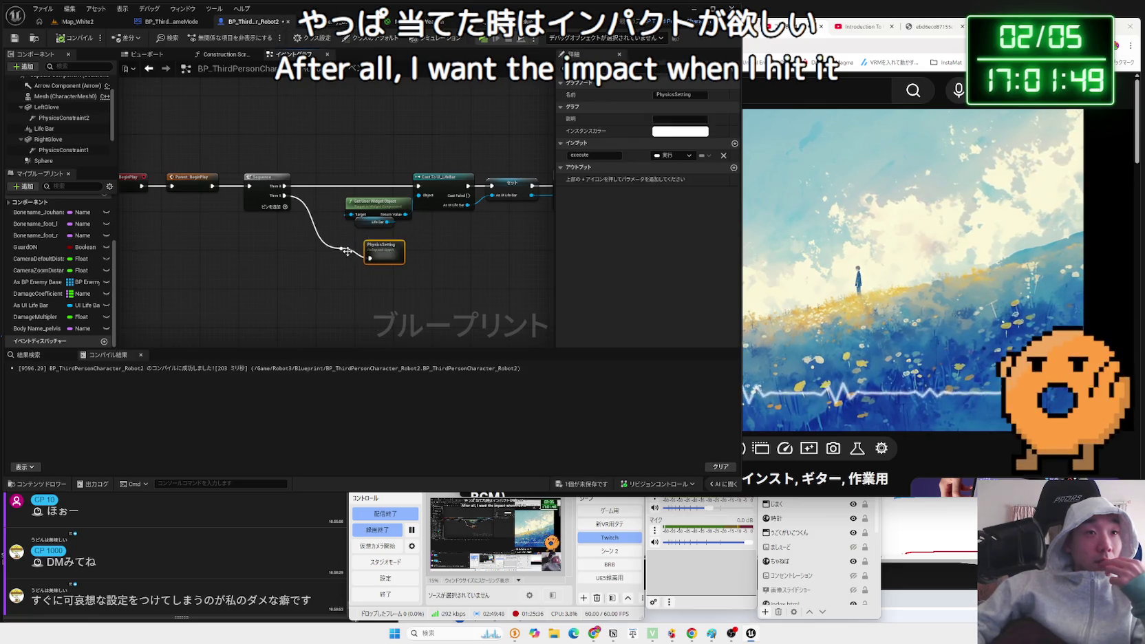
pyautogui.doubleClick(347, 252)
pyautogui.moveTo(382, 282)
pyautogui.mouseDown()
pyautogui.moveTo(275, 150)
pyautogui.moveTo(385, 103)
pyautogui.moveTo(335, 254)
pyautogui.moveTo(335, 123)
pyautogui.moveTo(266, 111)
pyautogui.mouseUp()
pyautogui.scroll(3, 266, 110)
pyautogui.moveTo(263, 175)
pyautogui.mouseDown()
pyautogui.moveTo(303, 69)
pyautogui.moveTo(290, 158)
pyautogui.moveTo(298, 138)
pyautogui.mouseUp()
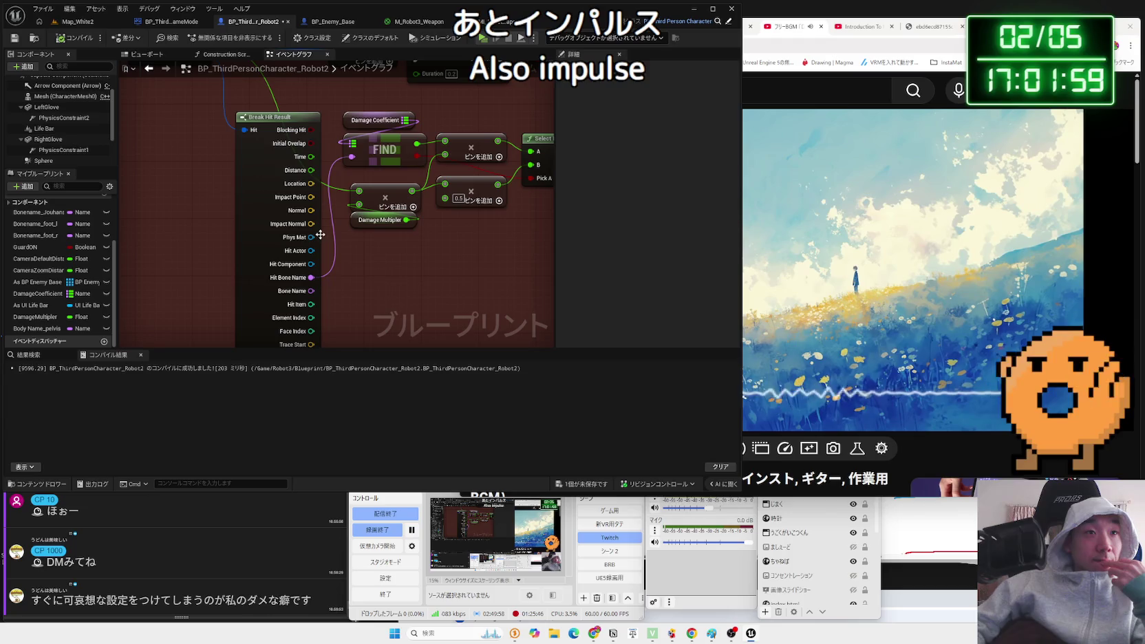
# Back in the level editor, browse the Content Browser to the Robot3 Blueprint folder.
pyautogui.click(77, 22)
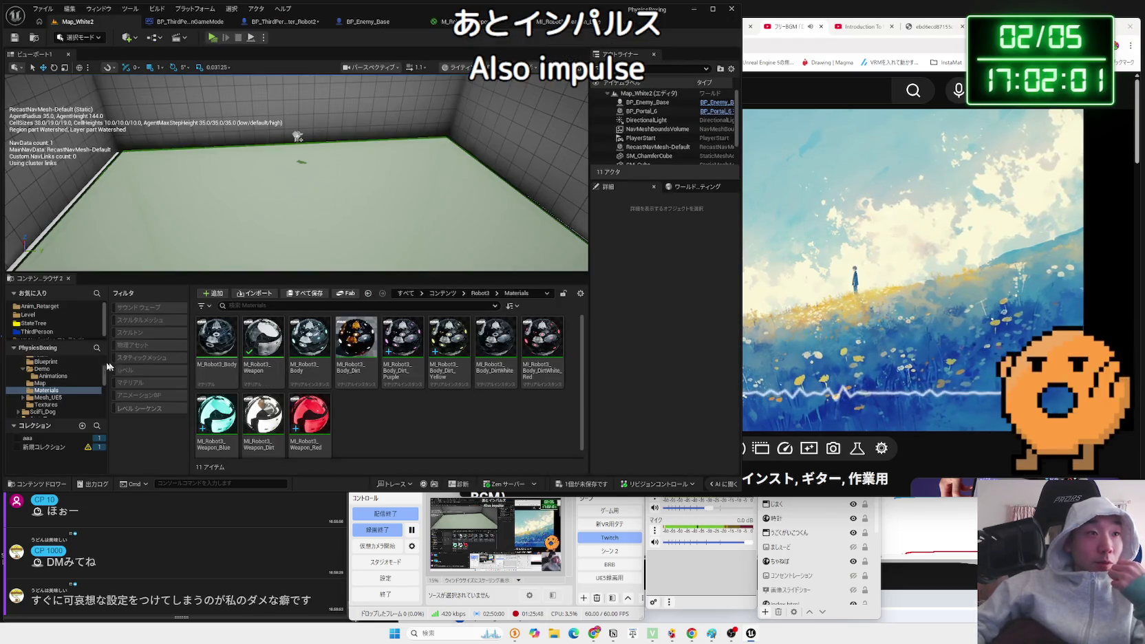
pyautogui.click(42, 369)
pyautogui.scroll(2, 42, 375)
pyautogui.click(34, 389)
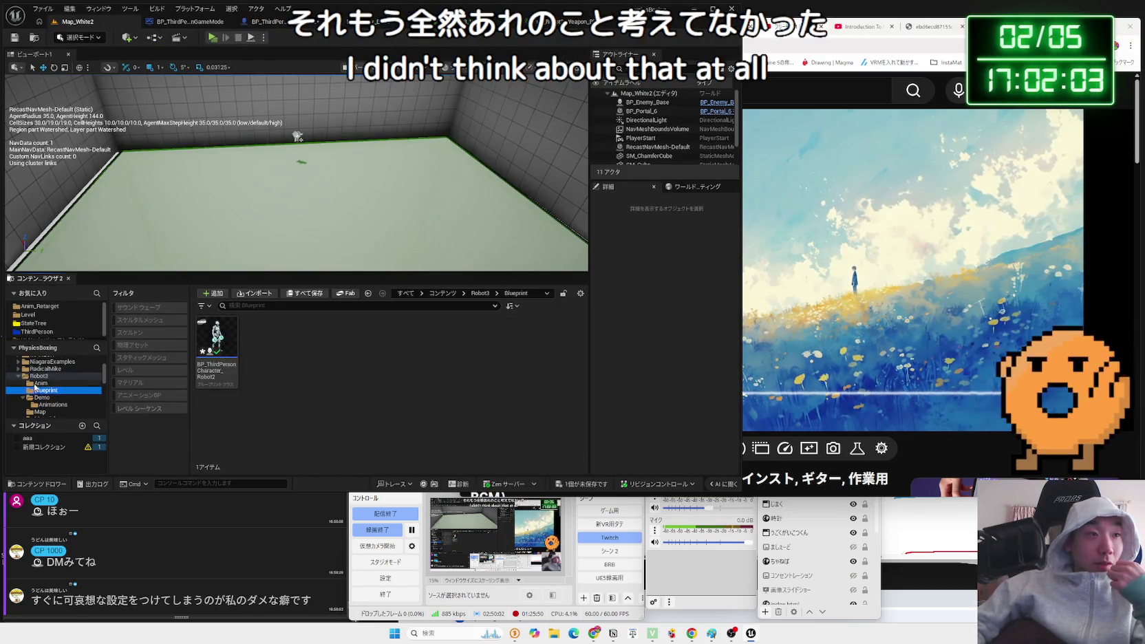
# Open the Reference Viewer for BP_ThirdPersonCharacter_Robot2 and center it on BP_Enemy_Base.
pyautogui.rightClick(203, 361)
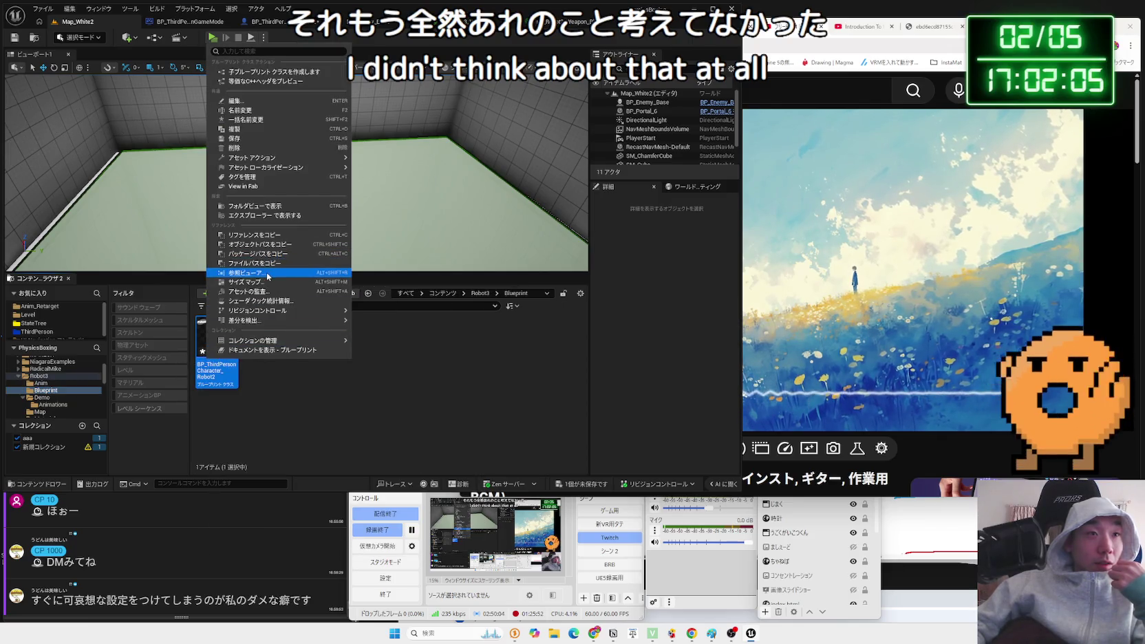
pyautogui.click(268, 273)
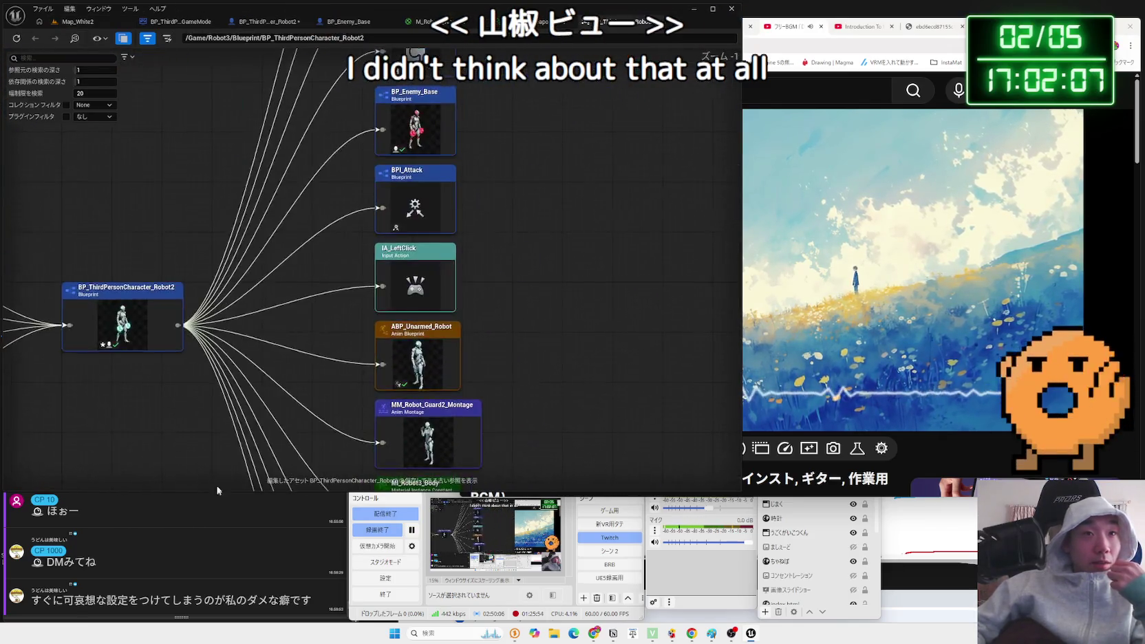
pyautogui.moveTo(482, 266); pyautogui.dragTo(444, 404)
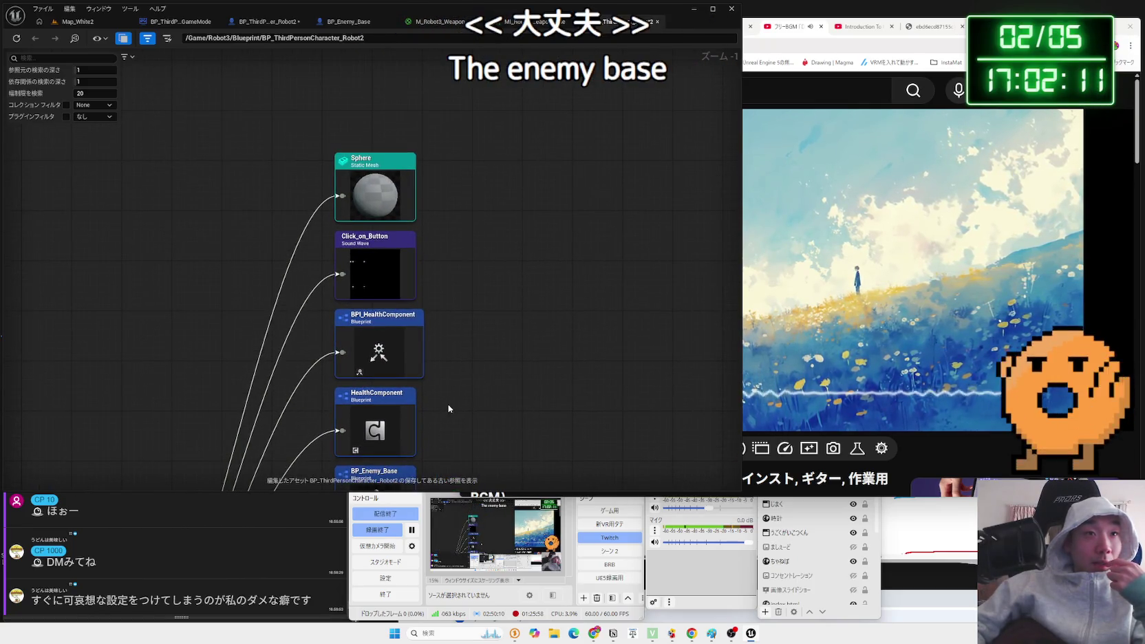
pyautogui.doubleClick(376, 474)
# Inspect BP_Enemy_Base's dependencies like UI_LifeBar, then drag a wire from Impact Point in the character graph.
pyautogui.scroll(-3, 325, 320)
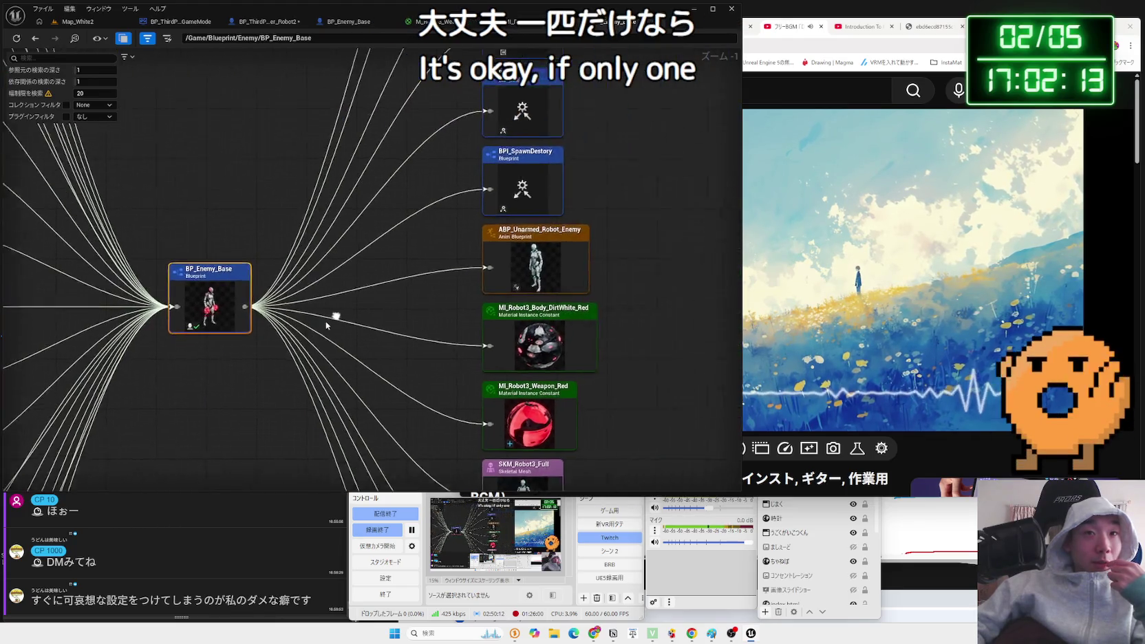
pyautogui.moveTo(373, 252); pyautogui.dragTo(375, 69)
pyautogui.moveTo(376, 295); pyautogui.dragTo(375, 213)
pyautogui.scroll(1, 371, 258)
pyautogui.scroll(-1, 371, 258)
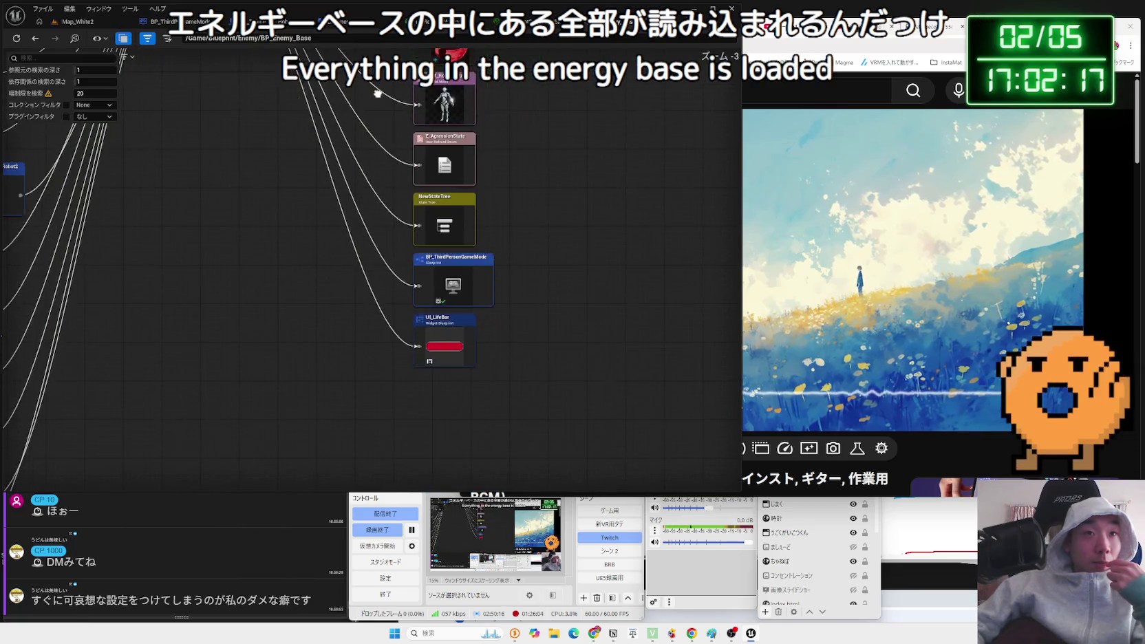
pyautogui.moveTo(372, 258); pyautogui.dragTo(372, 306)
pyautogui.moveTo(324, 160); pyautogui.dragTo(351, 305)
pyautogui.scroll(1, 352, 304)
pyautogui.moveTo(345, 247)
pyautogui.mouseDown()
pyautogui.moveTo(364, 448)
pyautogui.moveTo(350, 202)
pyautogui.mouseUp()
pyautogui.moveTo(356, 413); pyautogui.dragTo(356, 211)
pyautogui.moveTo(344, 171); pyautogui.dragTo(330, 390)
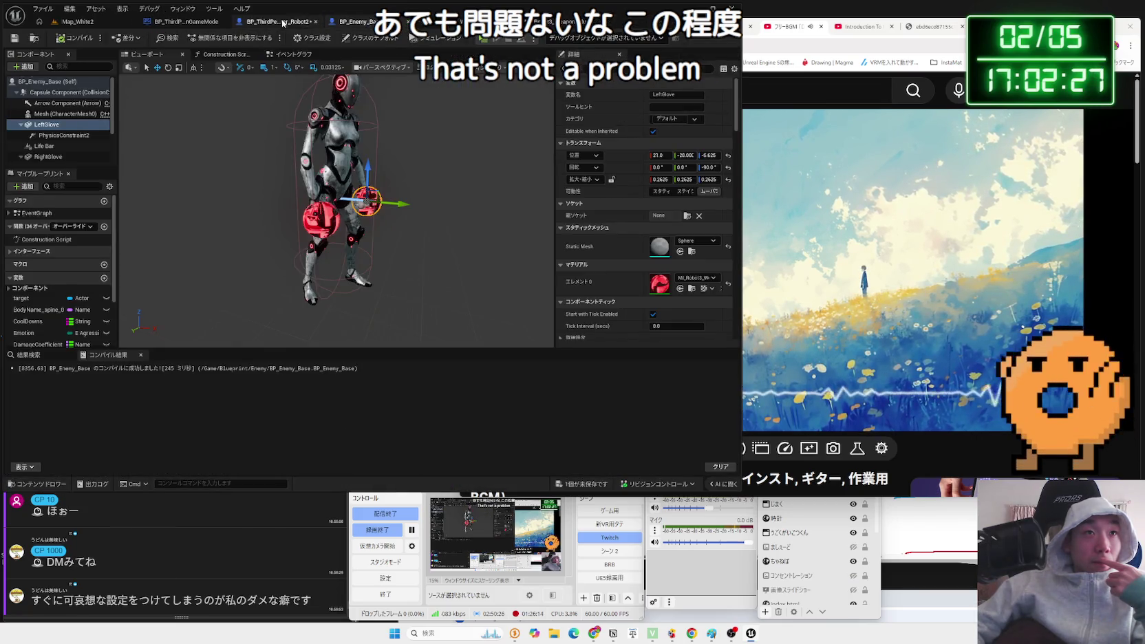
pyautogui.click(283, 23)
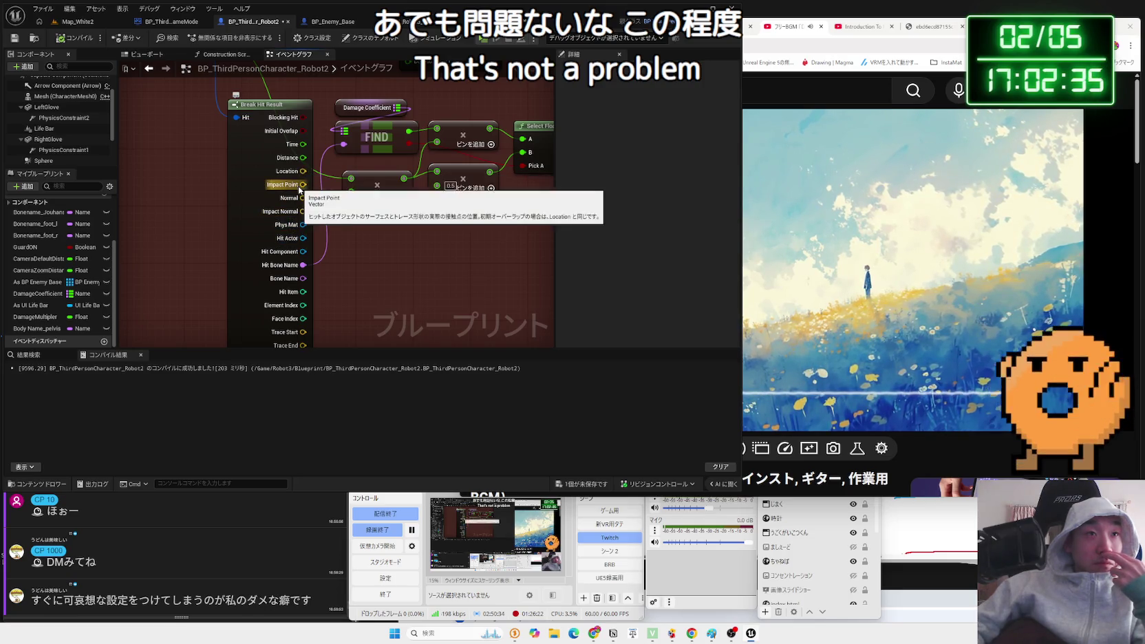
pyautogui.moveTo(303, 185)
pyautogui.mouseDown()
pyautogui.moveTo(415, 277)
pyautogui.moveTo(502, 288)
pyautogui.mouseUp()
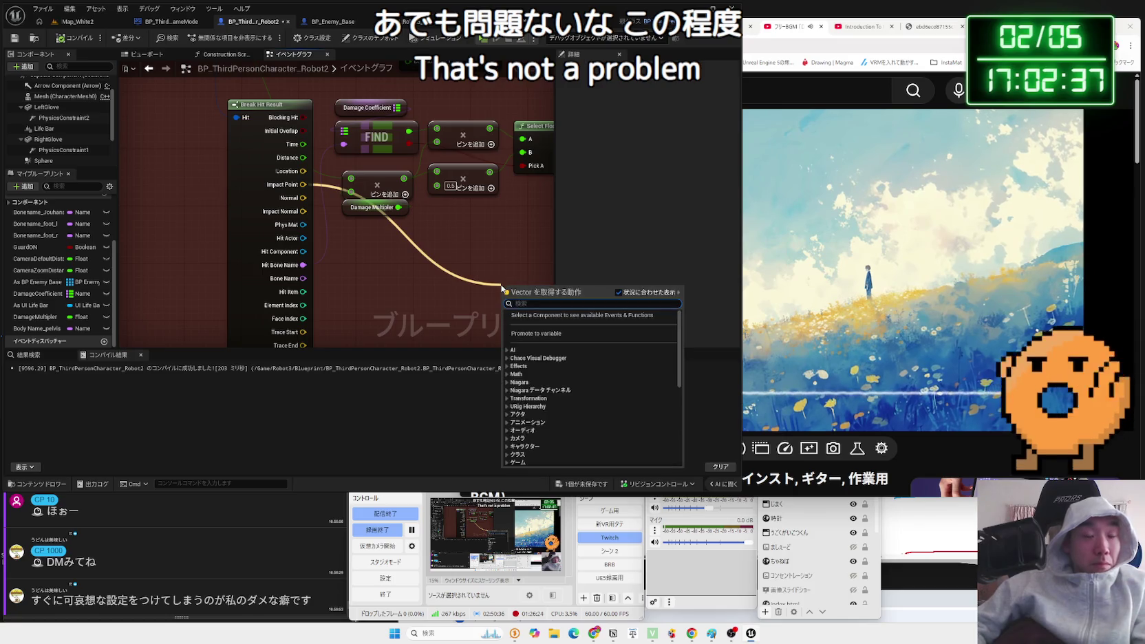
# Add an Add Impulse node from Impact Point and wire the Mesh component into its Target.
pyautogui.write('add imp')
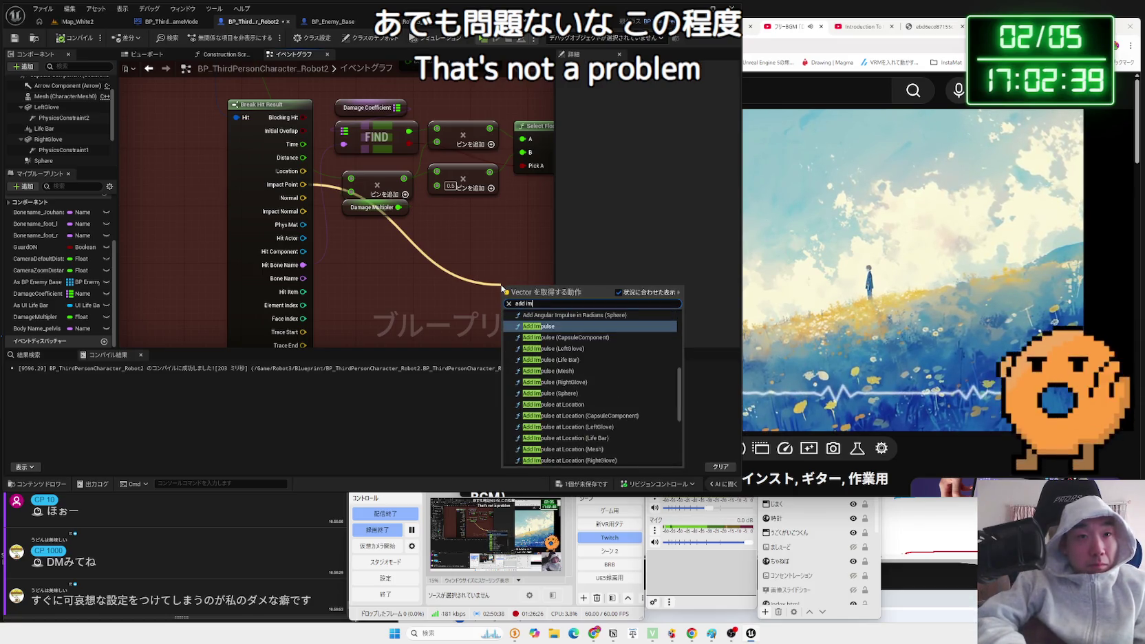
pyautogui.press('Return')
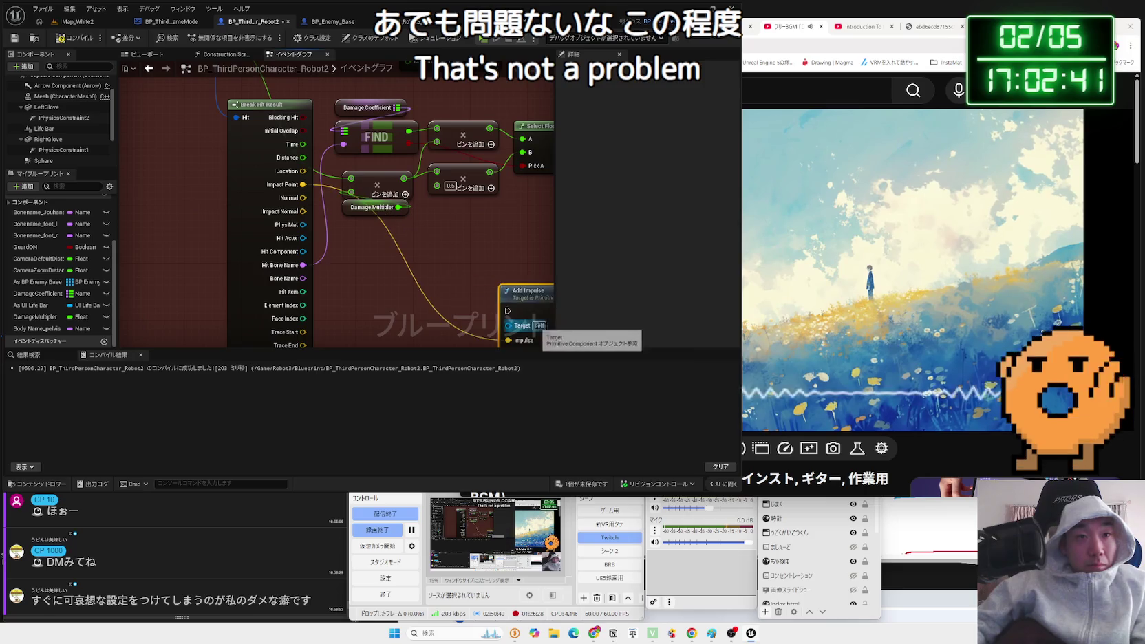
pyautogui.moveTo(440, 258); pyautogui.dragTo(467, 194)
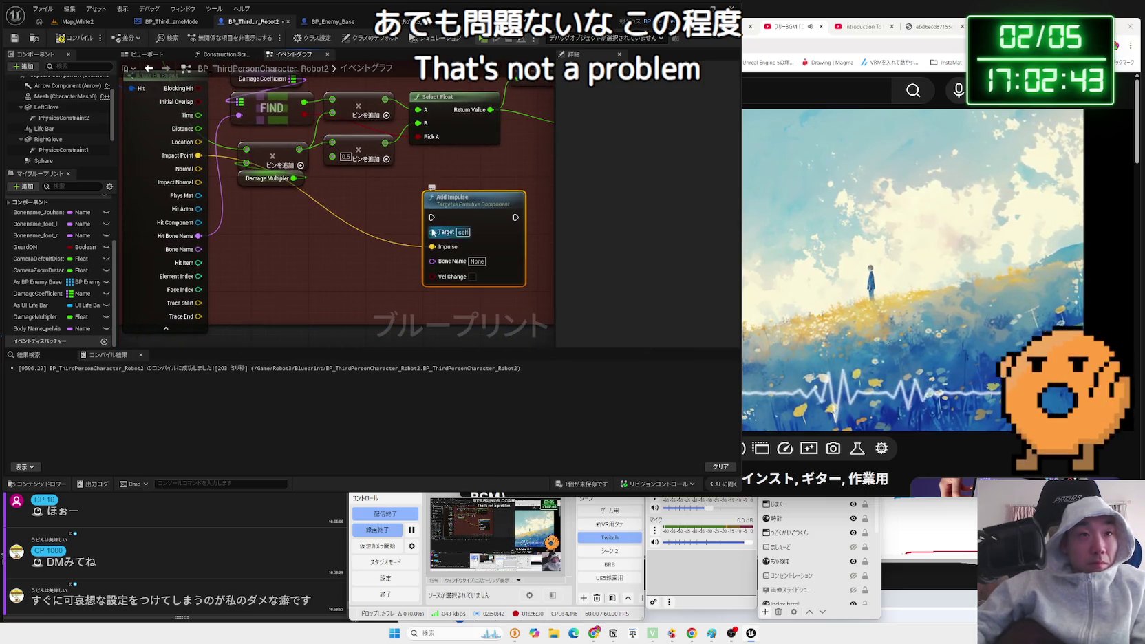
pyautogui.scroll(2, 59, 117)
pyautogui.moveTo(65, 125)
pyautogui.mouseDown()
pyautogui.moveTo(385, 234)
pyautogui.moveTo(433, 232)
pyautogui.mouseUp()
pyautogui.click(385, 268)
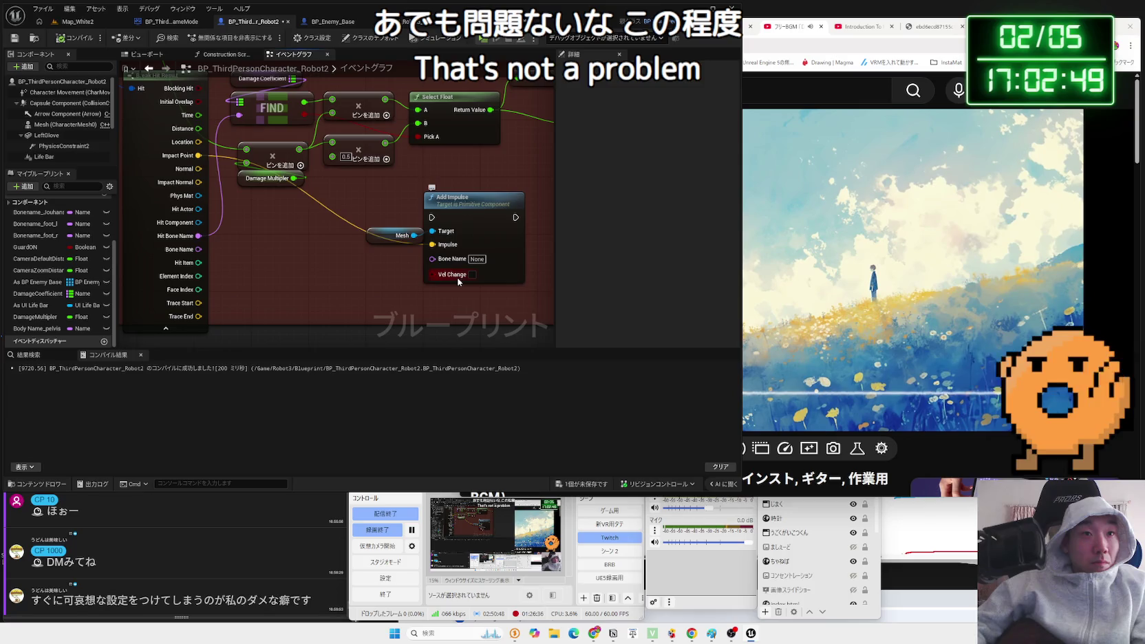
pyautogui.moveTo(459, 282)
pyautogui.moveTo(452, 250); pyautogui.dragTo(495, 257)
# Add a vector Multiply node off Impact Point with X, Y and Z set to 1000.
pyautogui.moveTo(198, 155); pyautogui.dragTo(343, 277)
pyautogui.write('multi')
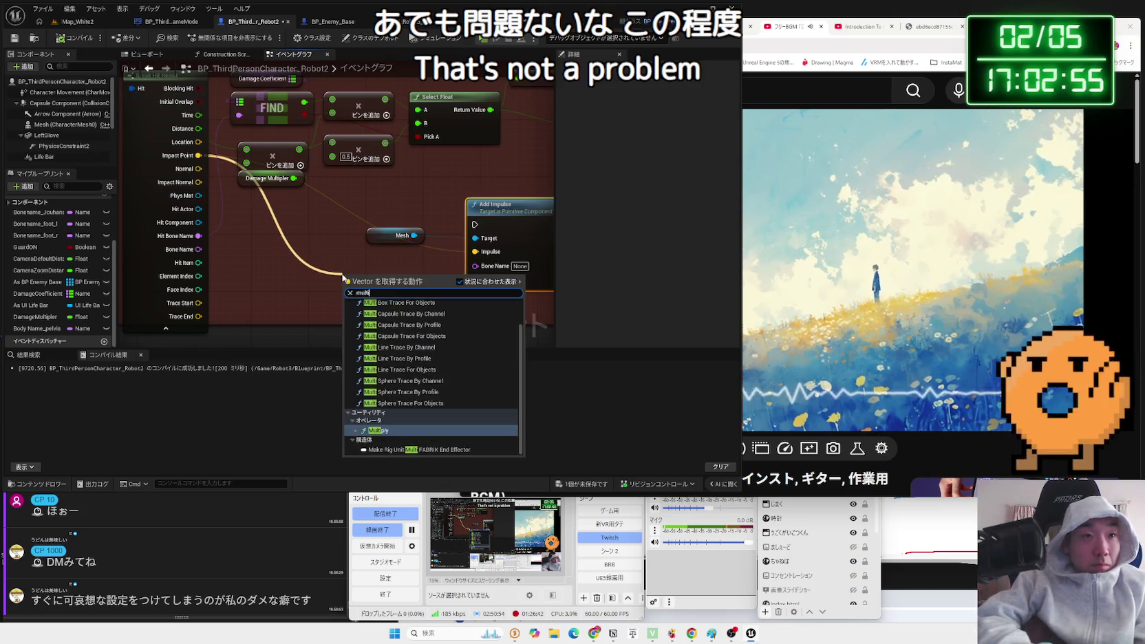
pyautogui.click(377, 329)
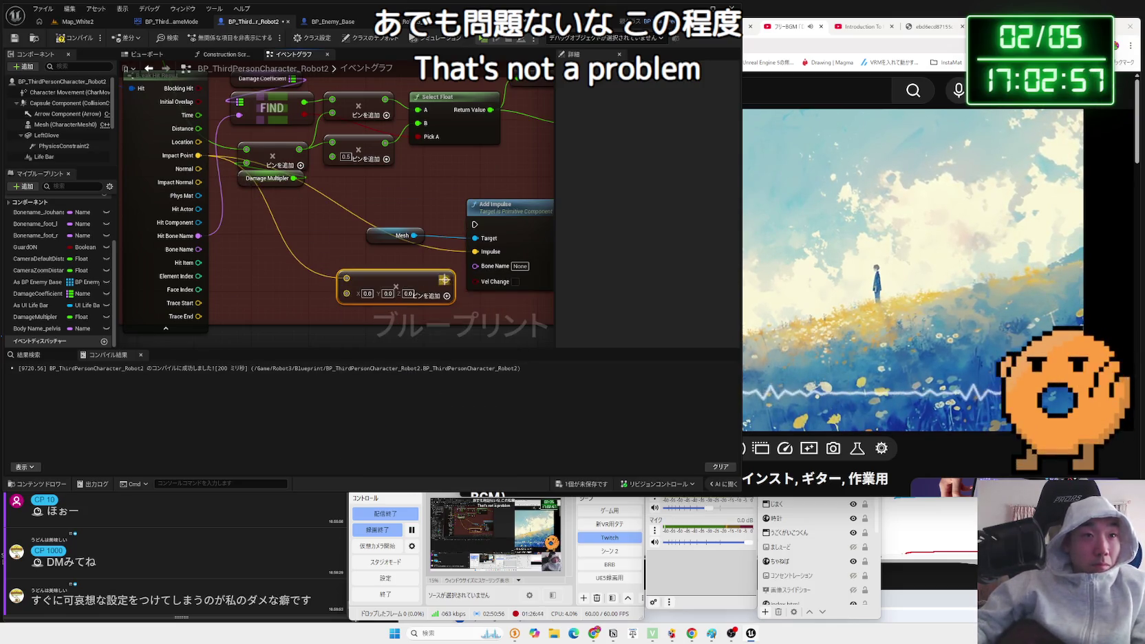
pyautogui.moveTo(410, 279); pyautogui.dragTo(417, 265)
pyautogui.click(374, 280)
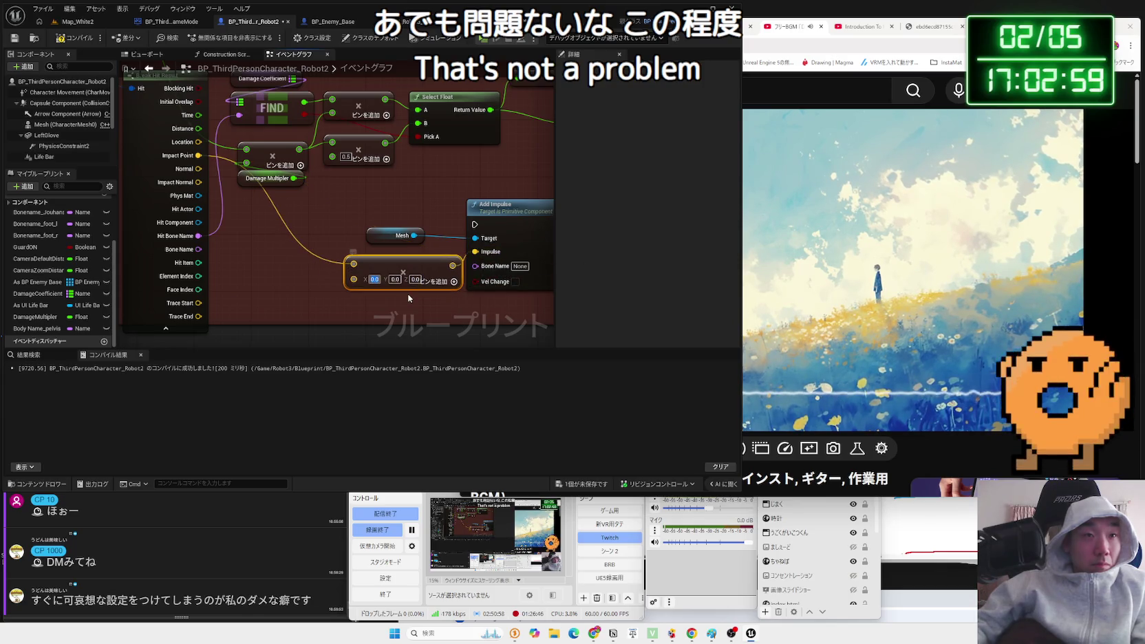
pyautogui.write('1000')
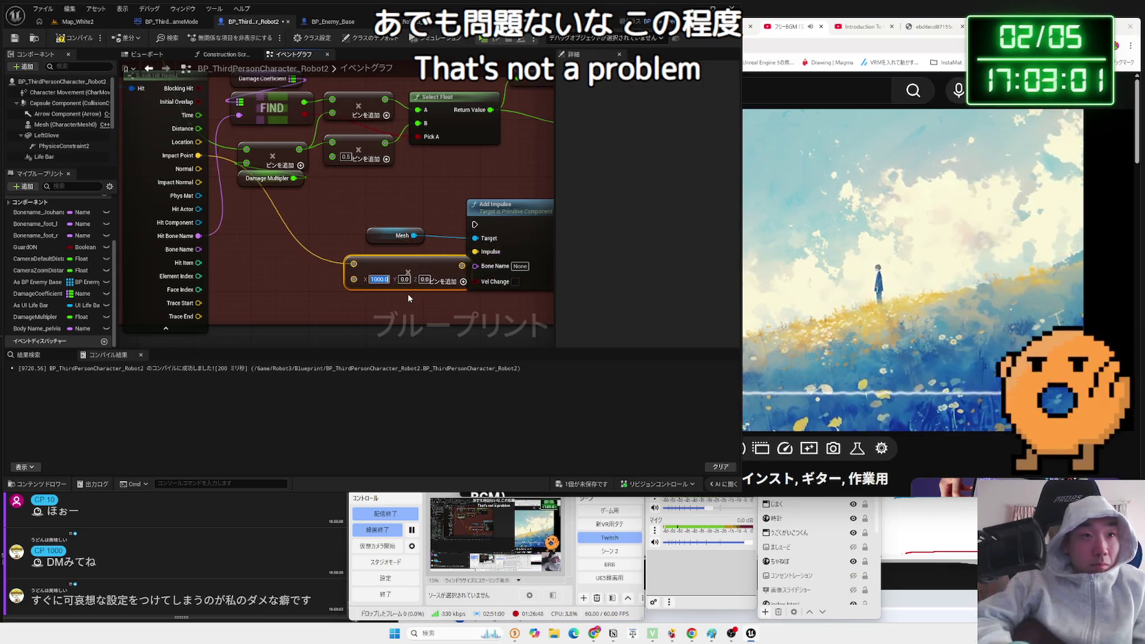
pyautogui.click(406, 279)
pyautogui.write('1000')
pyautogui.click(428, 280)
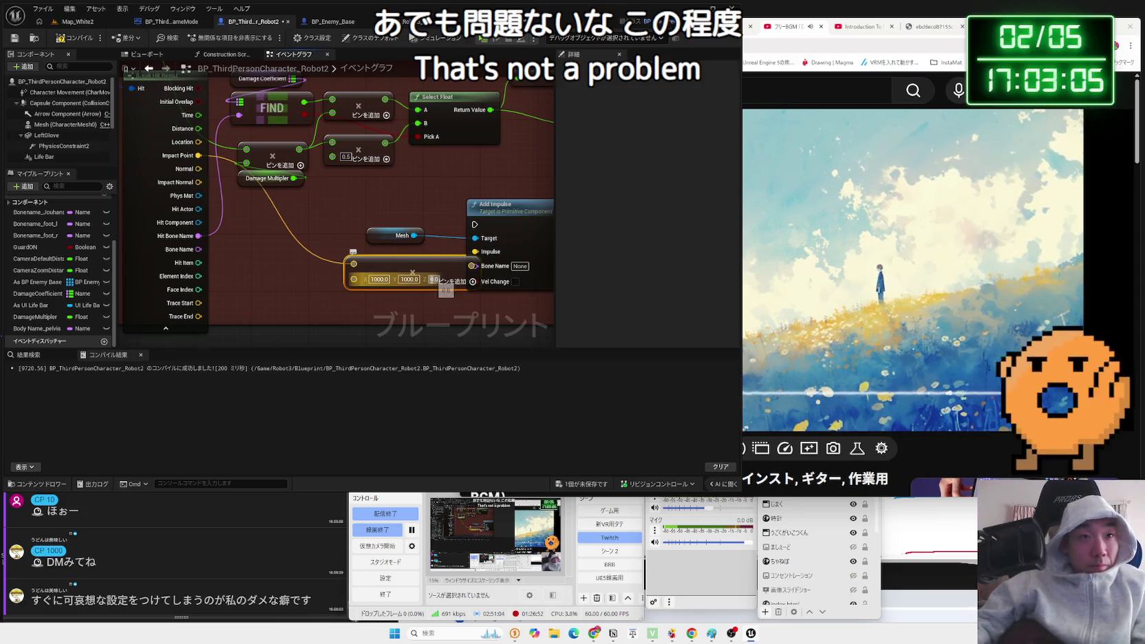
pyautogui.write('1000')
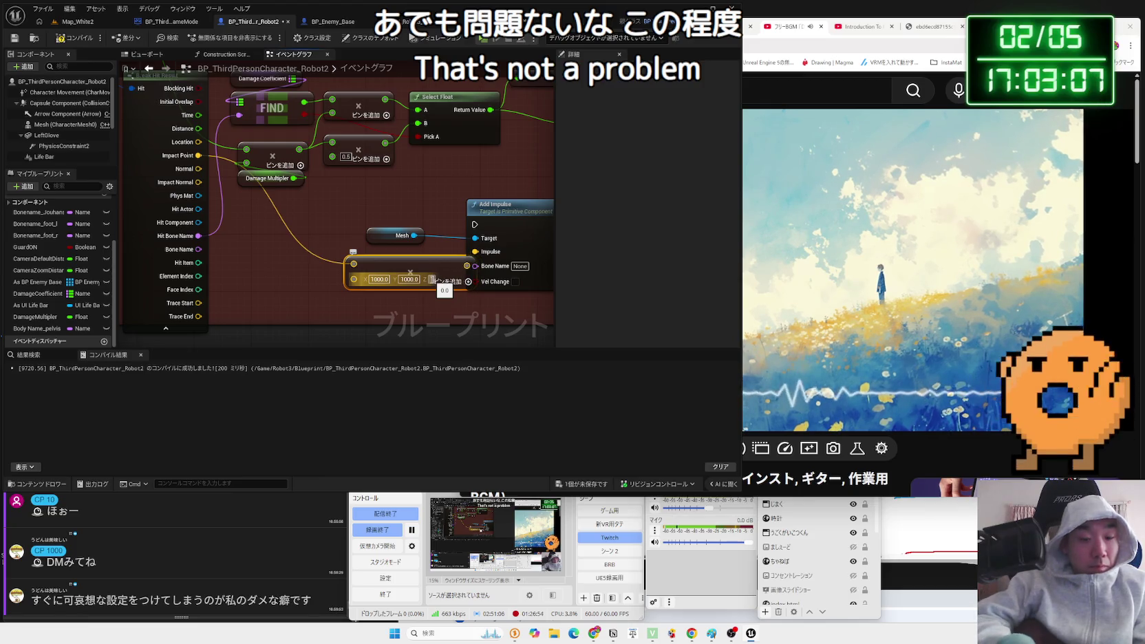
pyautogui.press('Return')
pyautogui.moveTo(432, 268); pyautogui.dragTo(396, 262)
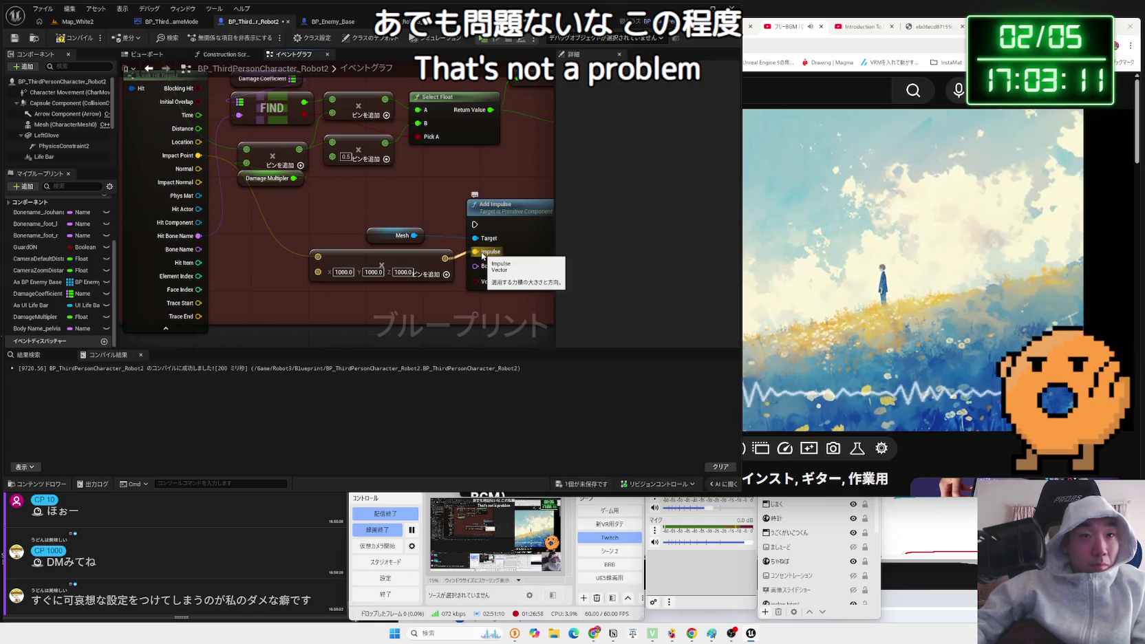
pyautogui.scroll(-5, 375, 269)
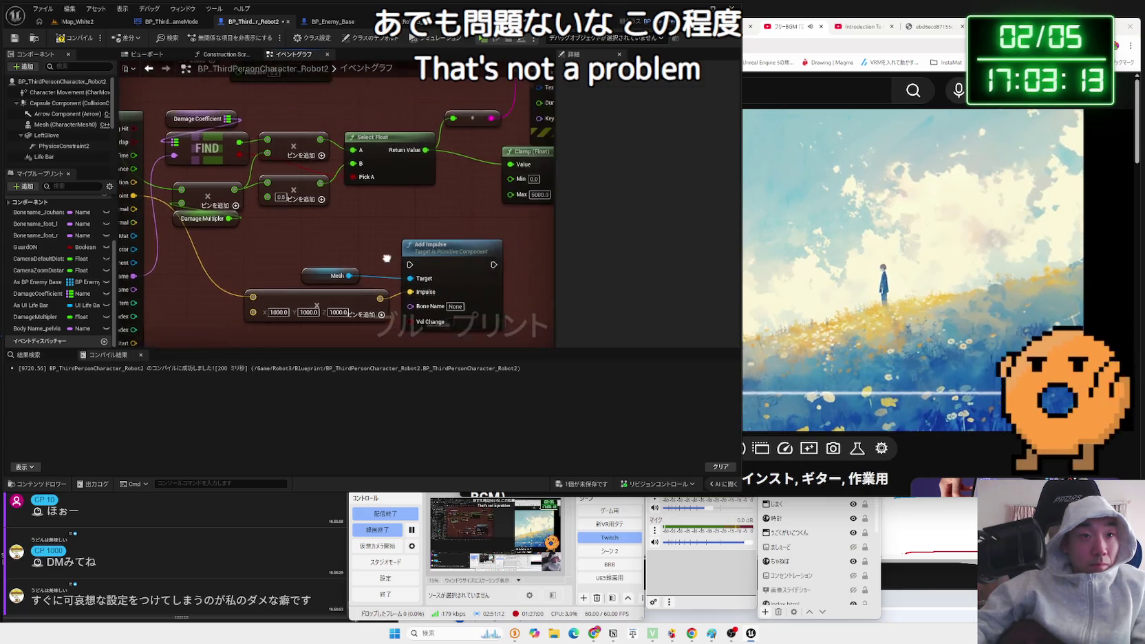
# Add an Add Impulse at Location node off the Mesh reference and feed Impact Point into Impulse.
pyautogui.moveTo(352, 273); pyautogui.dragTo(375, 273)
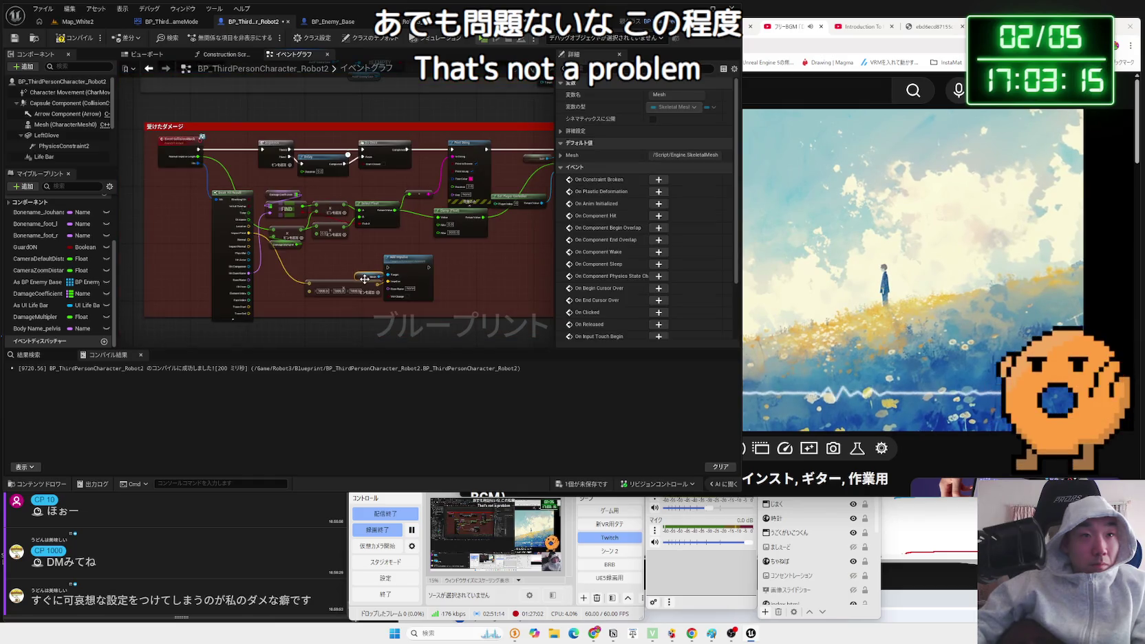
pyautogui.scroll(3, 314, 240)
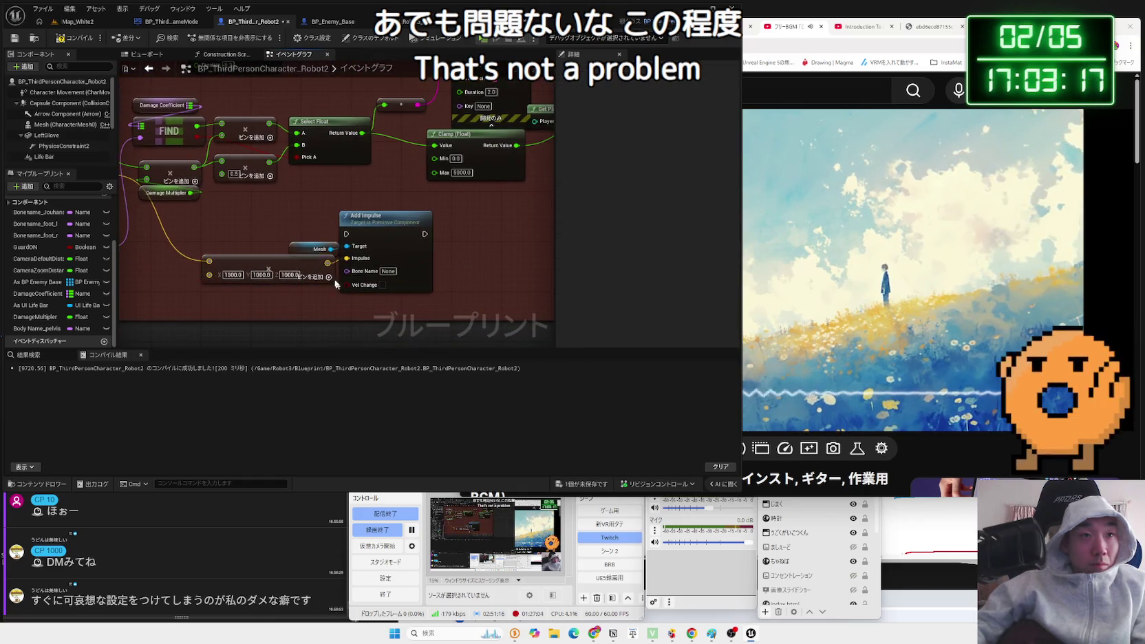
pyautogui.moveTo(314, 240)
pyautogui.mouseDown()
pyautogui.moveTo(269, 243)
pyautogui.moveTo(300, 323)
pyautogui.mouseUp()
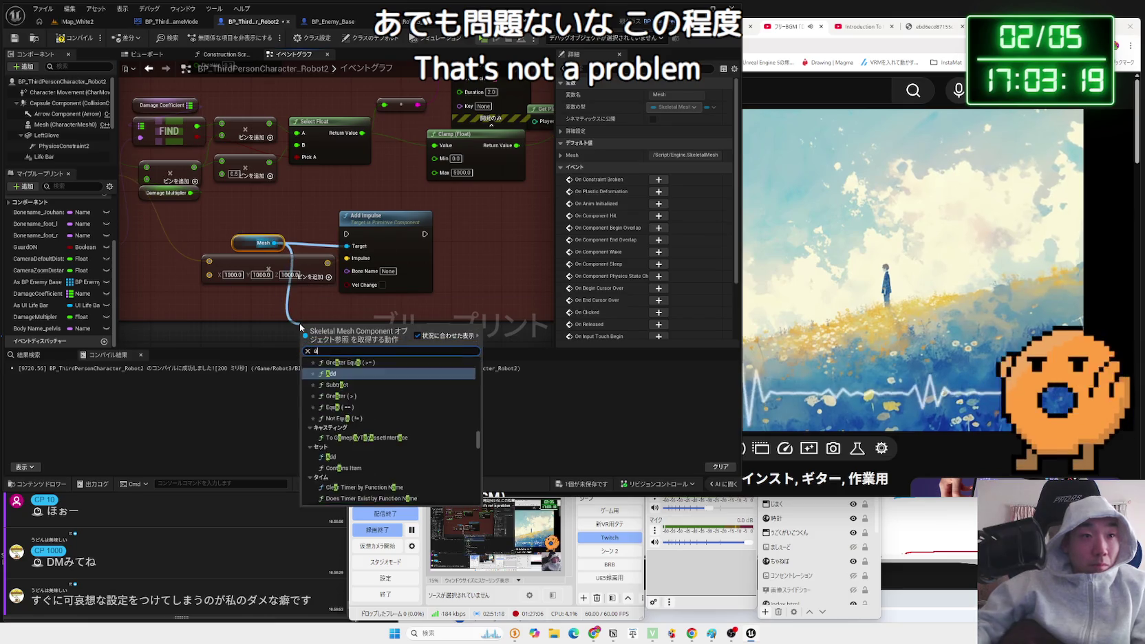
pyautogui.write('add im')
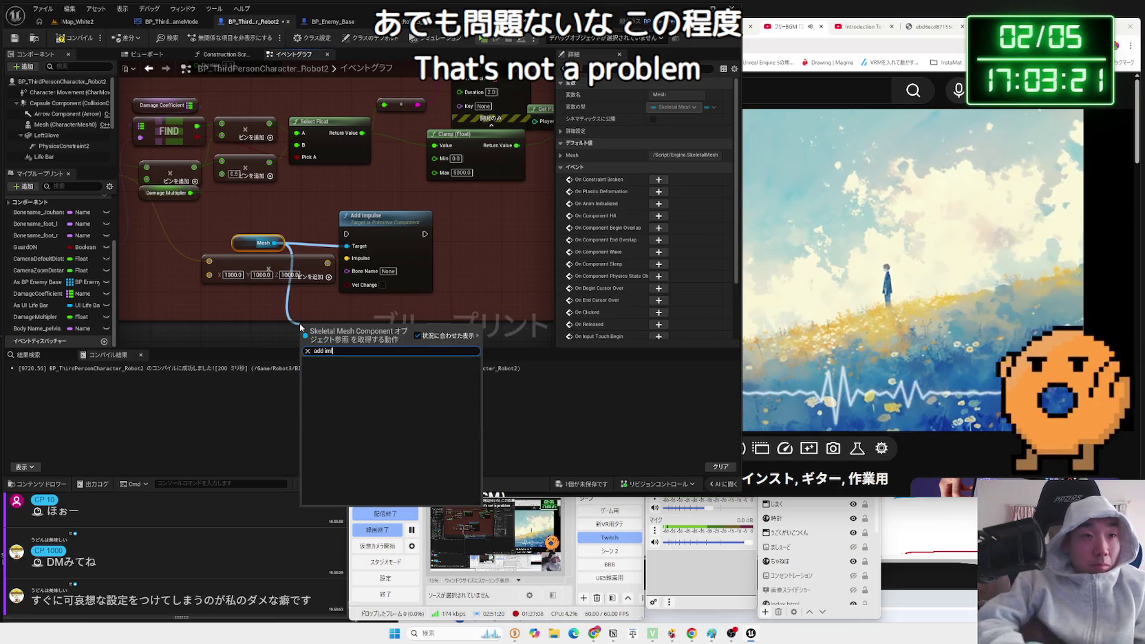
pyautogui.click(351, 404)
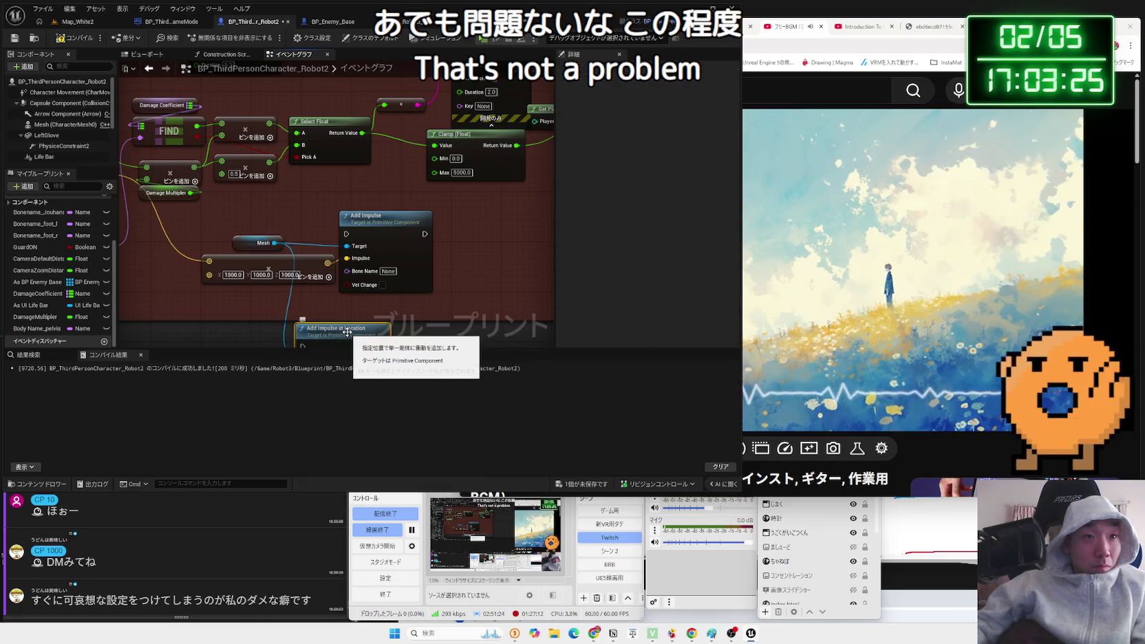
pyautogui.moveTo(348, 332); pyautogui.dragTo(359, 290)
pyautogui.moveTo(279, 281); pyautogui.dragTo(351, 206)
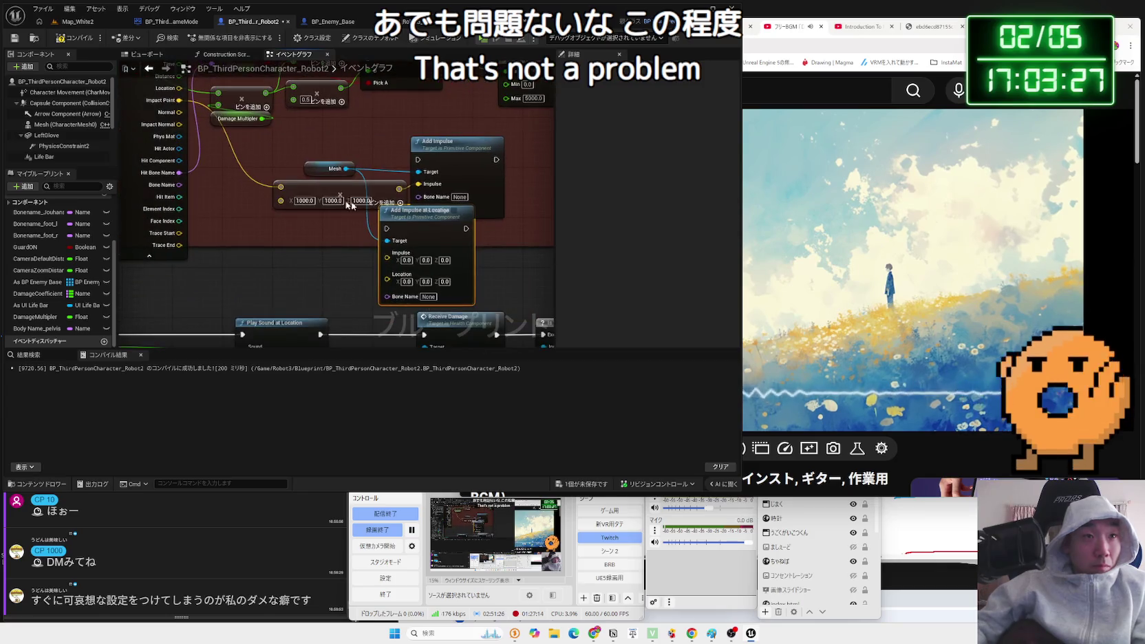
pyautogui.moveTo(181, 101); pyautogui.dragTo(394, 260)
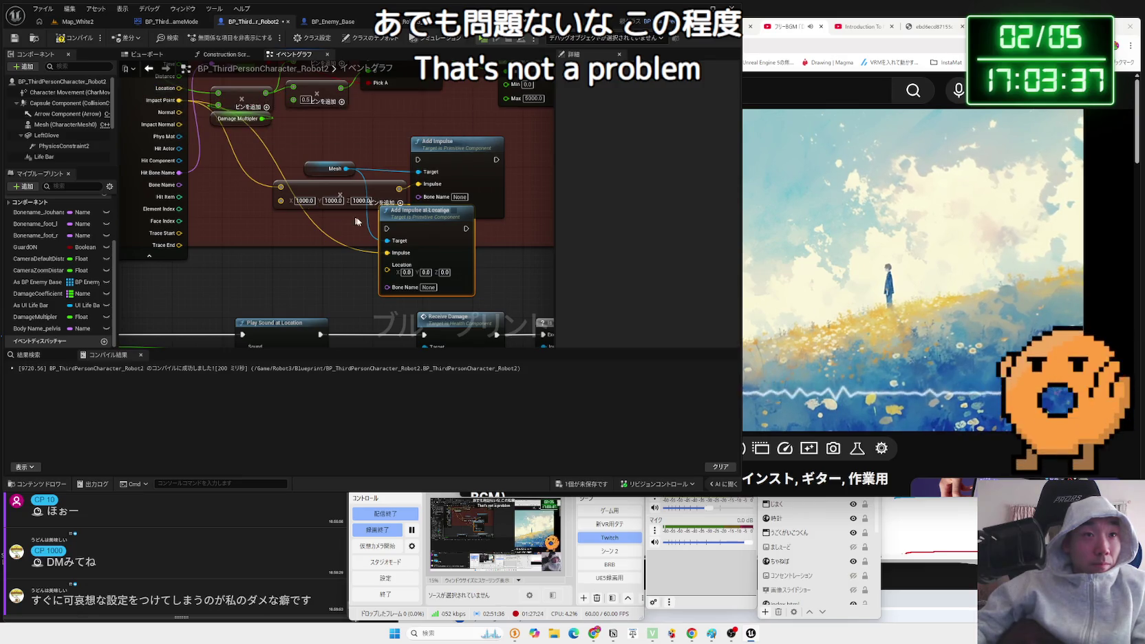
# Delete the 1000 vector and old Add Impulse nodes, then set Location Z to 10000.
pyautogui.moveTo(340, 192); pyautogui.dragTo(314, 192)
pyautogui.press('Delete')
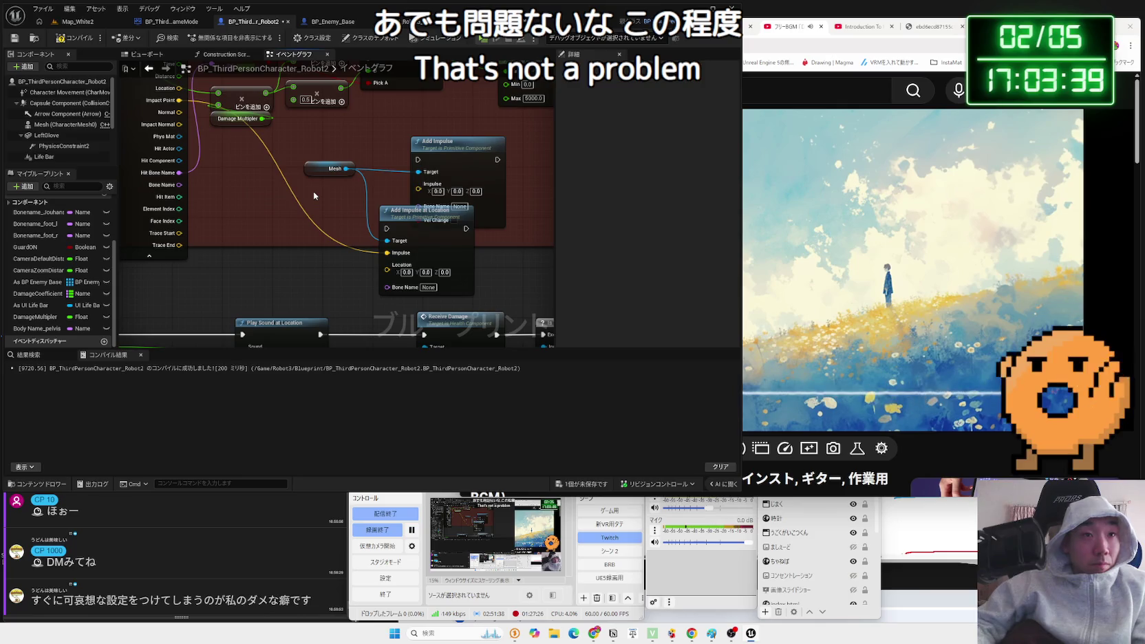
pyautogui.click(439, 144)
pyautogui.press('Delete')
pyautogui.moveTo(436, 211); pyautogui.dragTo(438, 176)
pyautogui.click(444, 235)
pyautogui.write('10000')
pyautogui.click(507, 224)
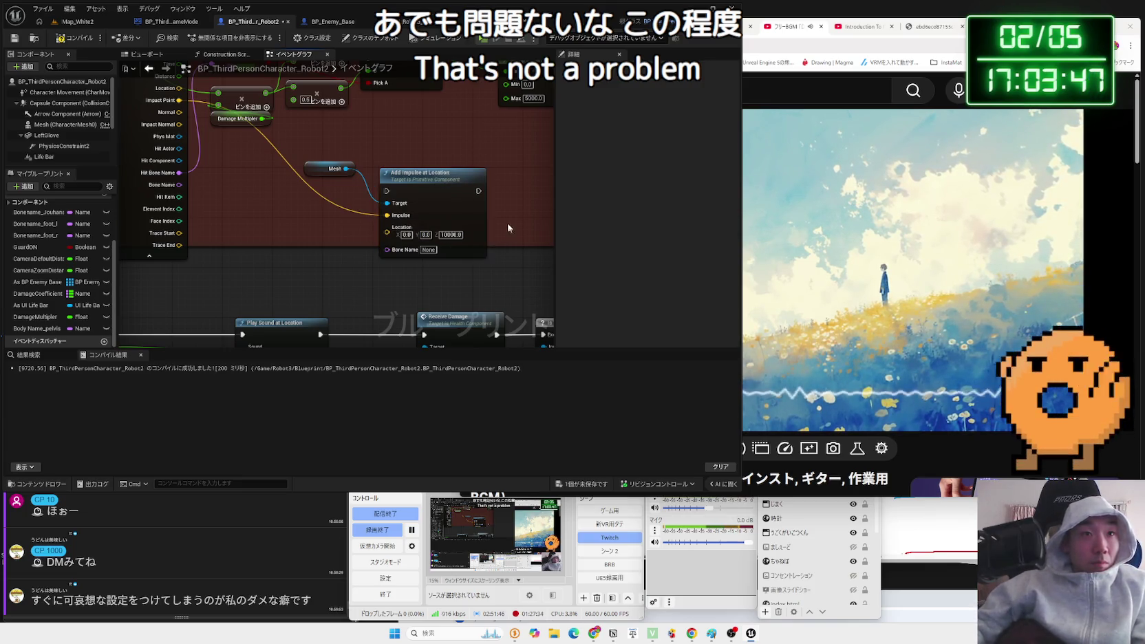
pyautogui.scroll(-3, 452, 251)
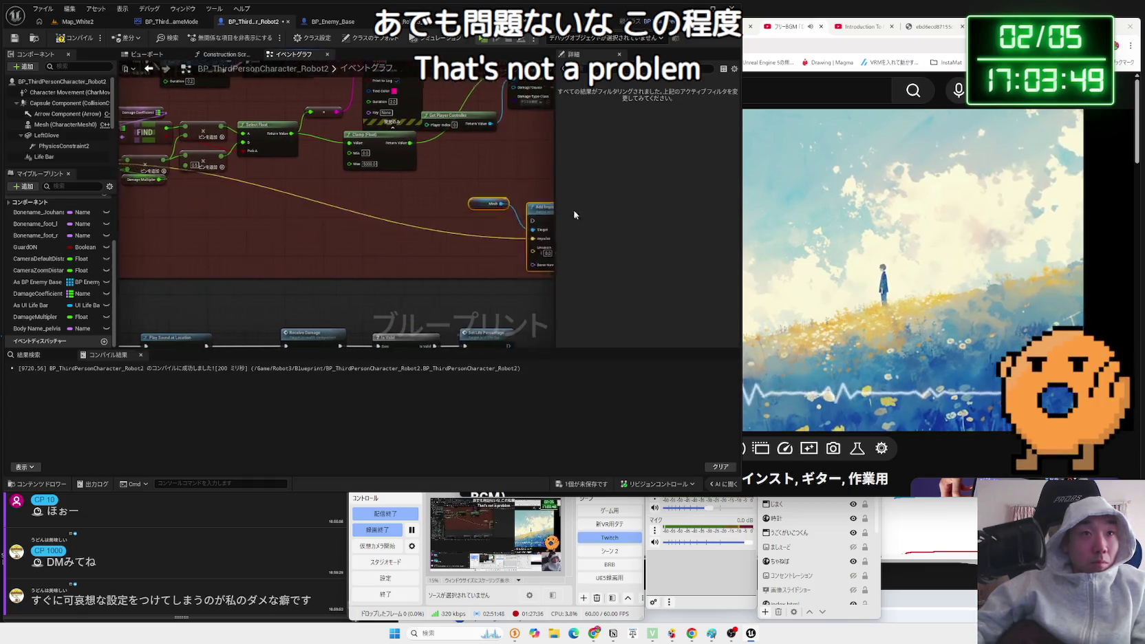
# Tidy the Mesh and impulse nodes in the graph.
pyautogui.moveTo(445, 182); pyautogui.dragTo(339, 276)
pyautogui.moveTo(466, 315)
pyautogui.mouseDown()
pyautogui.moveTo(539, 181)
pyautogui.moveTo(482, 158)
pyautogui.moveTo(410, 159)
pyautogui.mouseUp()
pyautogui.click(454, 182)
# Playtest in Map_White2, walking into the red enemy robot and punching it to check knockback.
pyautogui.click(75, 22)
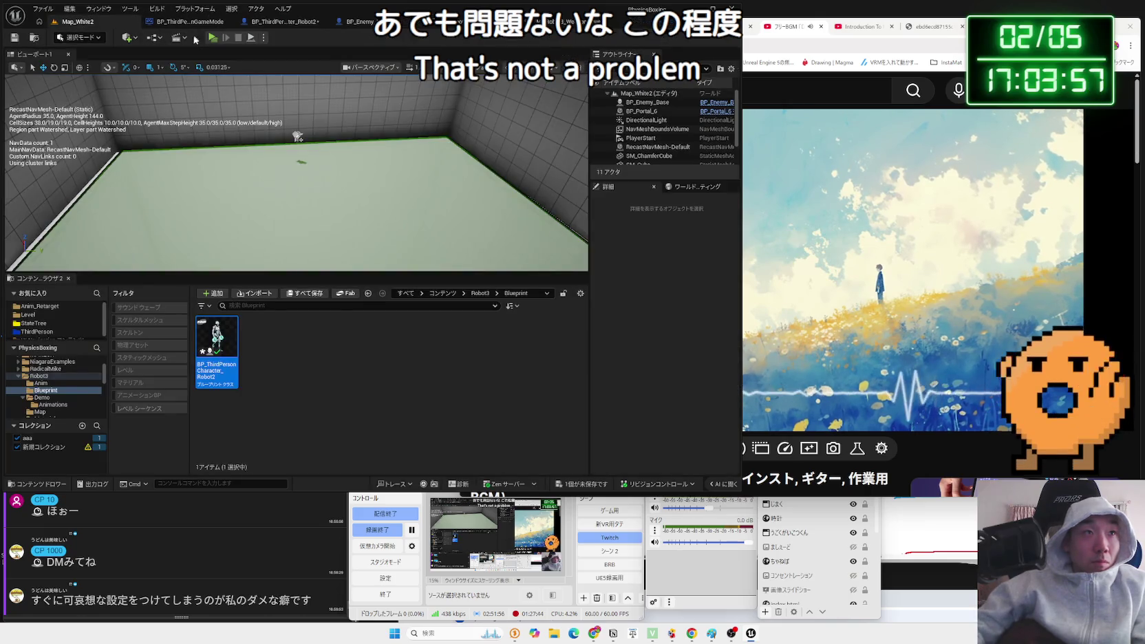
pyautogui.hotkey('alt', 'p')
pyautogui.click(425, 199)
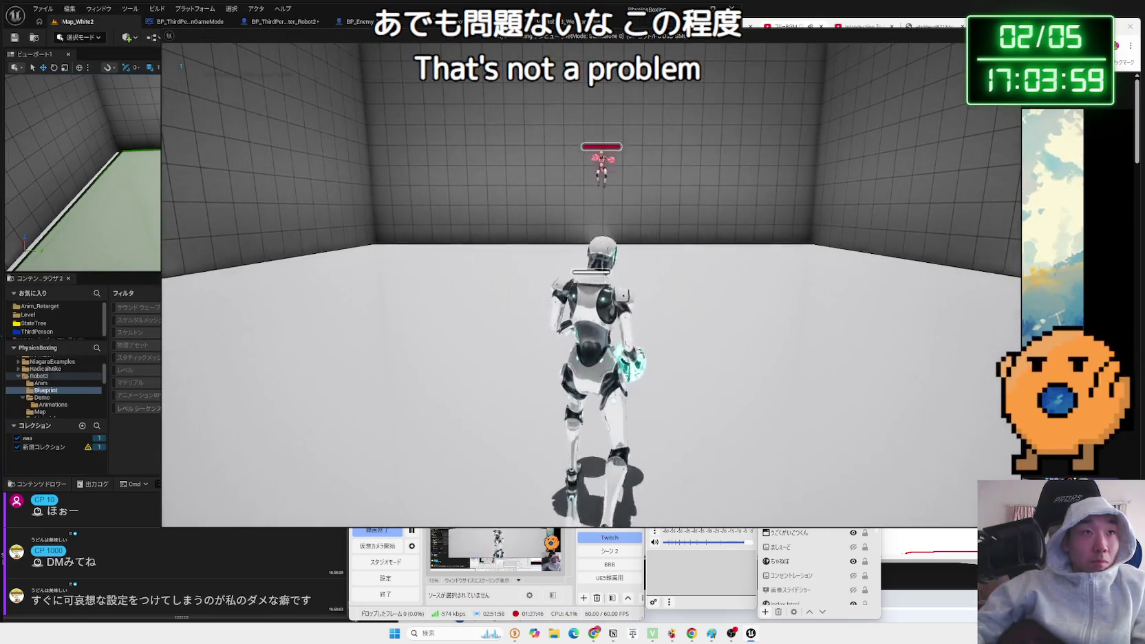
pyautogui.press('w')
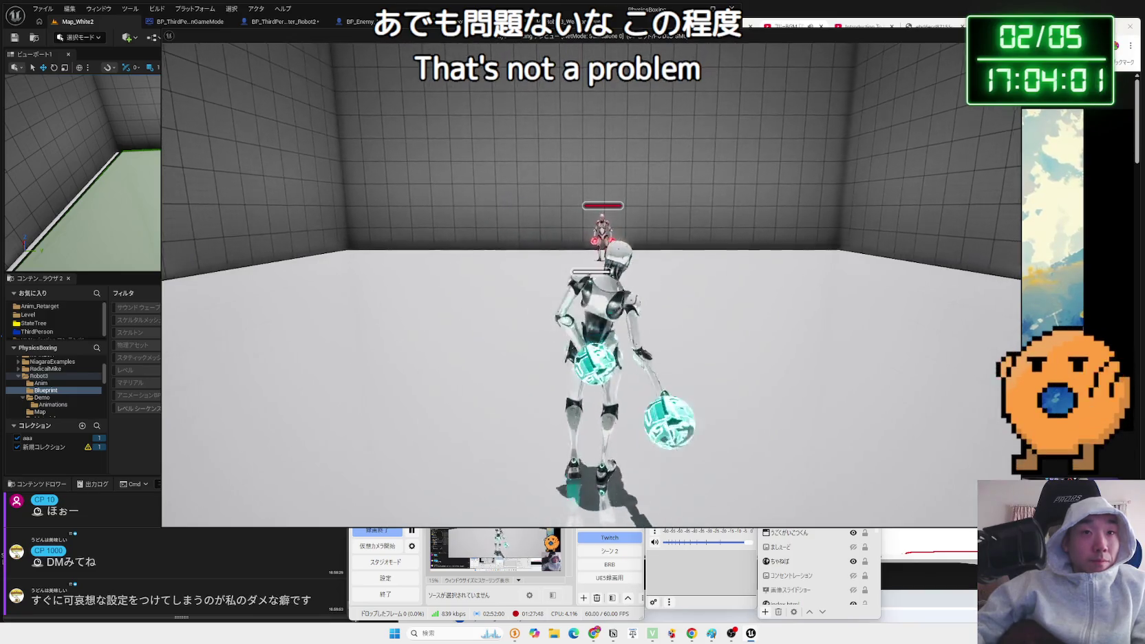
pyautogui.press('w')
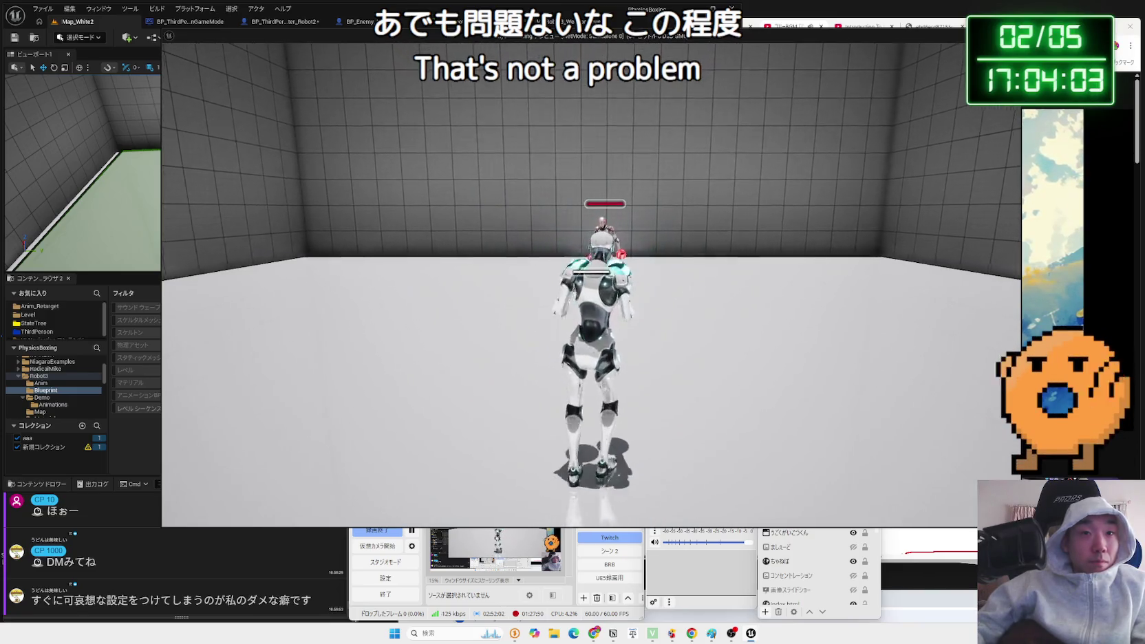
pyautogui.press('w')
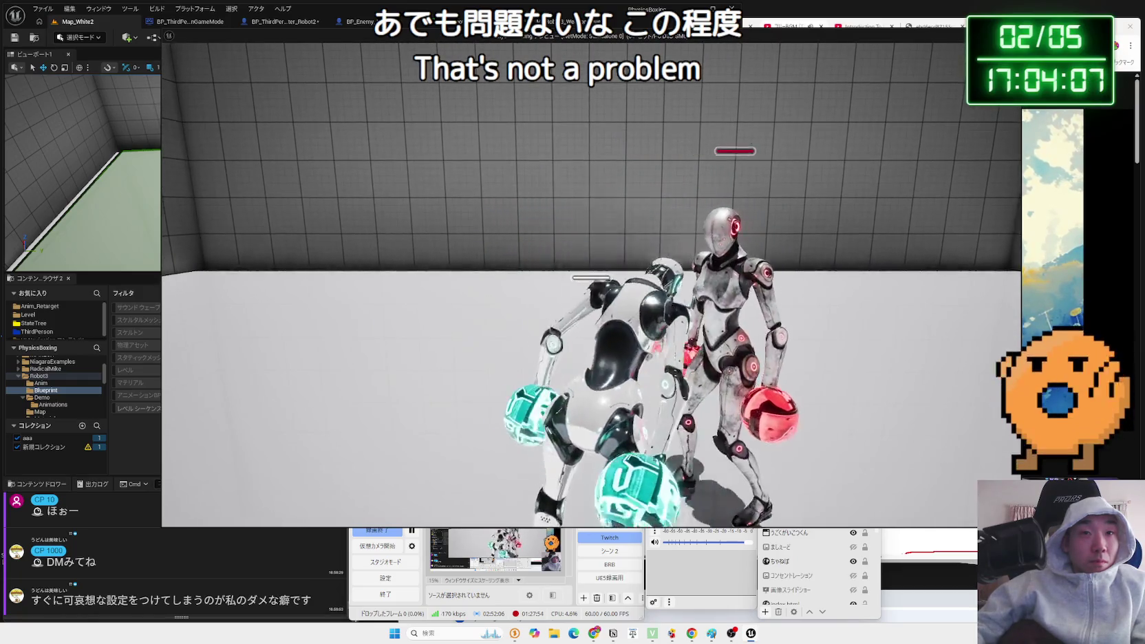
pyautogui.press('w')
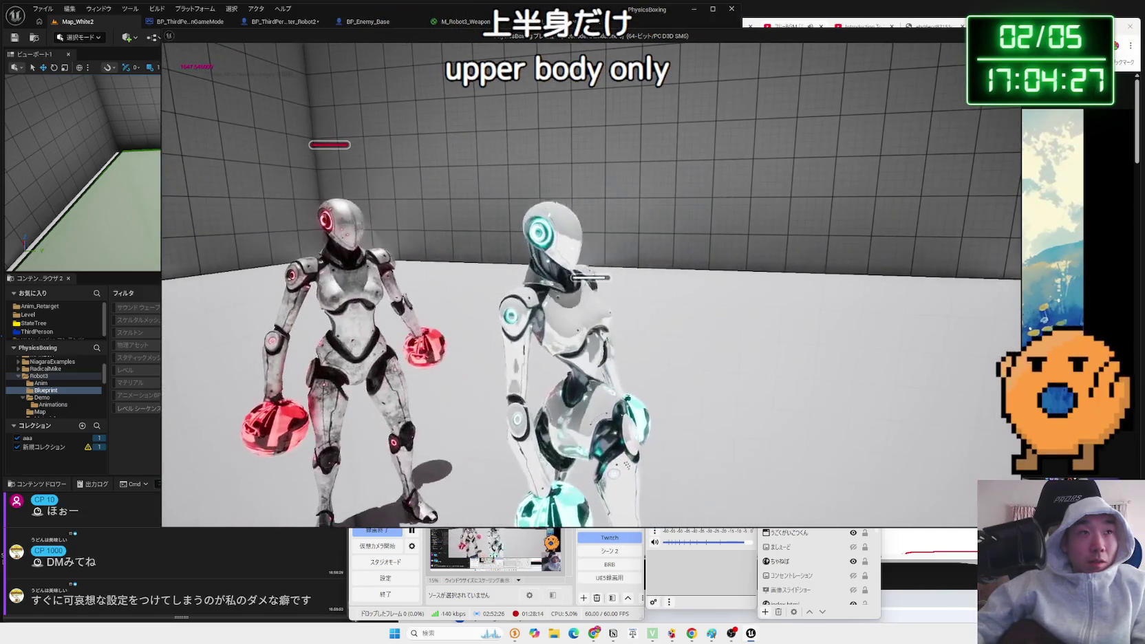
pyautogui.press('Escape')
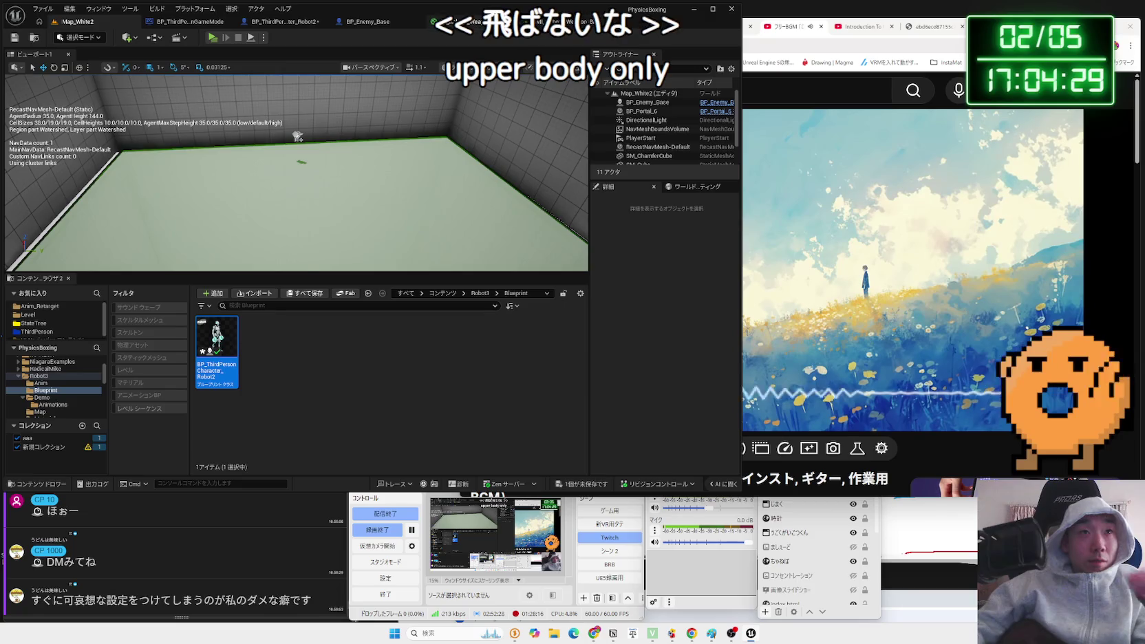
# Look over the BP_Enemy_Base and BP_ThirdPersonCharacter_Robot2 event graphs.
pyautogui.click(375, 26)
pyautogui.click(289, 21)
pyautogui.scroll(3, 380, 247)
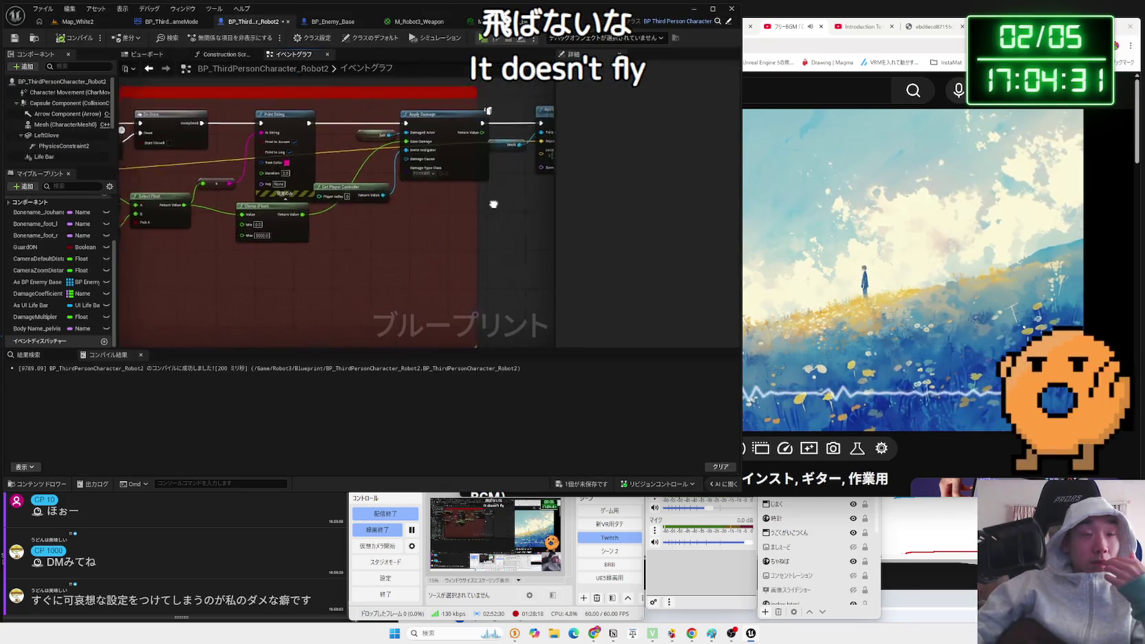
pyautogui.scroll(-1, 375, 252)
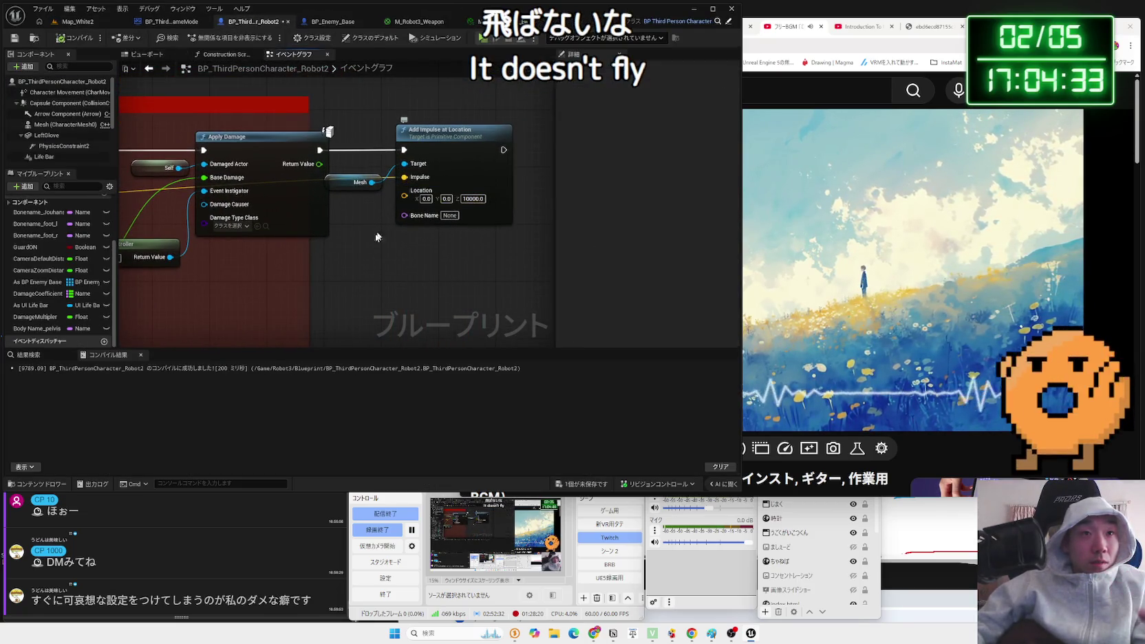
pyautogui.scroll(-1, 353, 259)
pyautogui.scroll(1, 353, 258)
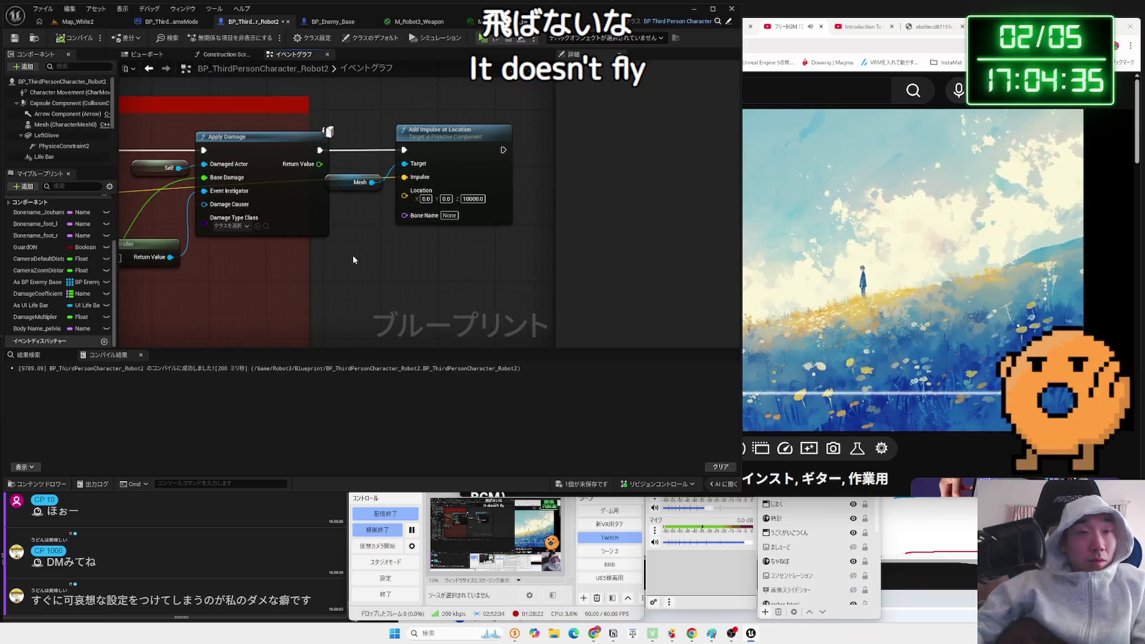
pyautogui.scroll(-2, 353, 259)
# In the Content Browser, open the Blueprint/Enemy folder and select the robot enemy asset.
pyautogui.click(78, 22)
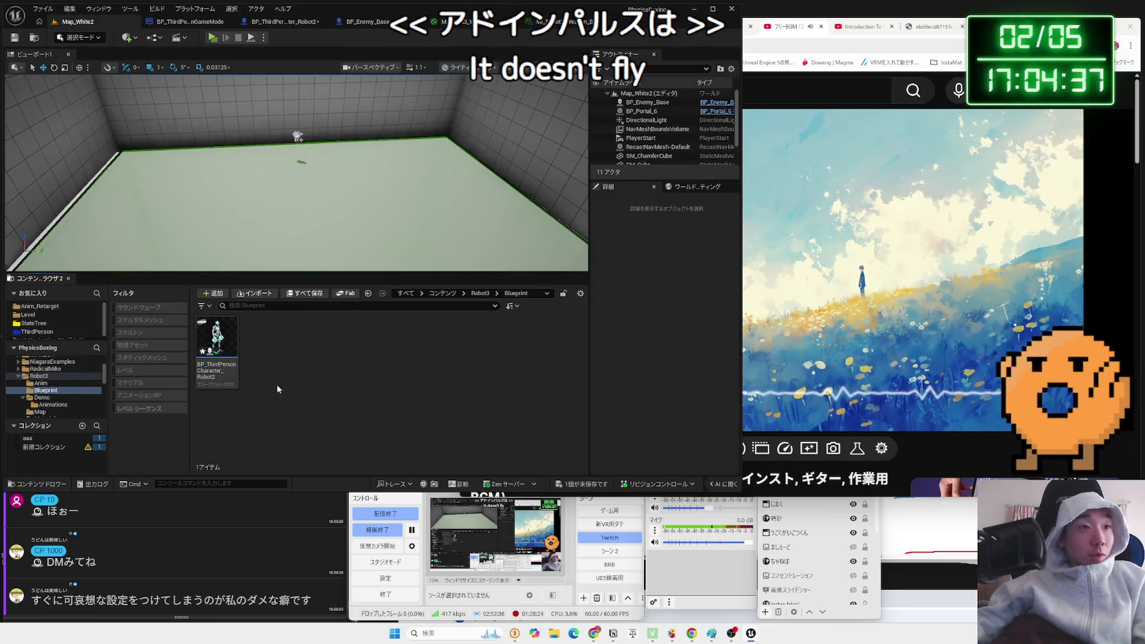
pyautogui.hotkey('alt', 'Left')
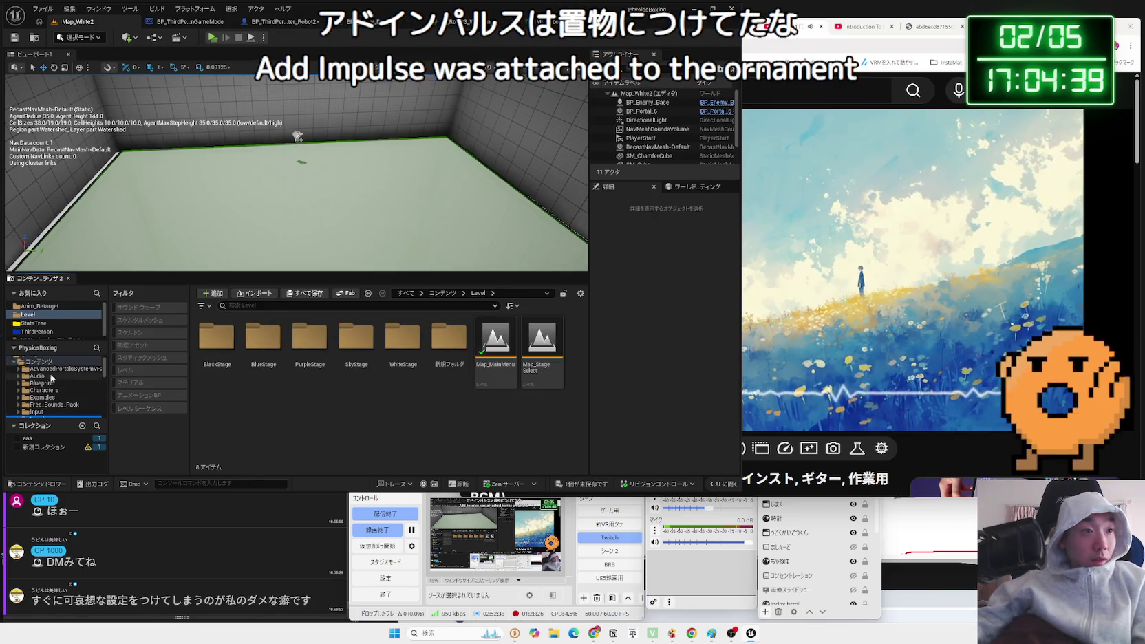
pyautogui.doubleClick(41, 382)
pyautogui.click(42, 398)
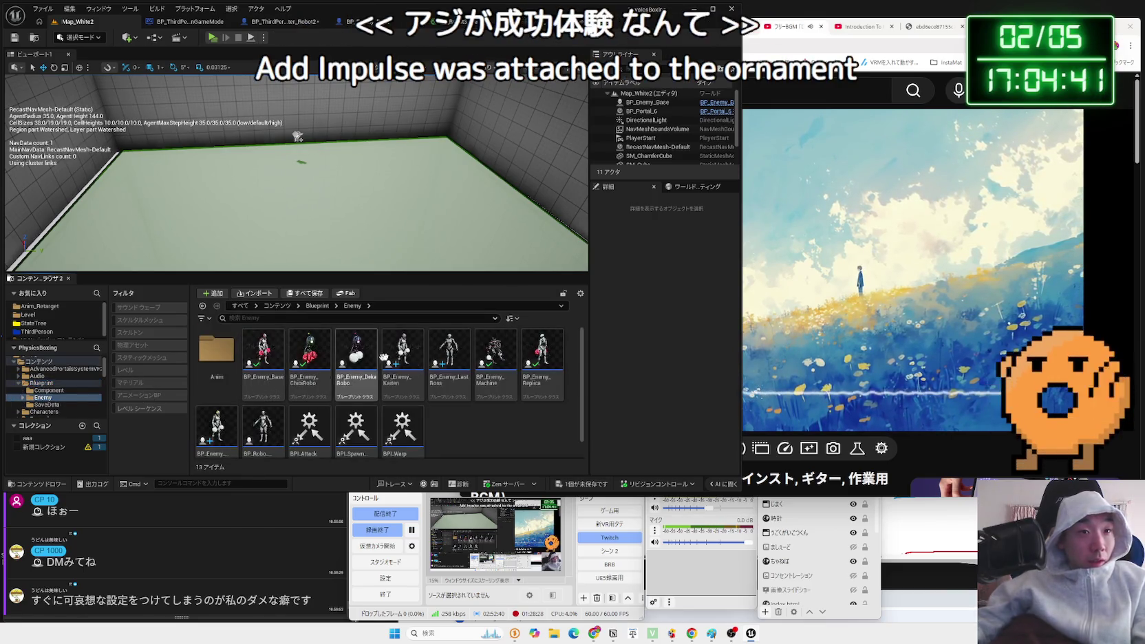
pyautogui.click(263, 427)
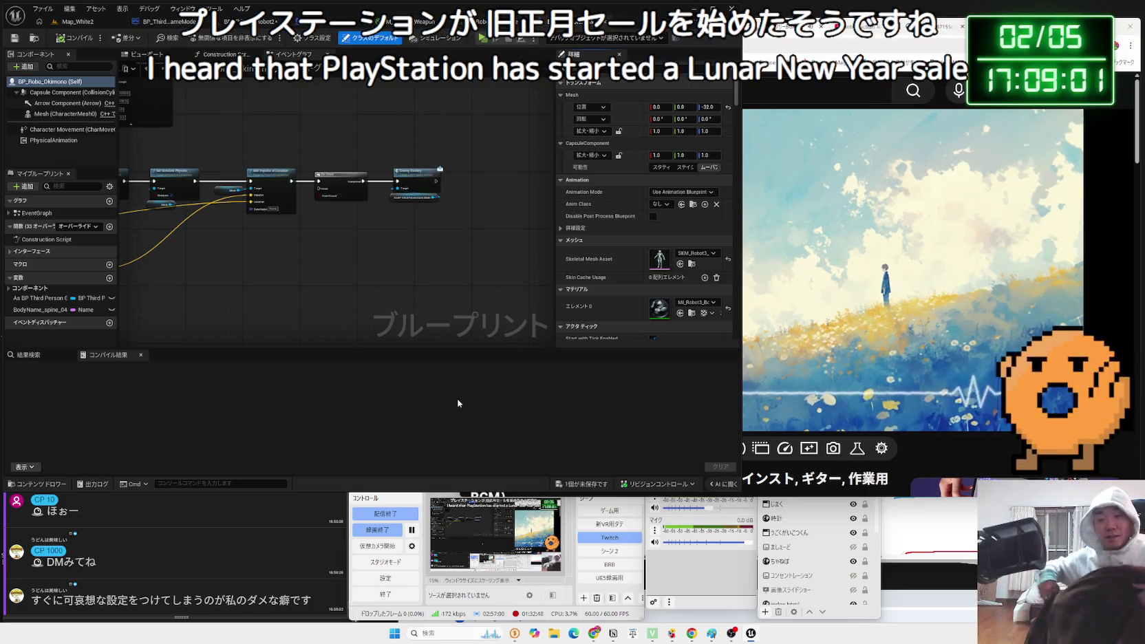
# Open a new Chrome tab for a web search.
pyautogui.hotkey('ctrl', 't')
# Search Google for 'playstation 旧正月セール' (PlayStation Lunar New Year sale).
pyautogui.press('Zenkaku_Hankaku')
pyautogui.write('pya')
pyautogui.press('BackSpace')
pyautogui.press('BackSpace')
pyautogui.write('ays')
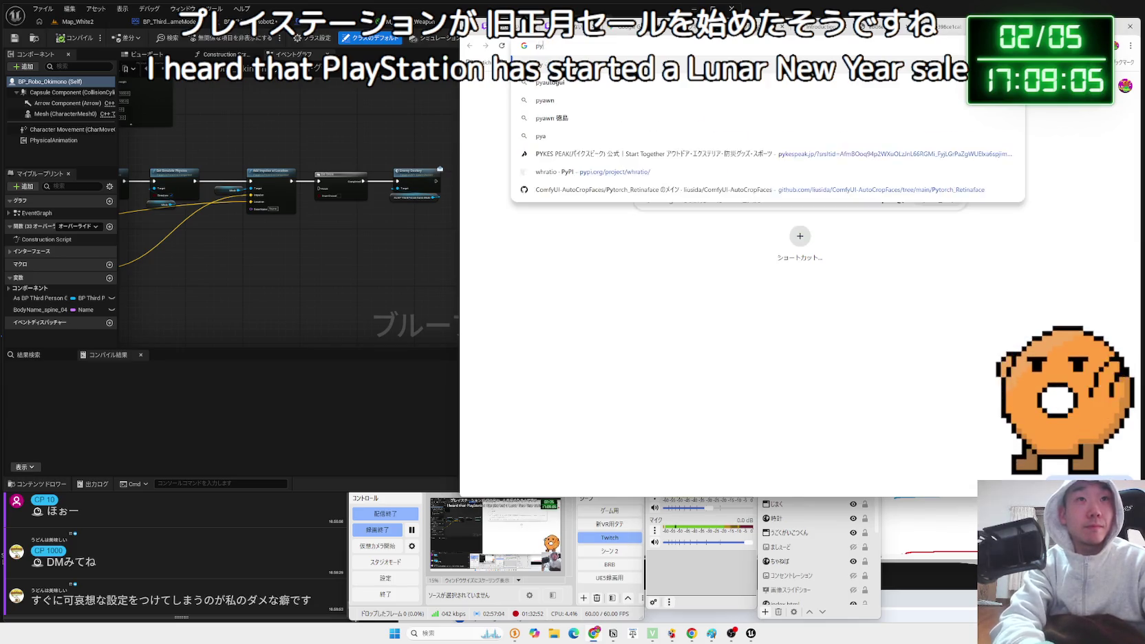
pyautogui.press('BackSpace')
pyautogui.press('BackSpace')
pyautogui.press('BackSpace')
pyautogui.write('laystati')
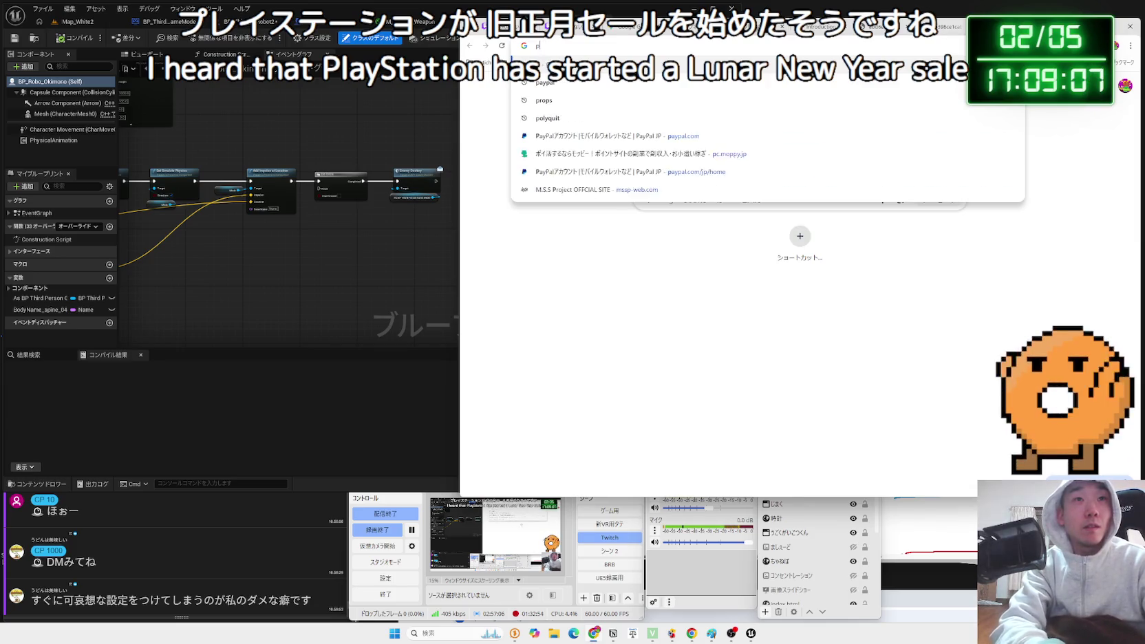
pyautogui.write('on')
pyautogui.press('Zenkaku_Hankaku')
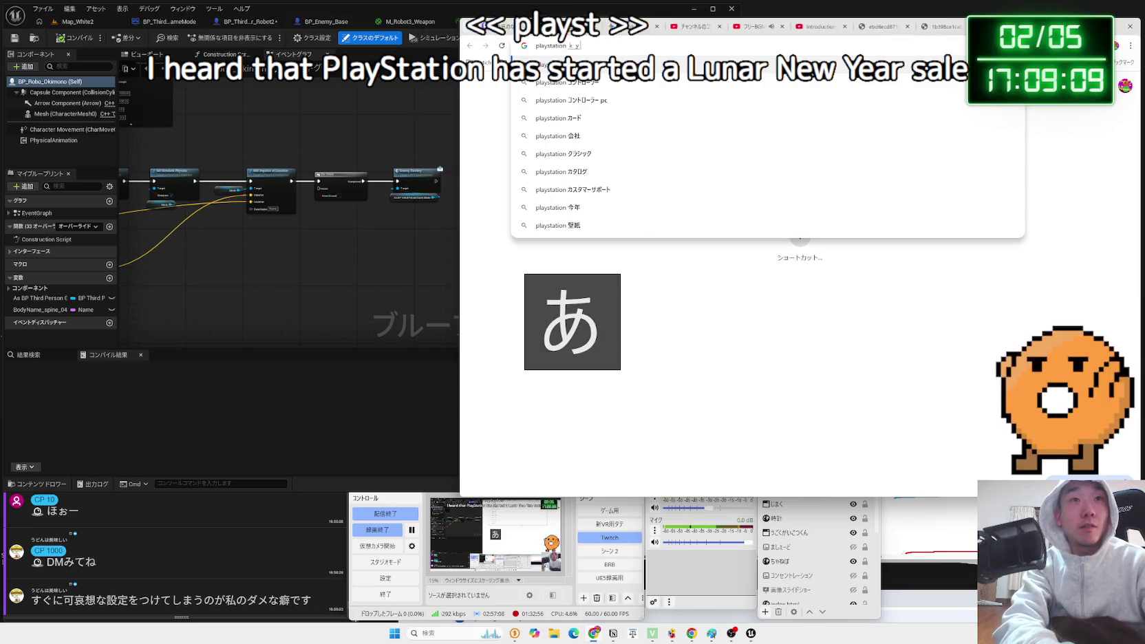
pyautogui.write('kyuushougakt')
pyautogui.write('きゅうしょ')
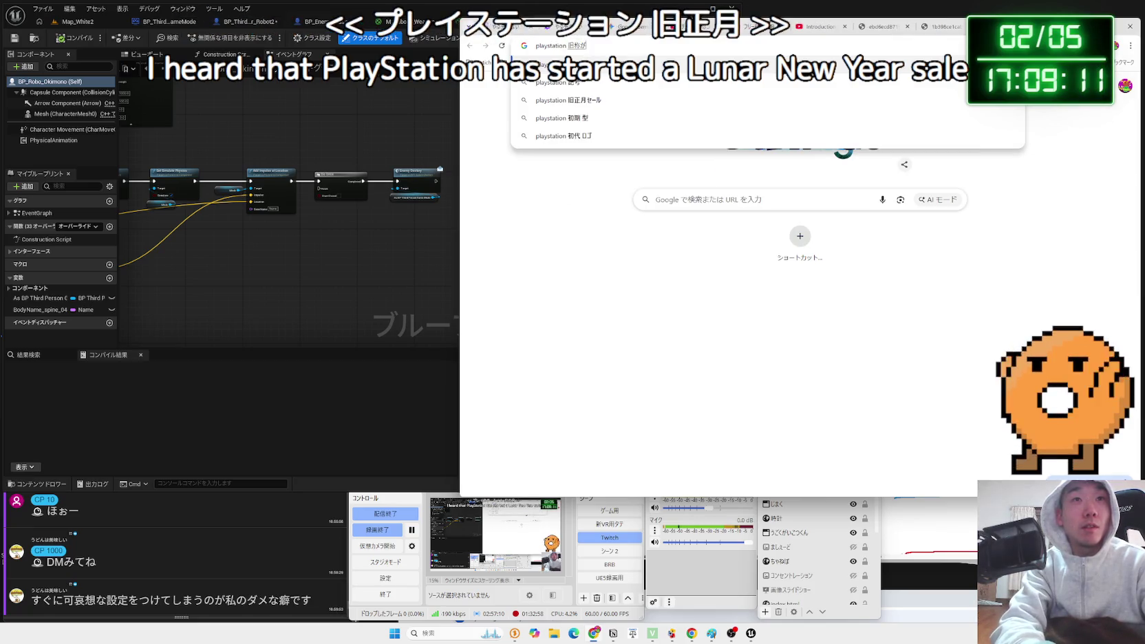
pyautogui.press('BackSpace')
pyautogui.press('BackSpace')
pyautogui.press('BackSpace')
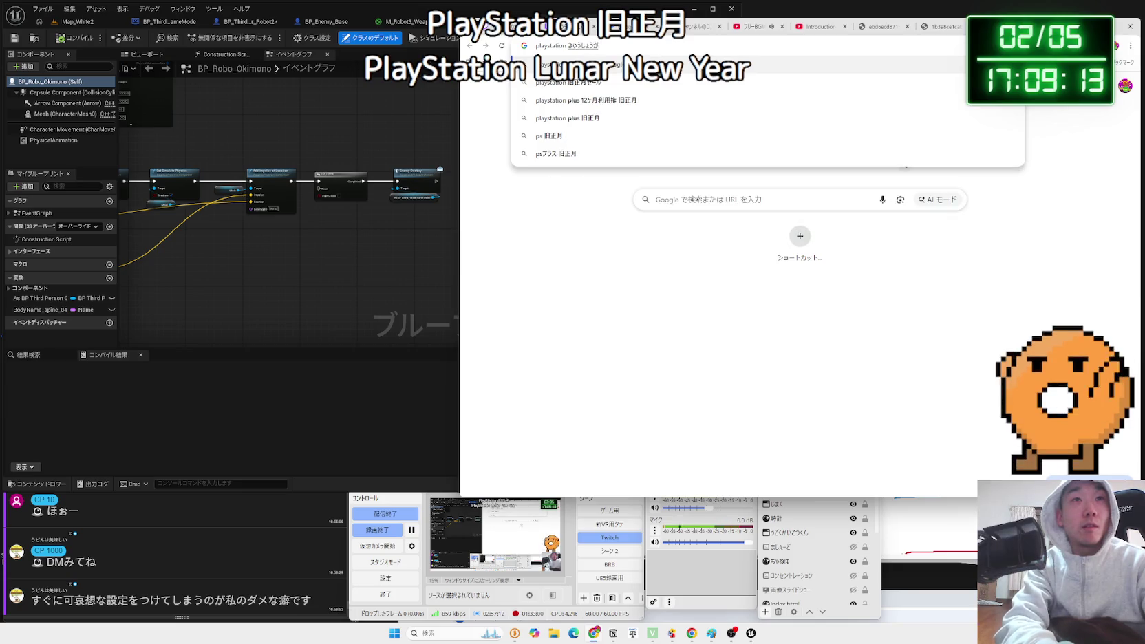
pyautogui.press('Down')
pyautogui.press('Down')
pyautogui.press('Return')
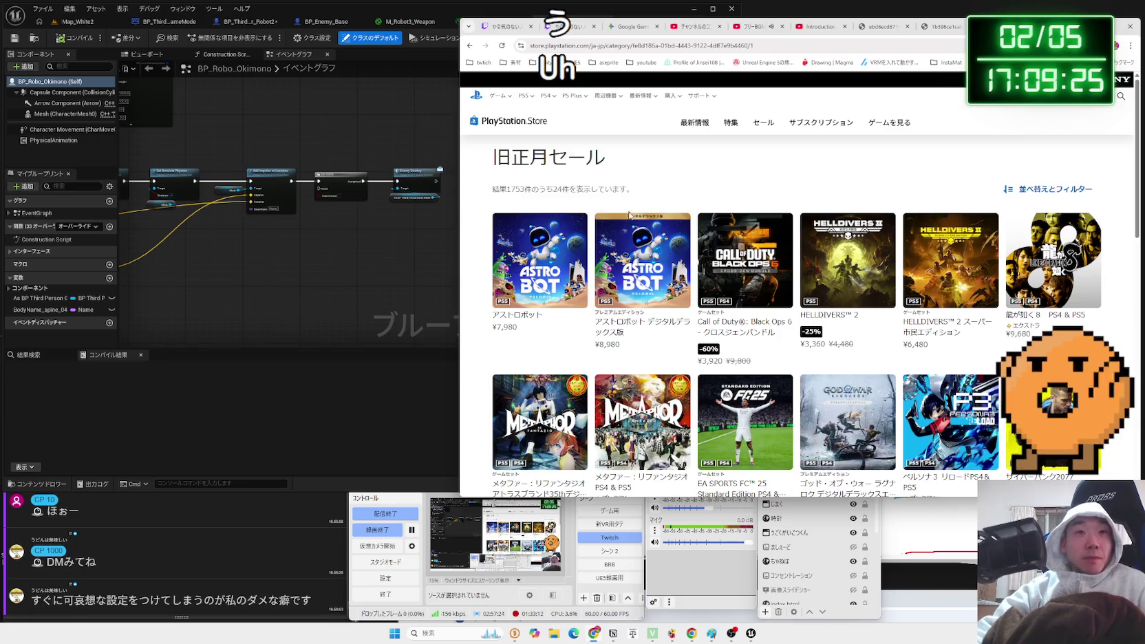
# Return from the store sale page and GAME Watch article to the results and edit the query.
pyautogui.hotkey('alt', 'Left')
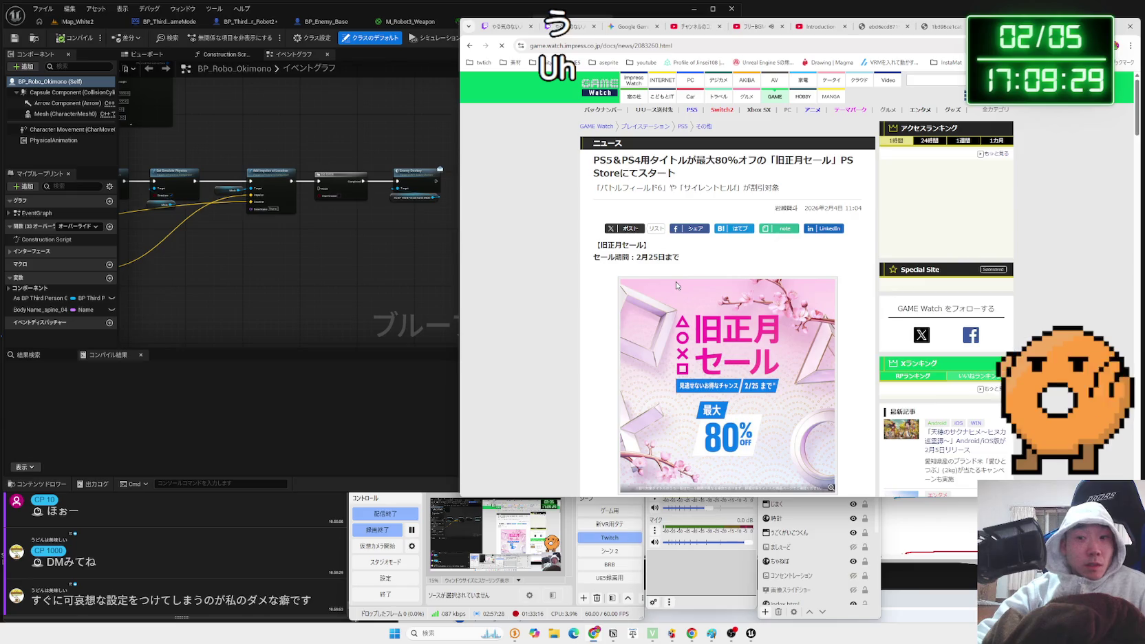
pyautogui.scroll(-5, 676, 282)
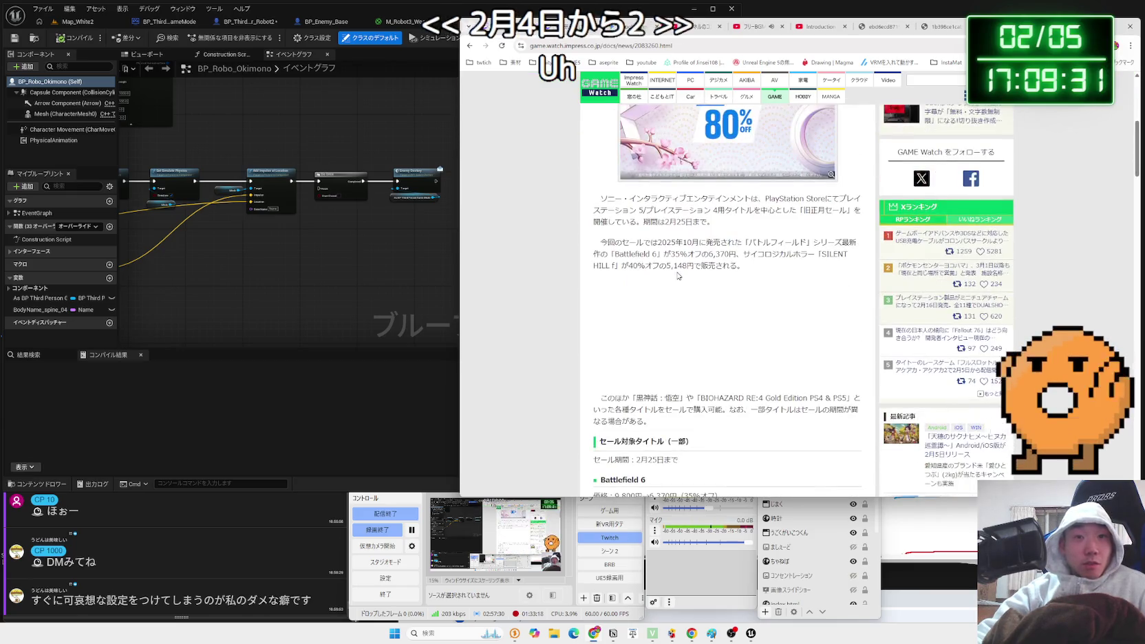
pyautogui.hotkey('alt', 'Left')
pyautogui.click(675, 103)
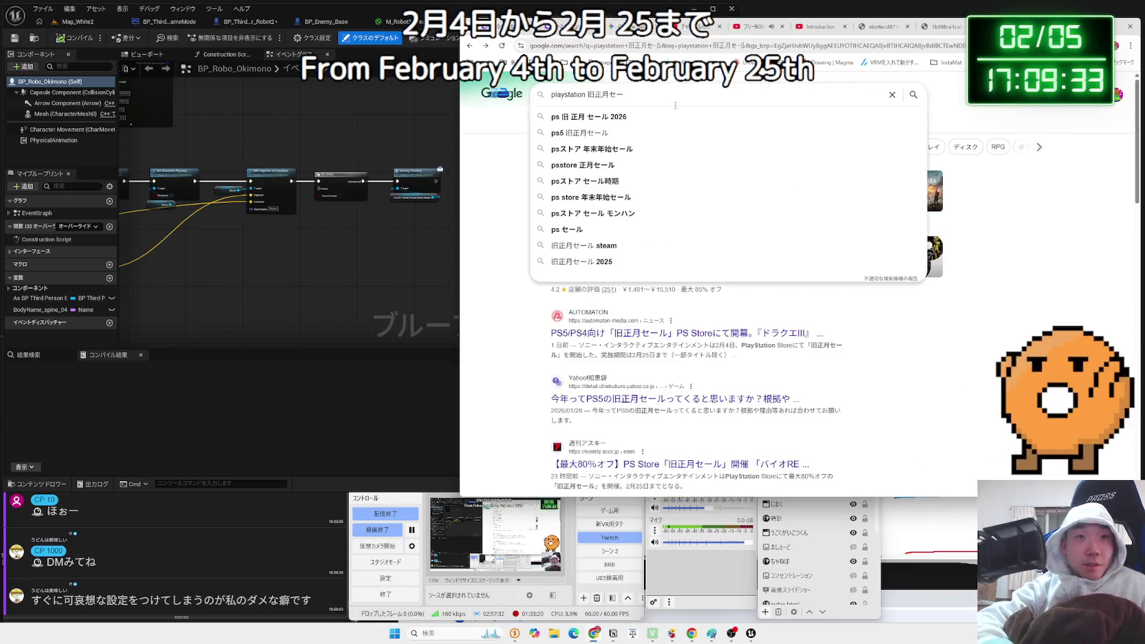
# Search Google for 'playstation SEKIRO' and view the SEKIRO PlayStation page.
pyautogui.press('BackSpace')
pyautogui.press('BackSpace')
pyautogui.press('BackSpace')
pyautogui.write('ＳＥＫＩＲＯ')
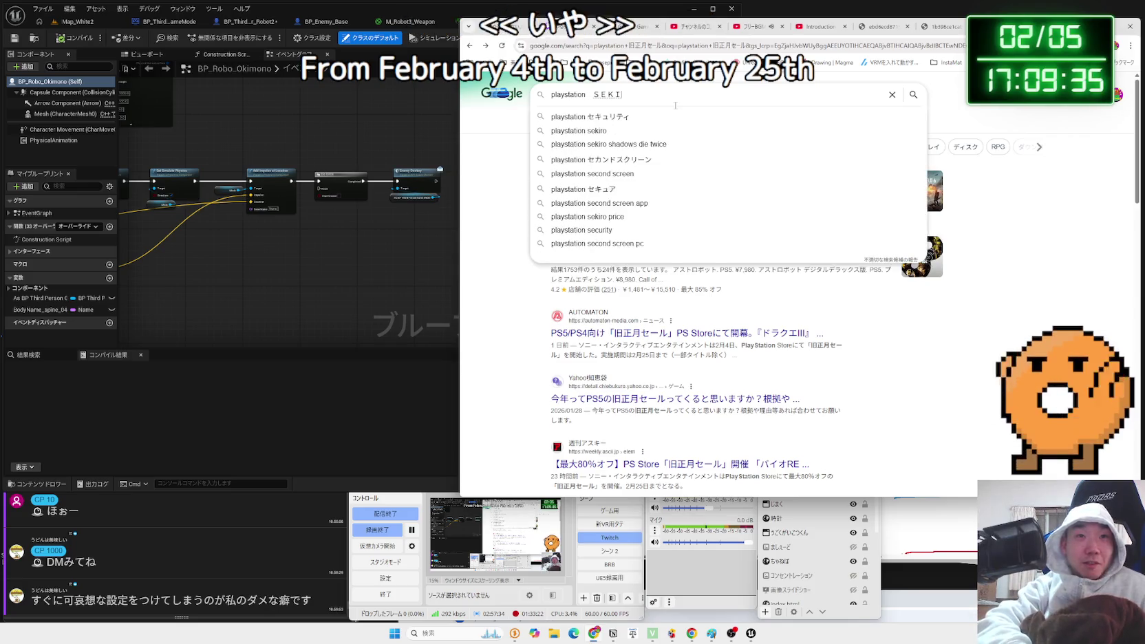
pyautogui.press('Return')
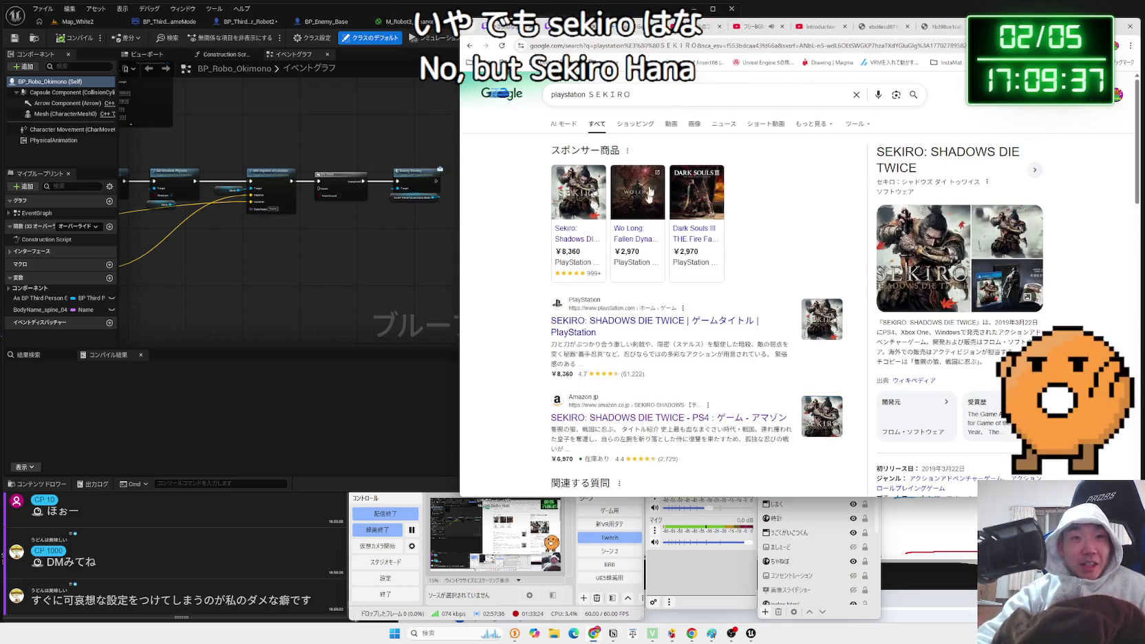
pyautogui.click(663, 322)
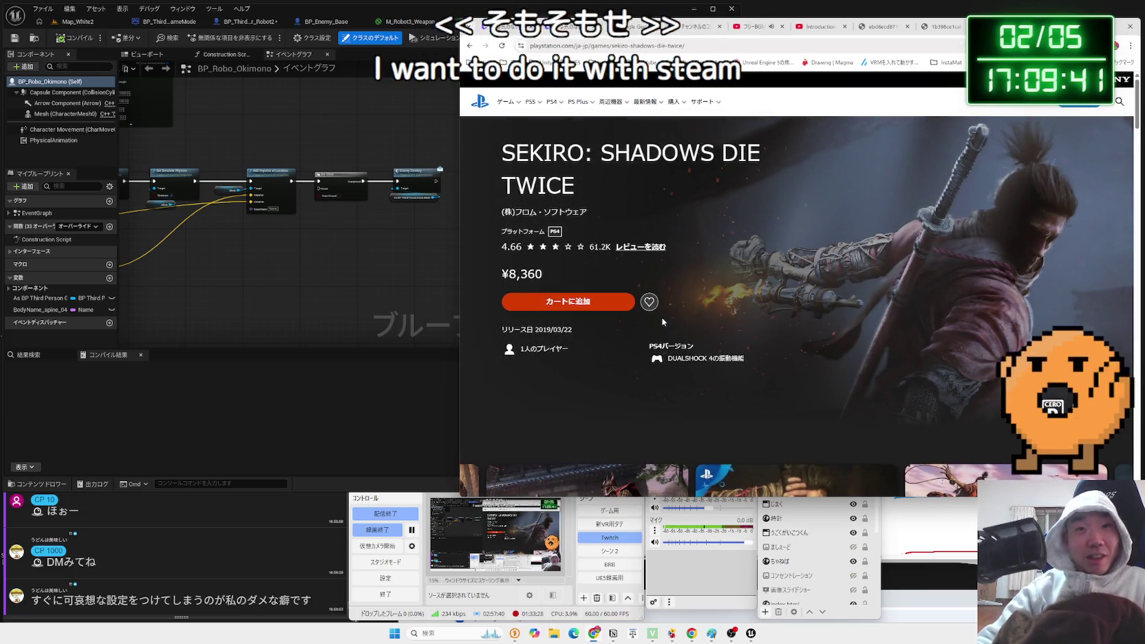
pyautogui.hotkey('alt', 'Left')
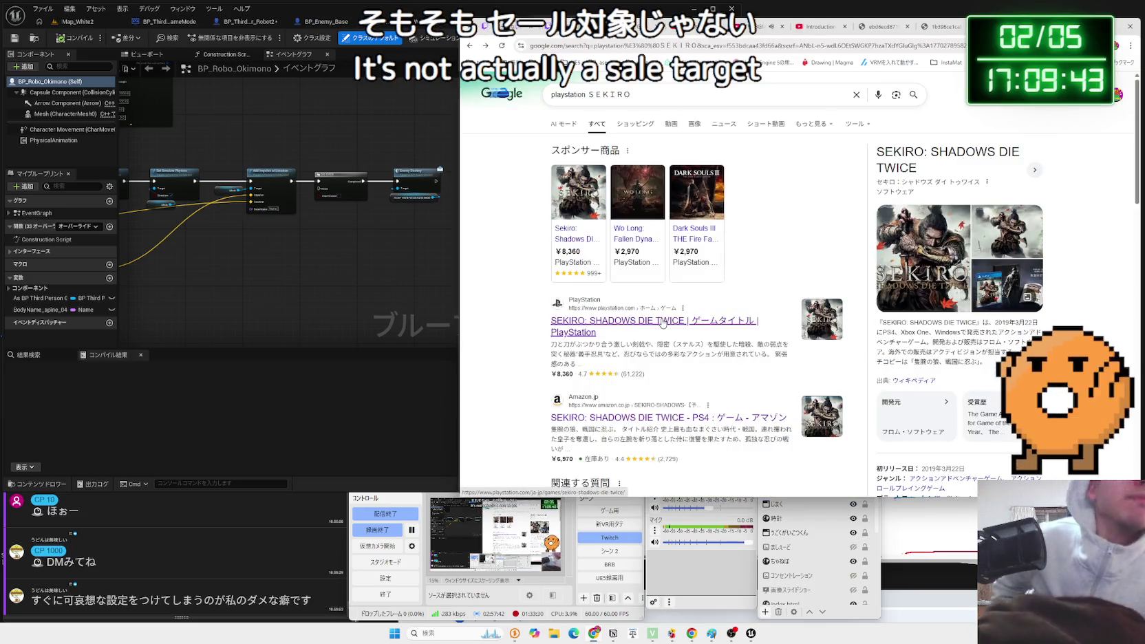
# Browse the Wo Long store page and its screenshots, then return to the results.
pyautogui.click(639, 244)
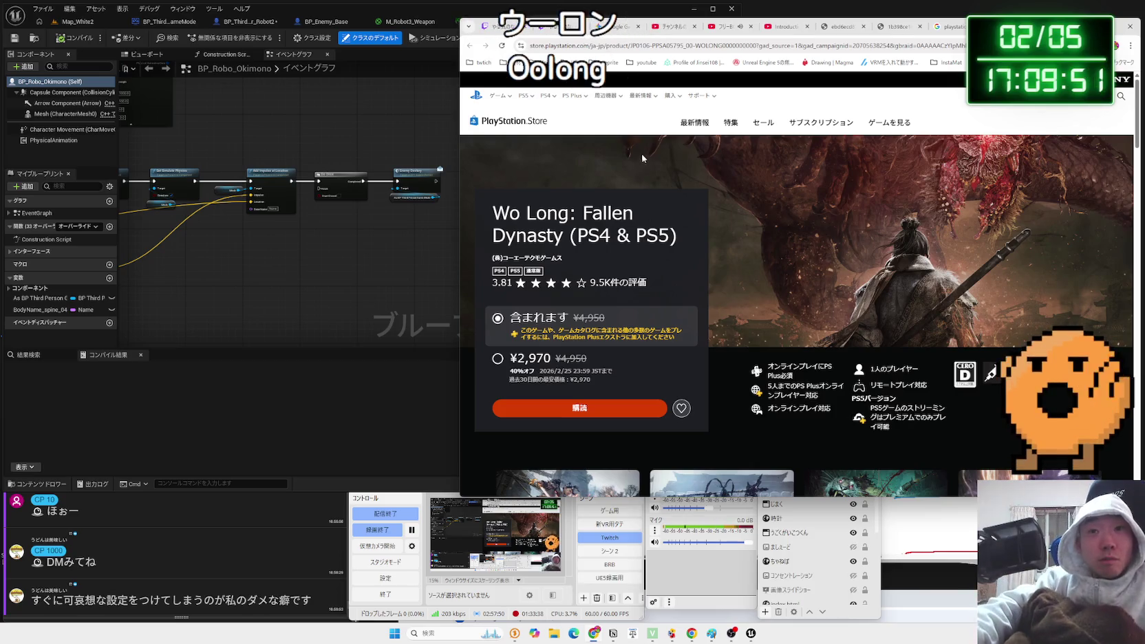
pyautogui.scroll(-3, 639, 243)
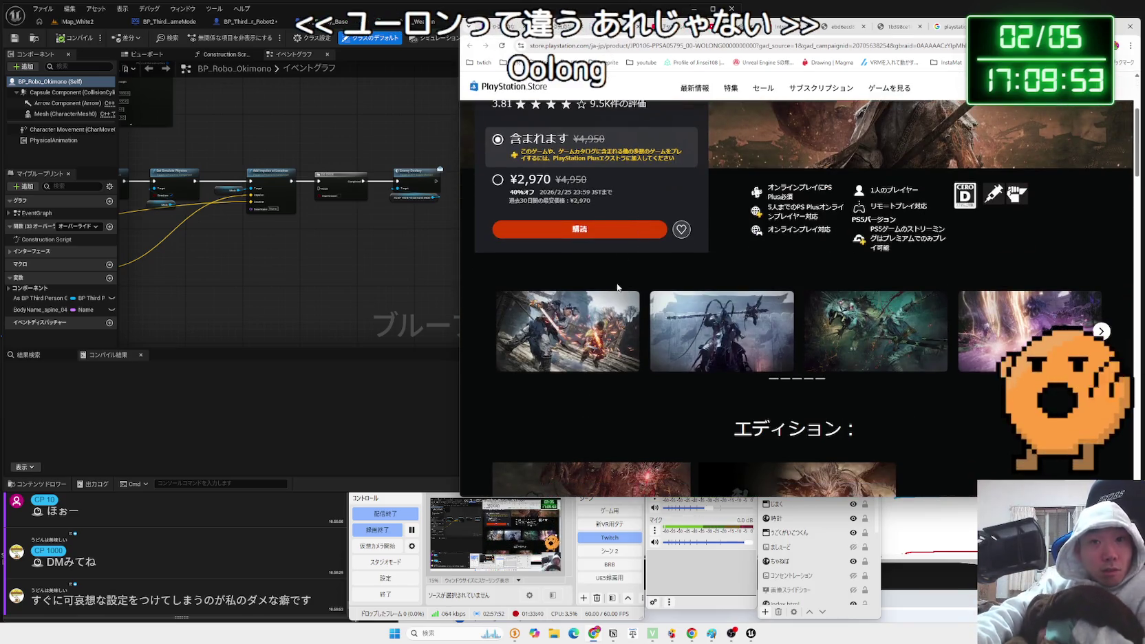
pyautogui.scroll(2, 687, 324)
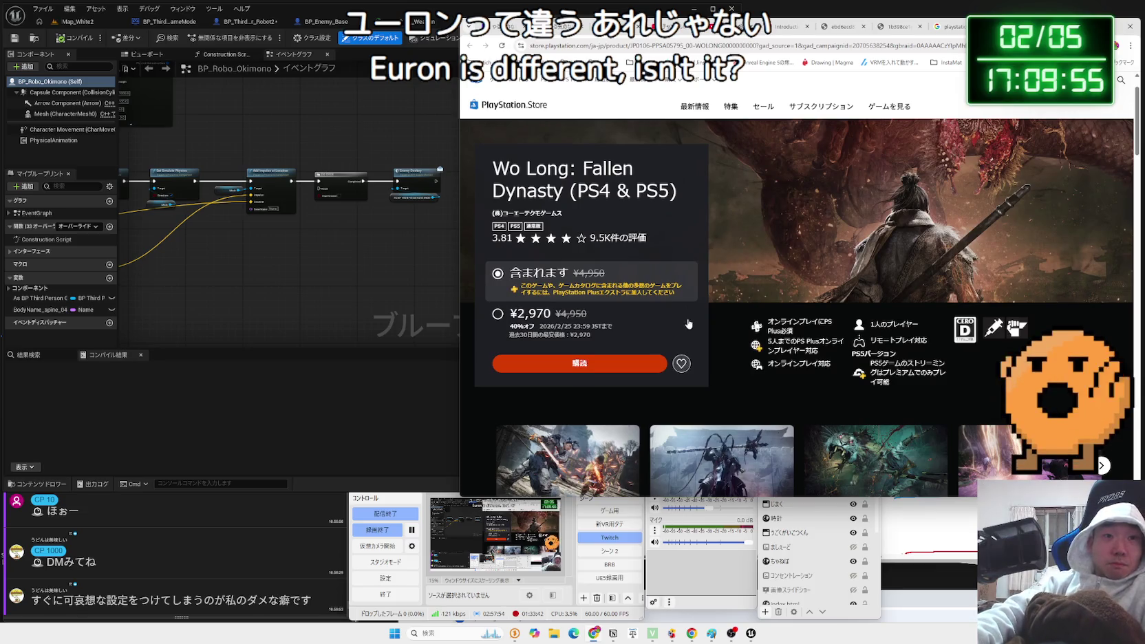
pyautogui.scroll(-3, 688, 324)
pyautogui.click(887, 365)
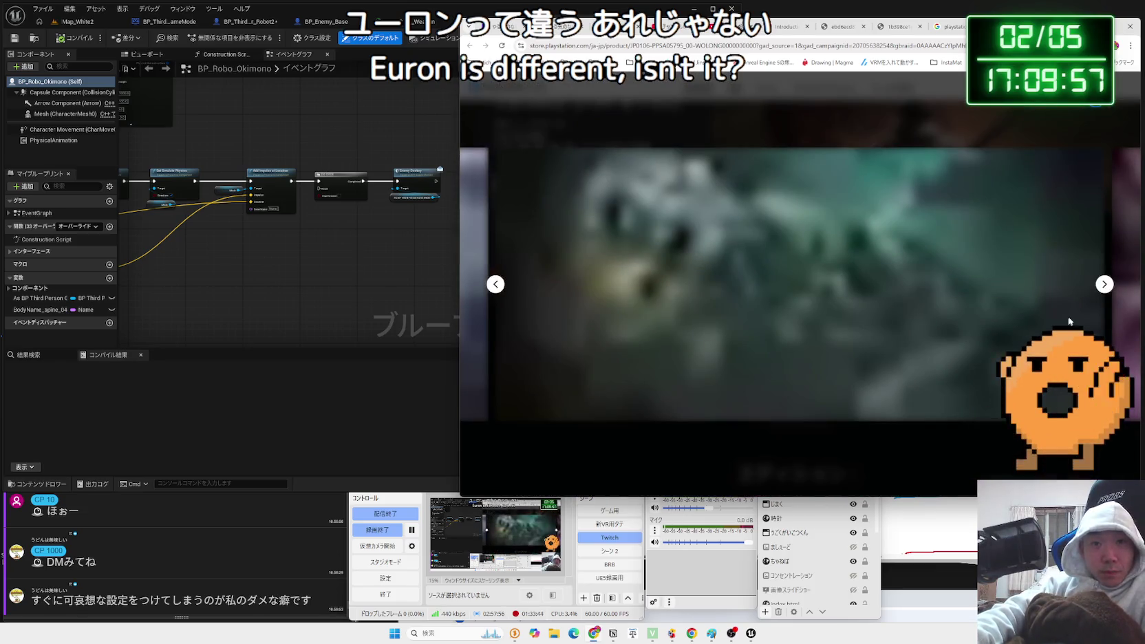
pyautogui.click(1105, 284)
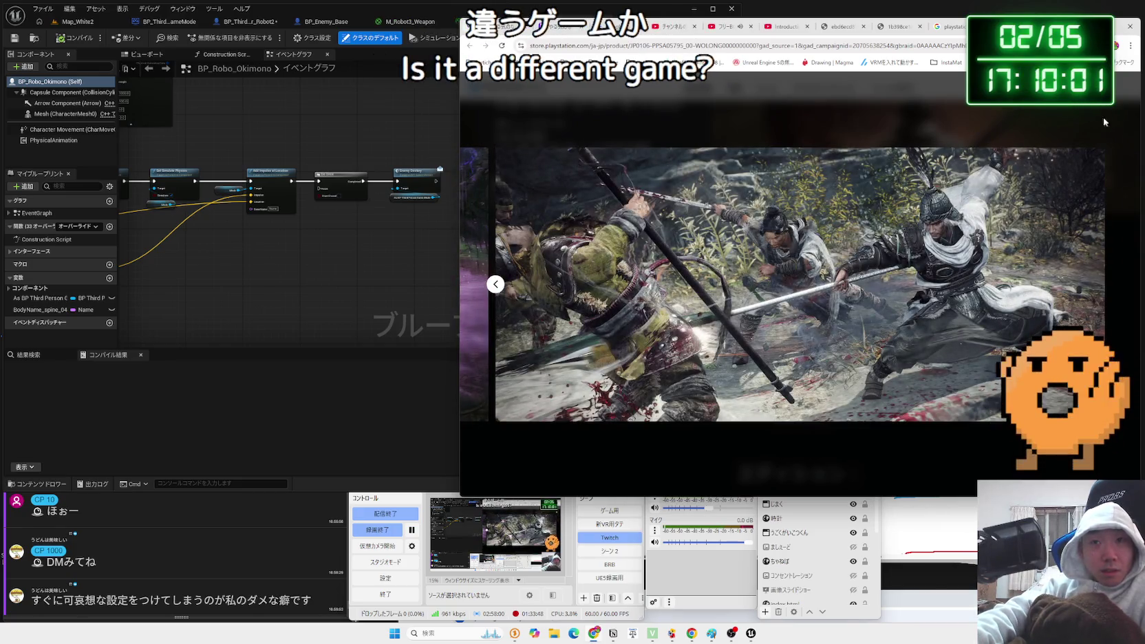
pyautogui.click(1104, 120)
pyautogui.scroll(-5, 859, 309)
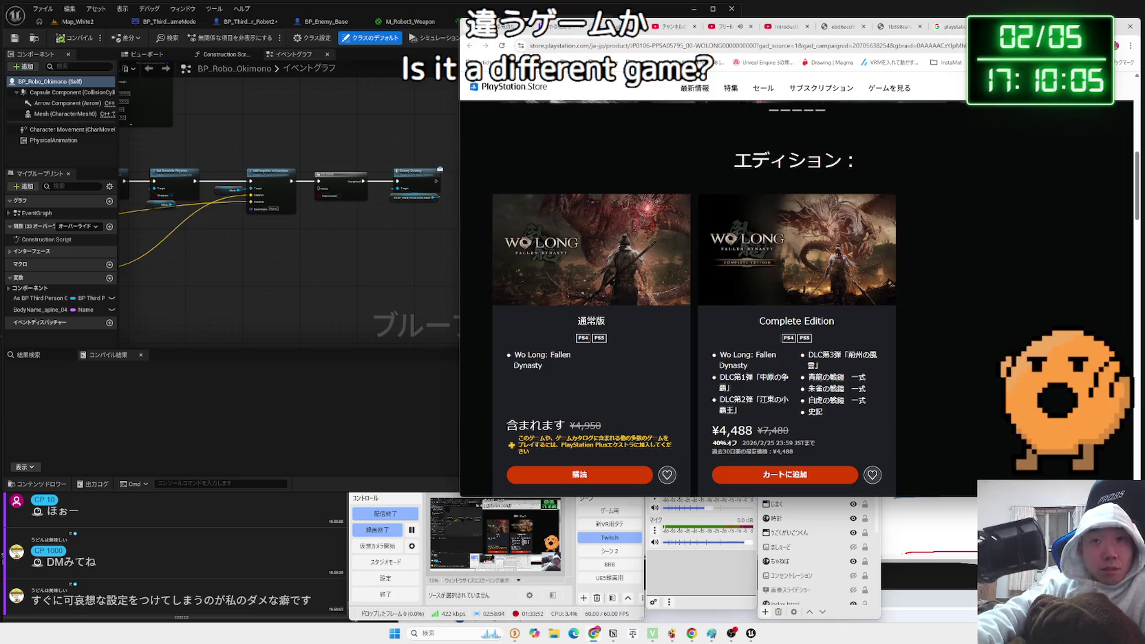
pyautogui.hotkey('alt', 'Left')
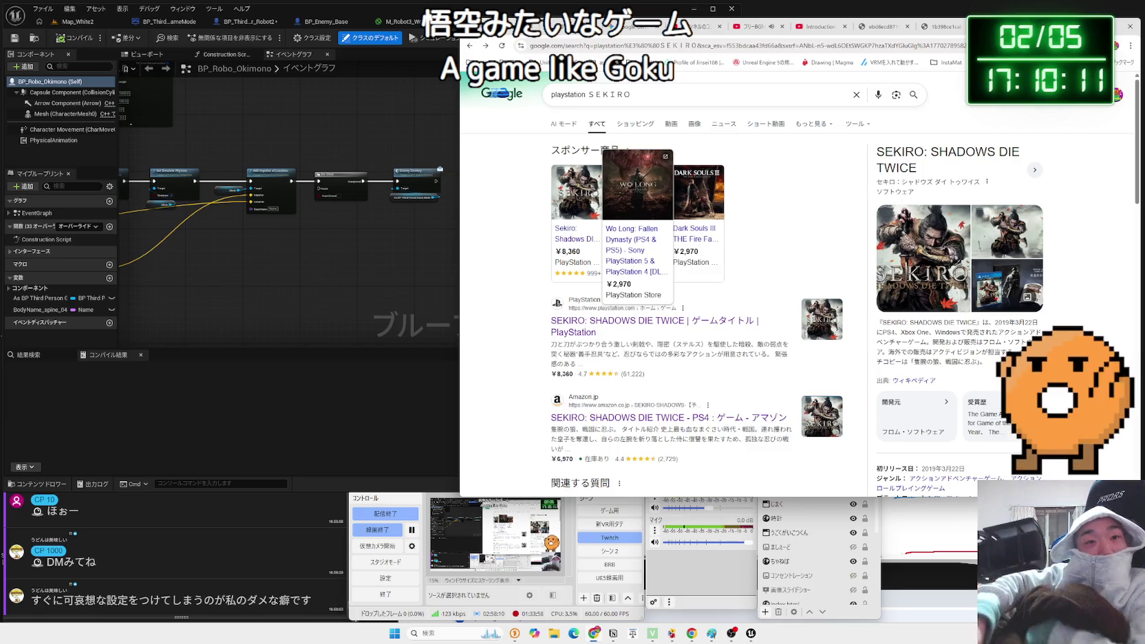
# View the Dark Souls III store page, close the search tab, and pan the blueprint to the vector node.
pyautogui.click(709, 239)
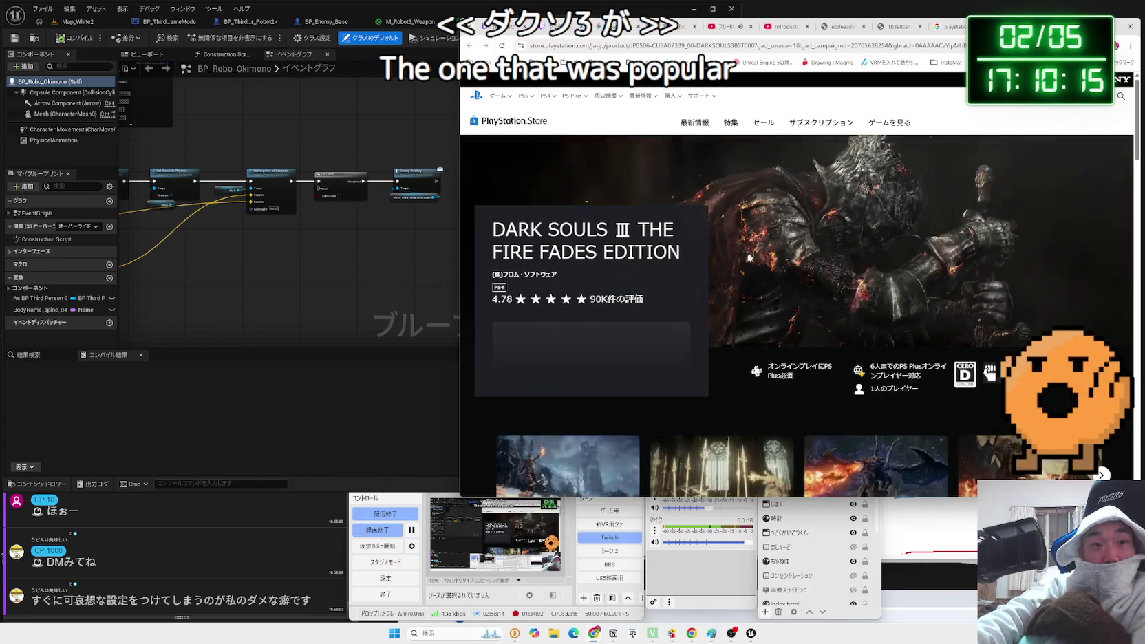
pyautogui.hotkey('alt', 'Left')
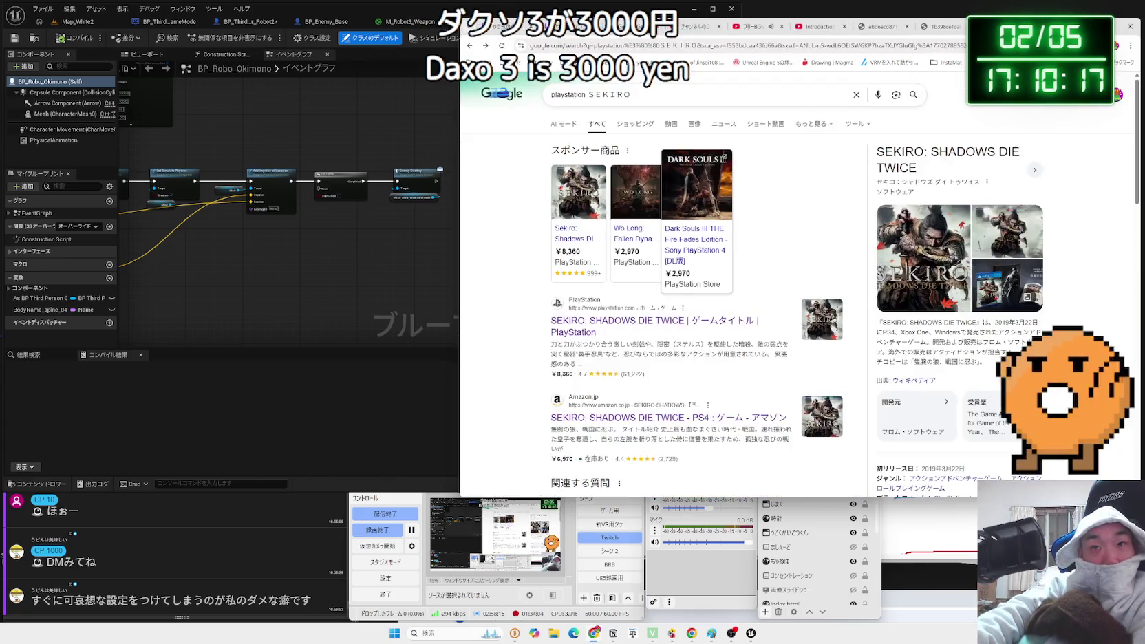
pyautogui.hotkey('ctrl', 'w')
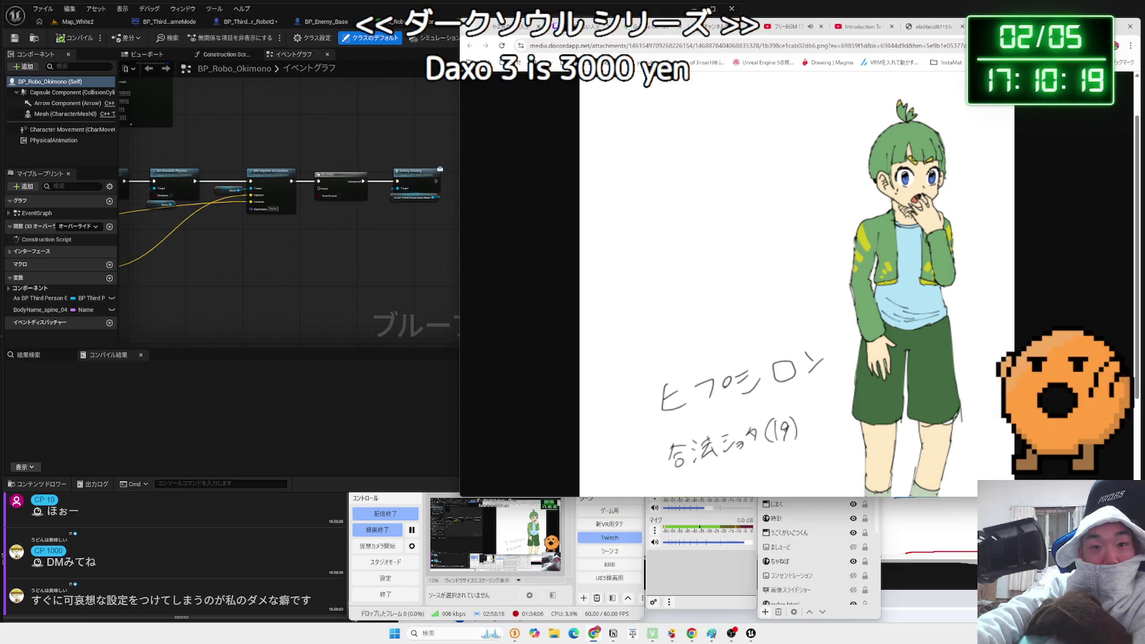
pyautogui.moveTo(294, 232)
pyautogui.mouseDown()
pyautogui.moveTo(535, 242)
pyautogui.moveTo(507, 153)
pyautogui.mouseUp()
pyautogui.scroll(2, 387, 206)
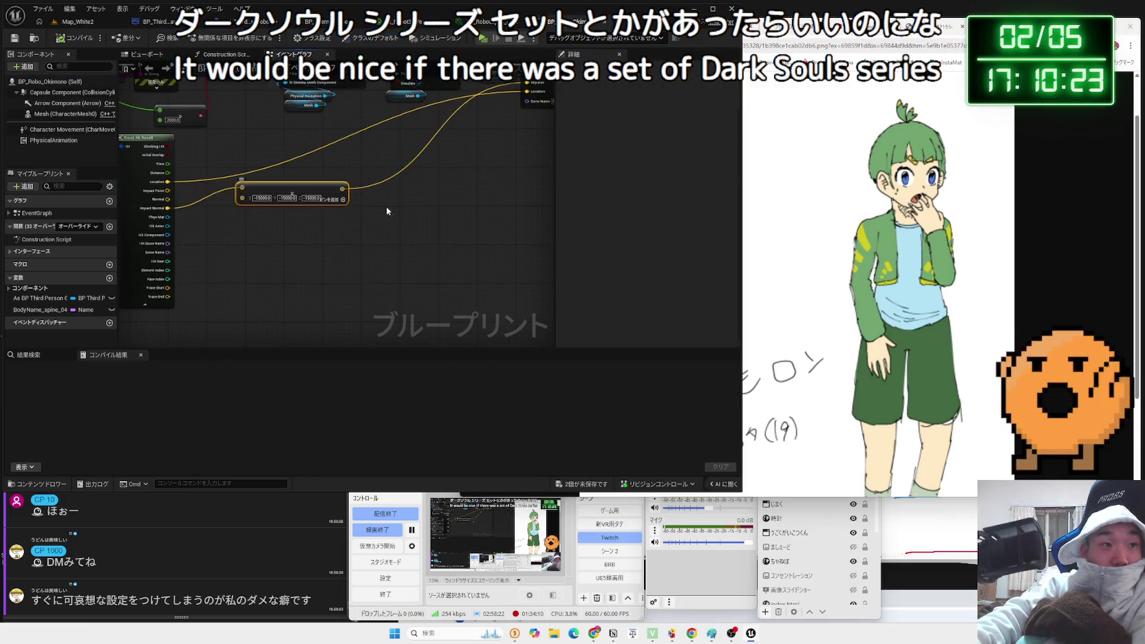
pyautogui.scroll(1, 413, 214)
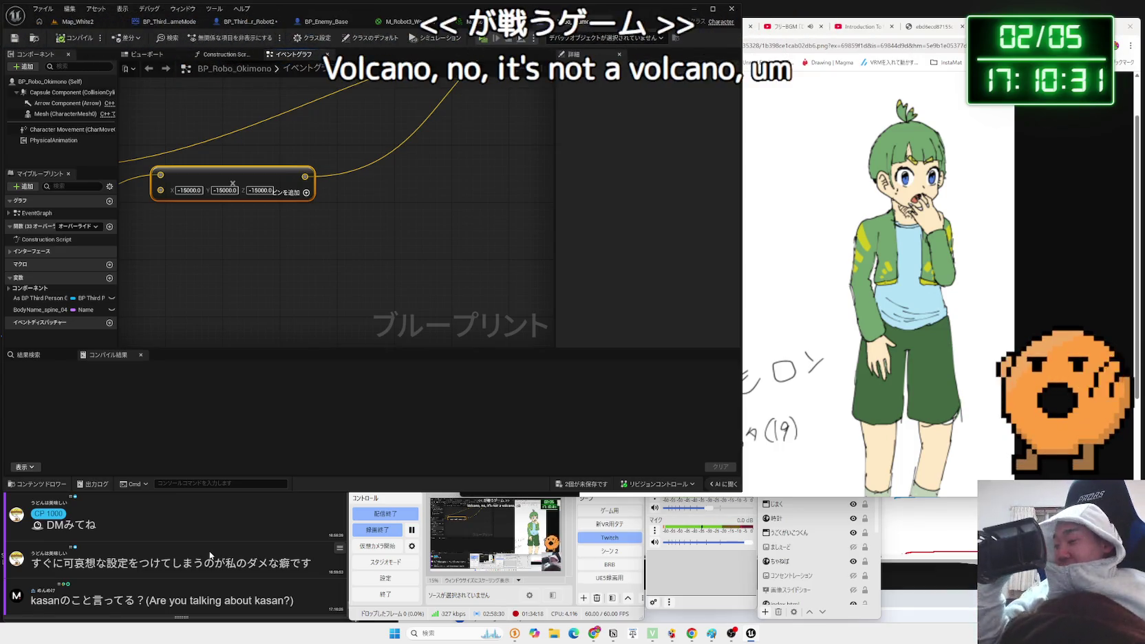
# In a new browser tab, search Google for ウーロン, check its shopping listings, then try ウーロン ゲーム.
pyautogui.hotkey('alt', 'Tab')
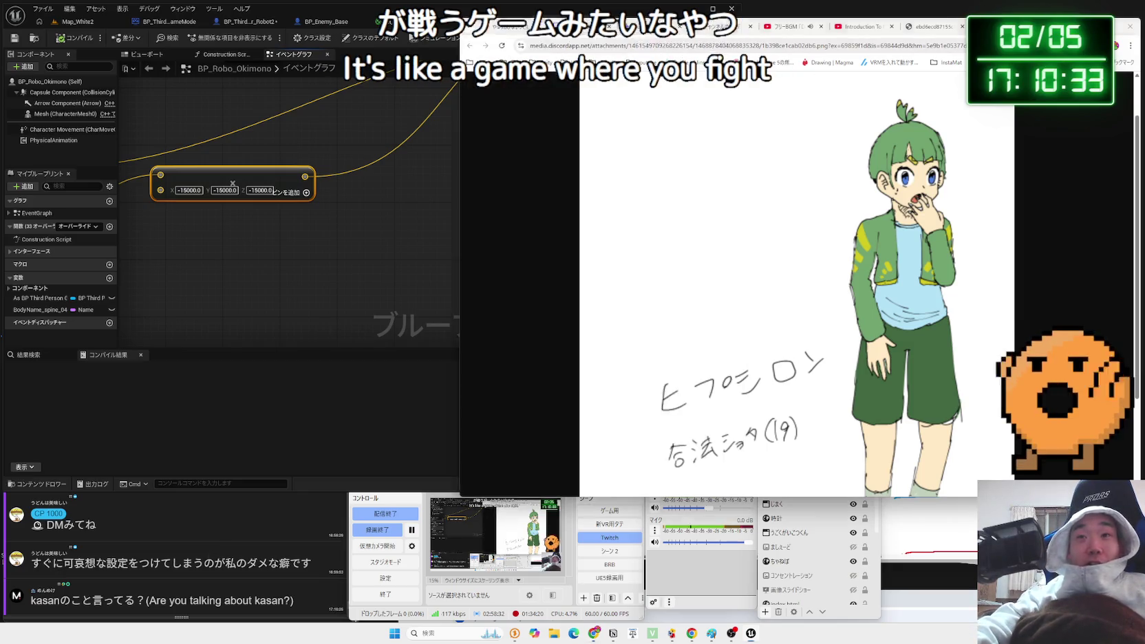
pyautogui.hotkey('ctrl', 't')
pyautogui.write('うーr')
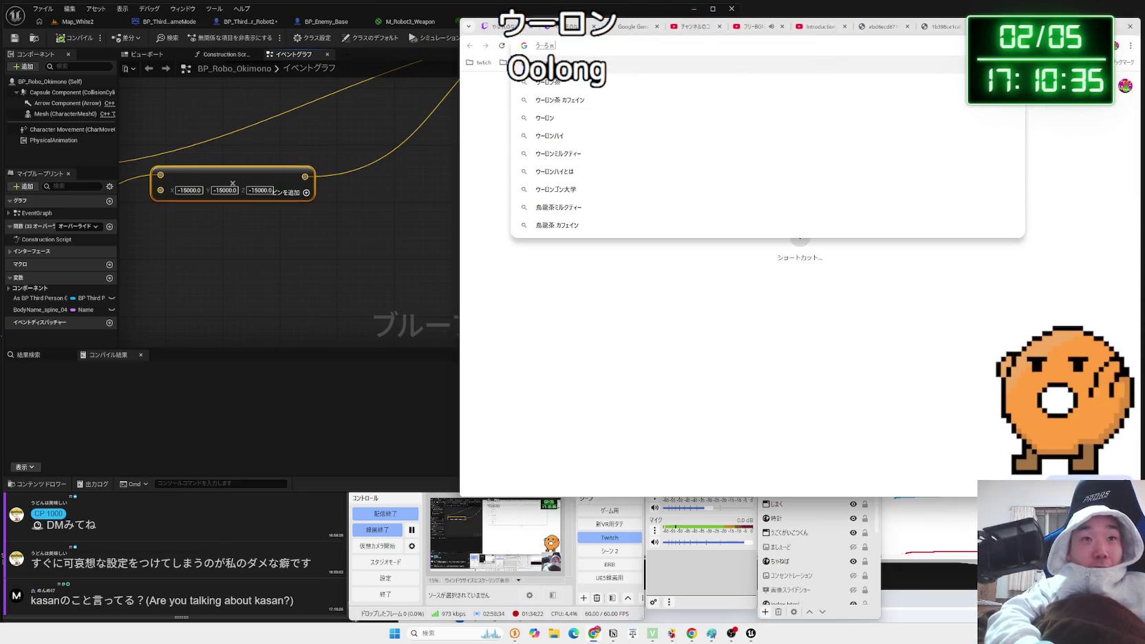
pyautogui.press('Return')
pyautogui.press('Return')
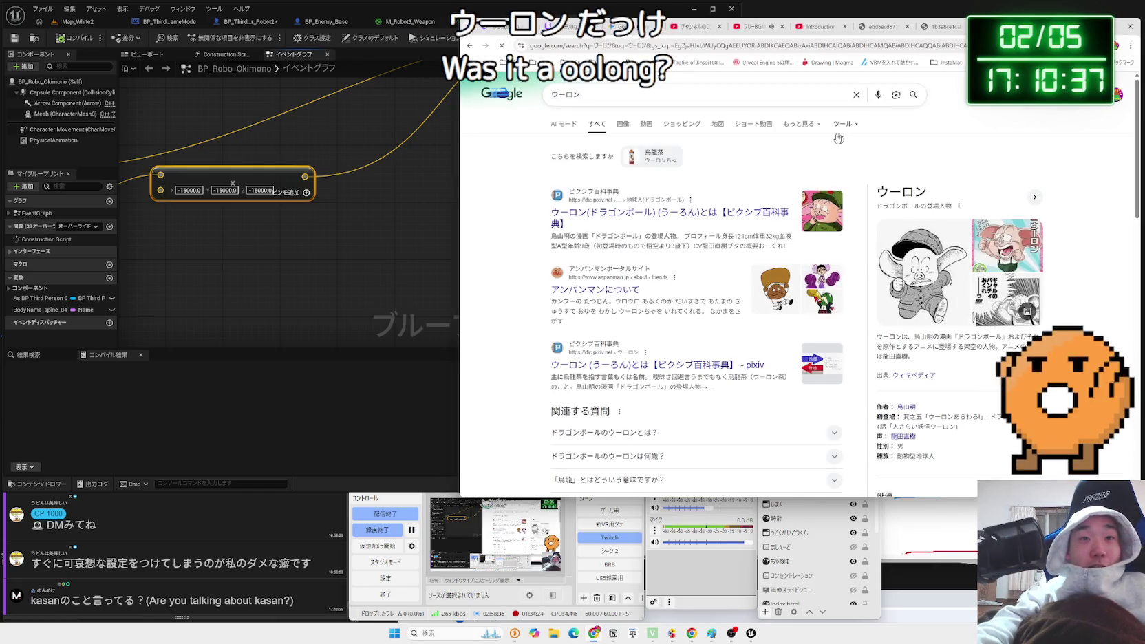
pyautogui.click(692, 122)
pyautogui.click(688, 95)
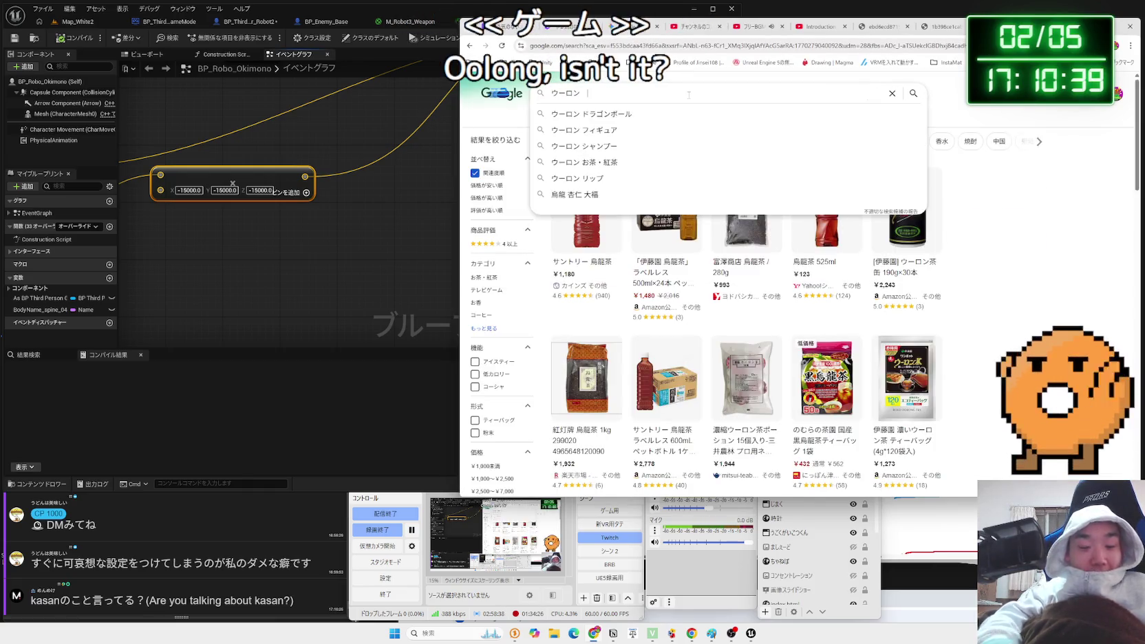
pyautogui.write('げーむ')
pyautogui.press('space')
pyautogui.press('Return')
pyautogui.press('Return')
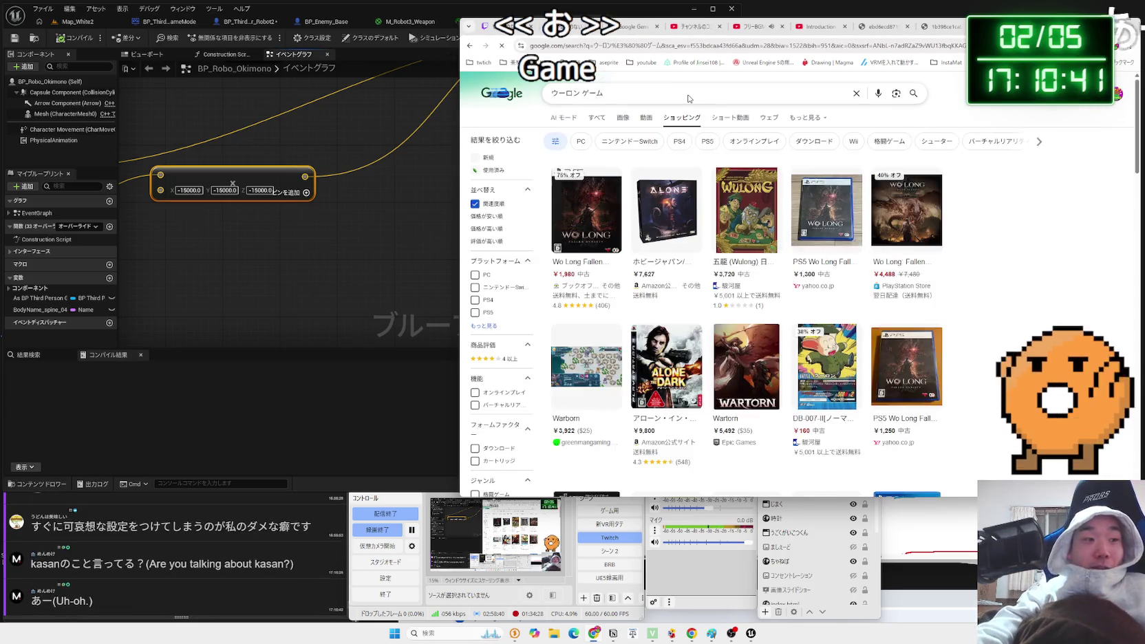
pyautogui.hotkey('alt', 'Left')
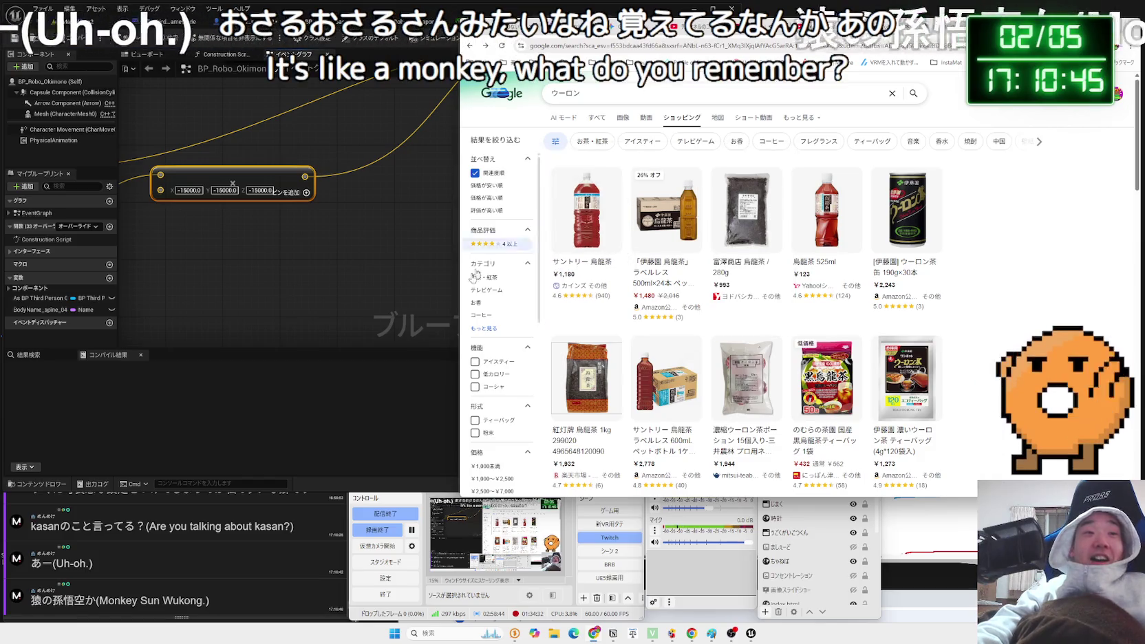
# Return to all results and replace the query with 猿 孫悟空 ゲーム.
pyautogui.click(593, 120)
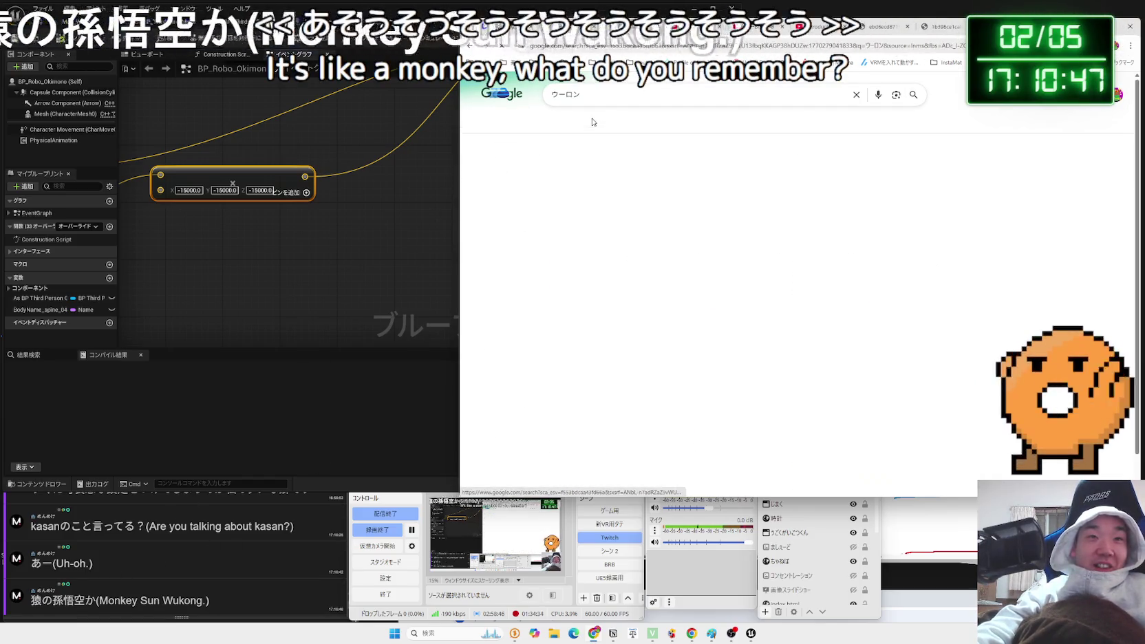
pyautogui.click(618, 94)
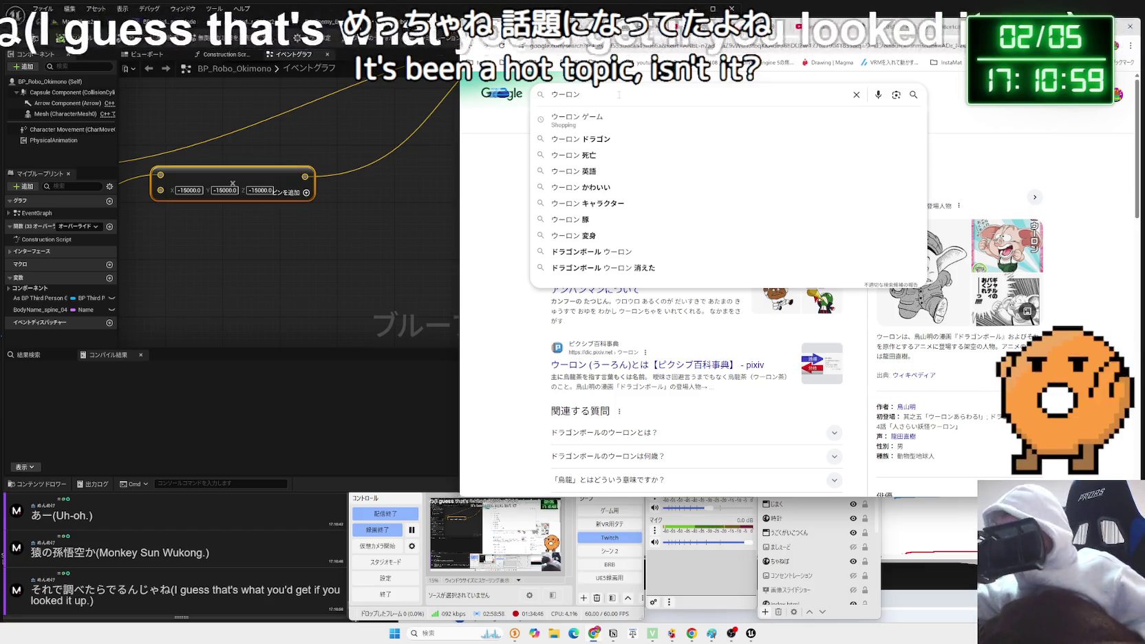
pyautogui.press('BackSpace')
pyautogui.press('BackSpace')
pyautogui.press('BackSpace')
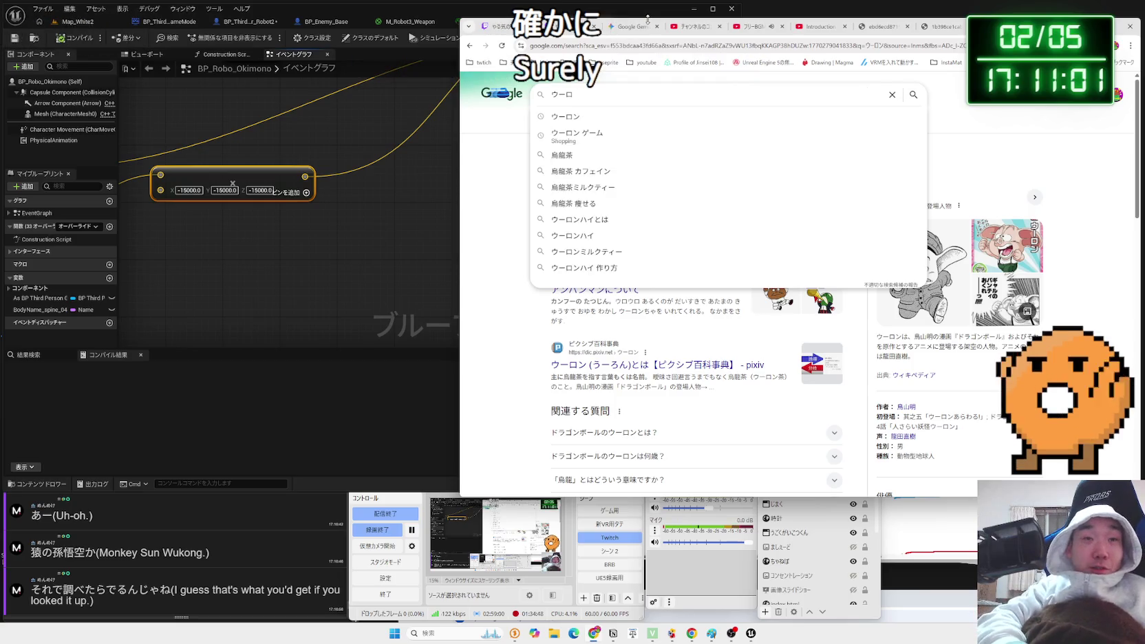
pyautogui.write('saru')
pyautogui.press('space')
pyautogui.press('space')
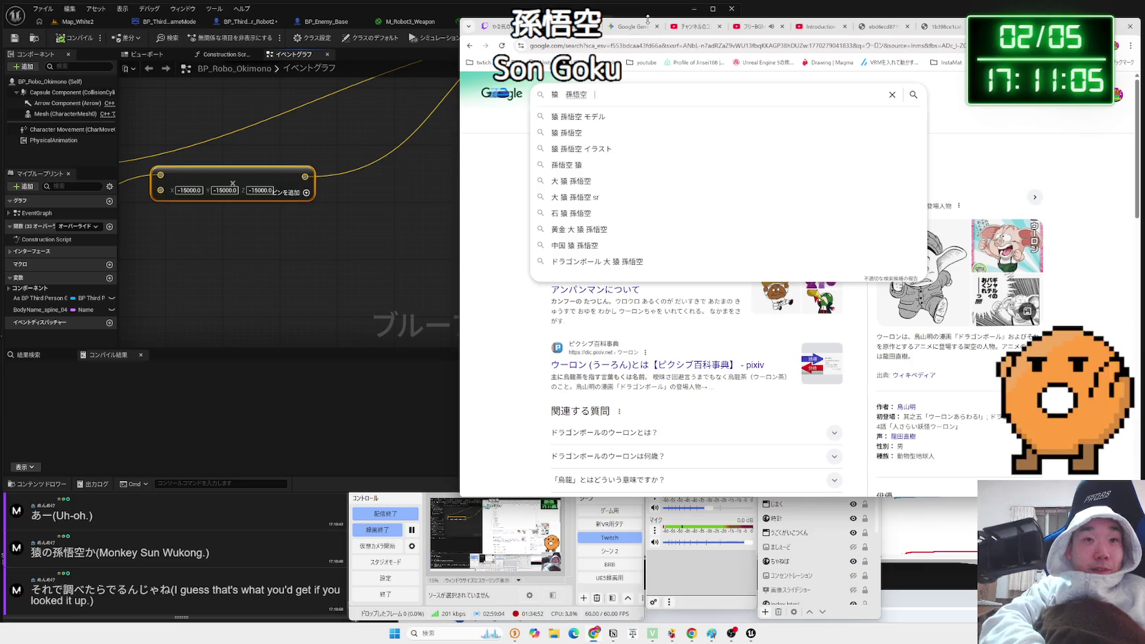
pyautogui.write('ge-')
pyautogui.press('Return')
pyautogui.press('Return')
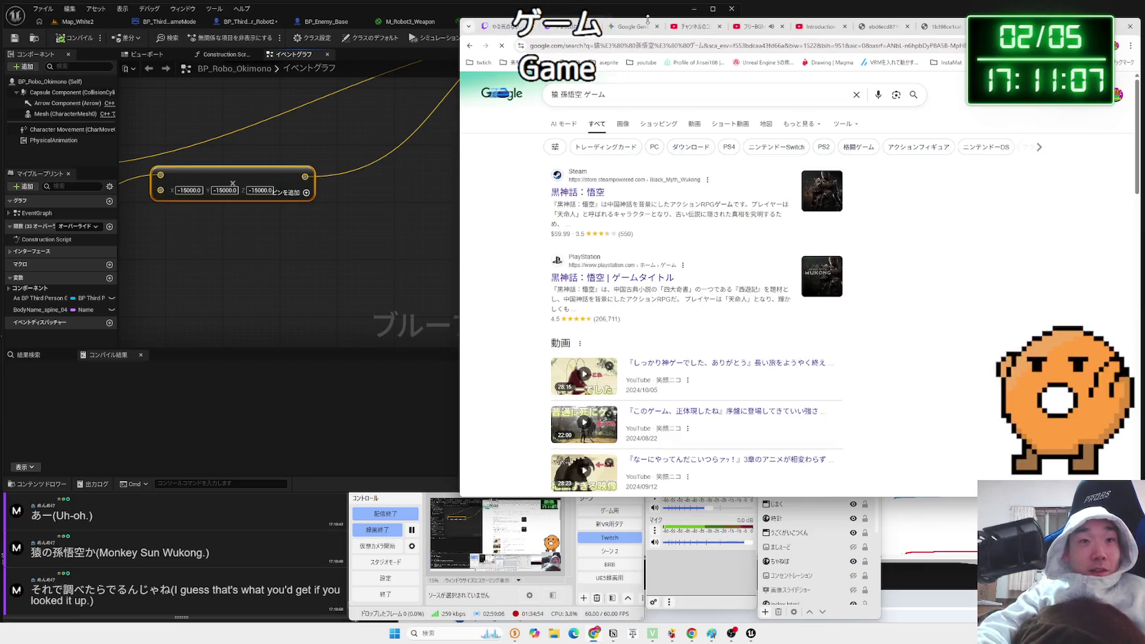
# Open the Steam result for 黒神話：悟空 and get past the age check.
pyautogui.click(567, 191)
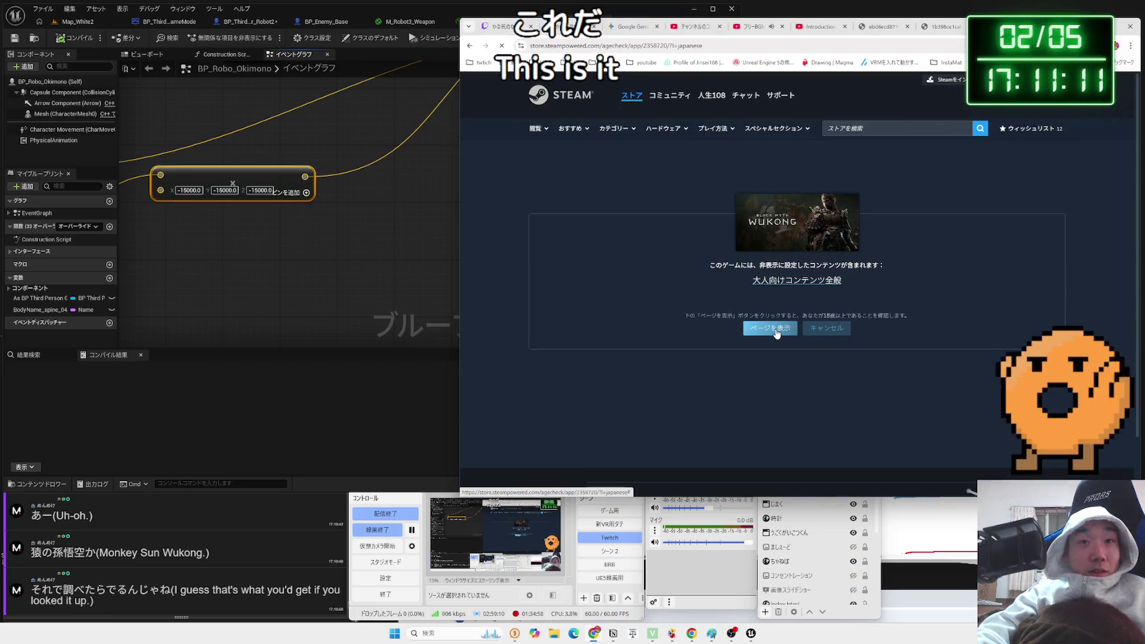
pyautogui.click(776, 332)
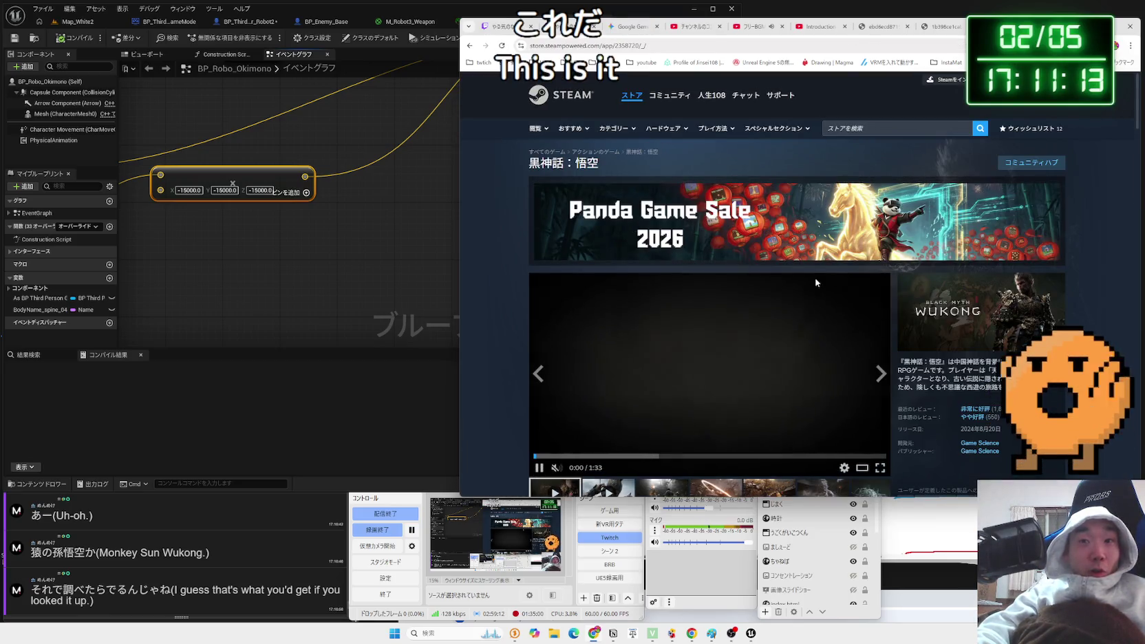
pyautogui.scroll(-3, 837, 307)
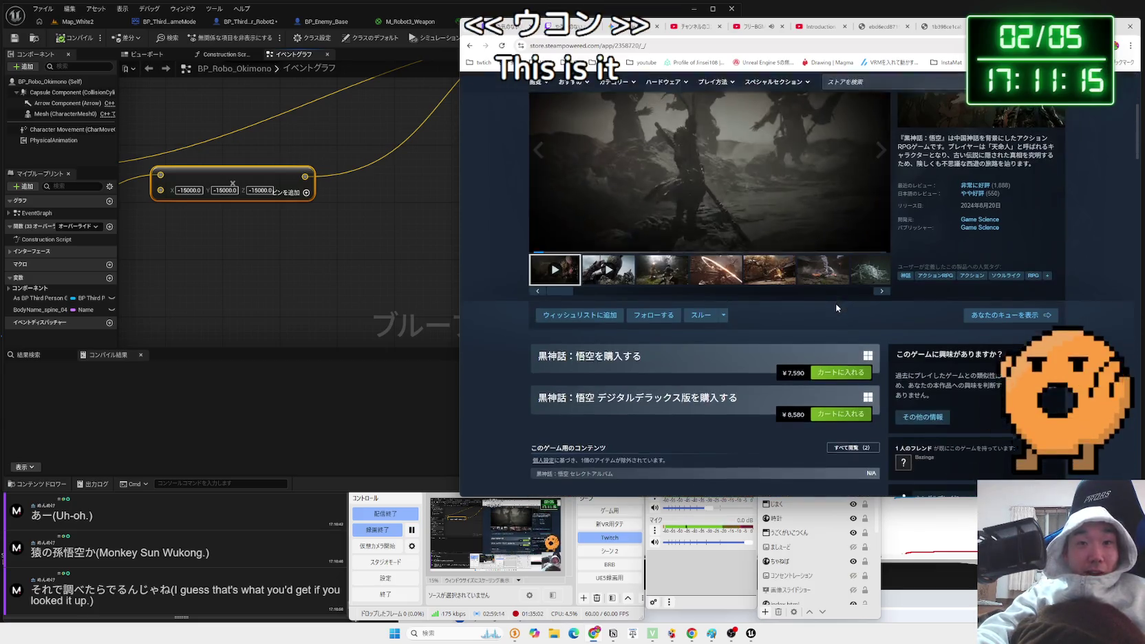
pyautogui.moveTo(593, 355); pyautogui.dragTo(577, 356)
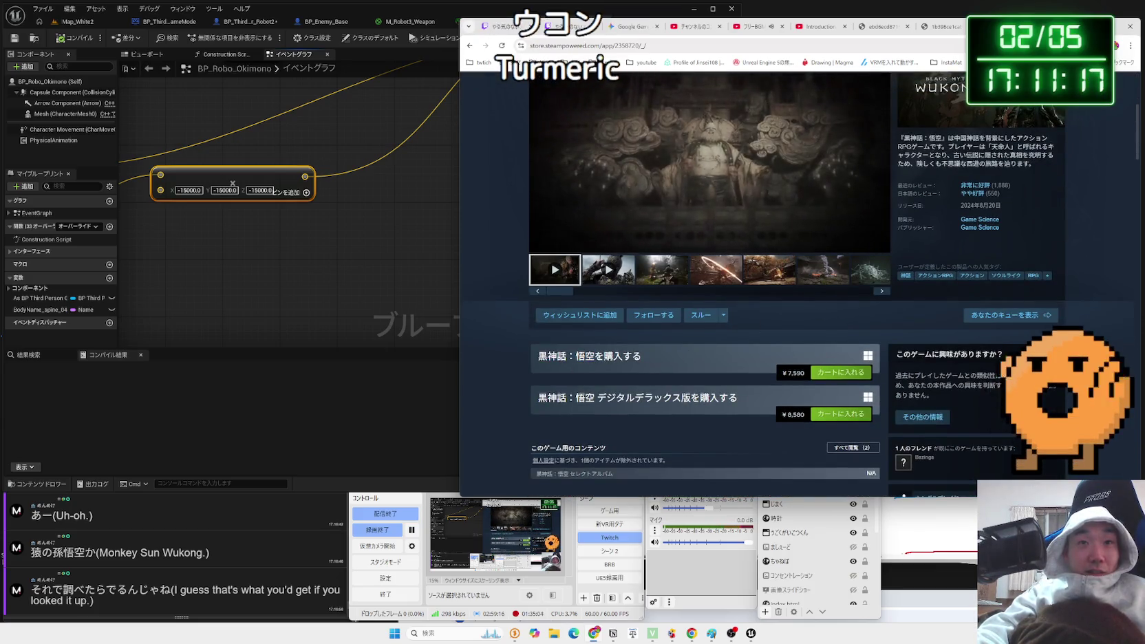
pyautogui.scroll(2, 621, 362)
# Browse the trailers and screenshots in the store page's media strip.
pyautogui.click(621, 363)
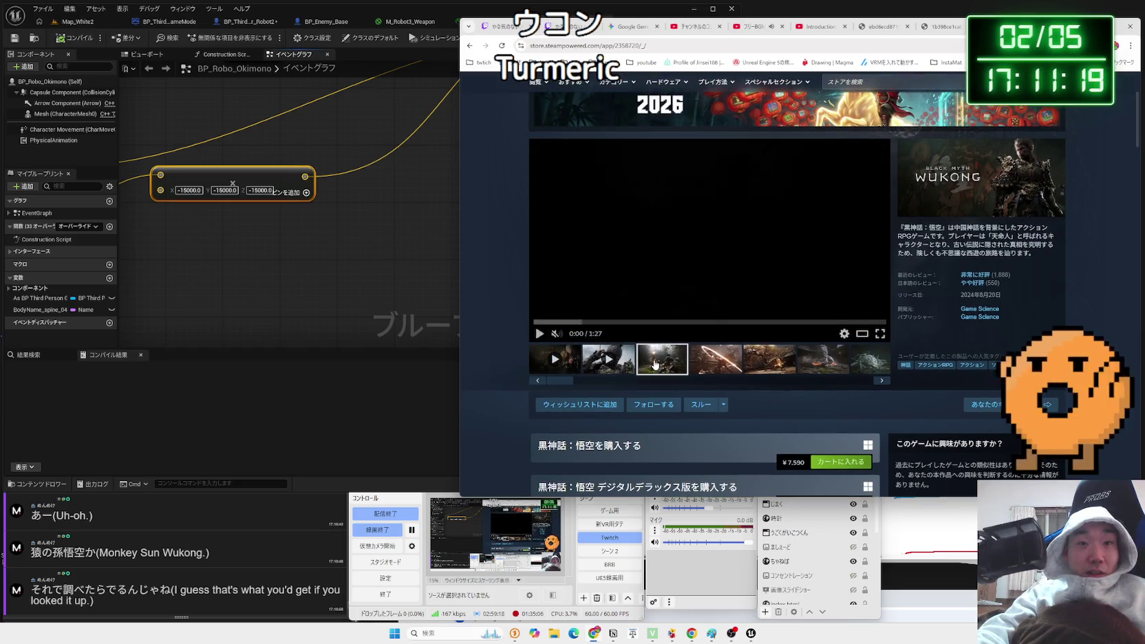
pyautogui.click(710, 365)
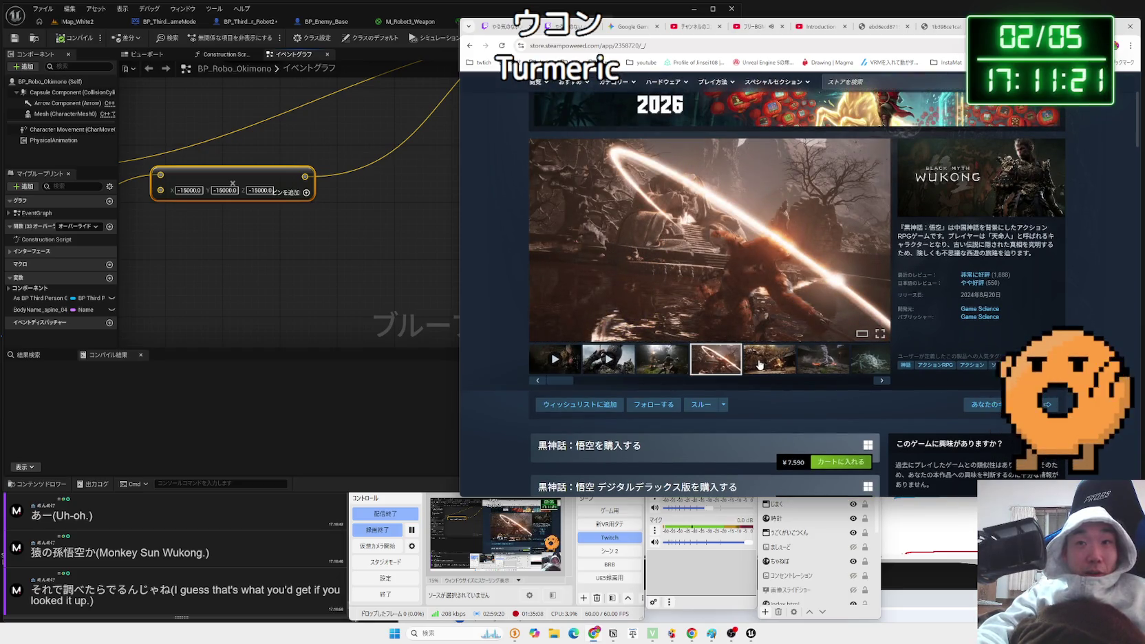
pyautogui.click(761, 365)
pyautogui.click(829, 362)
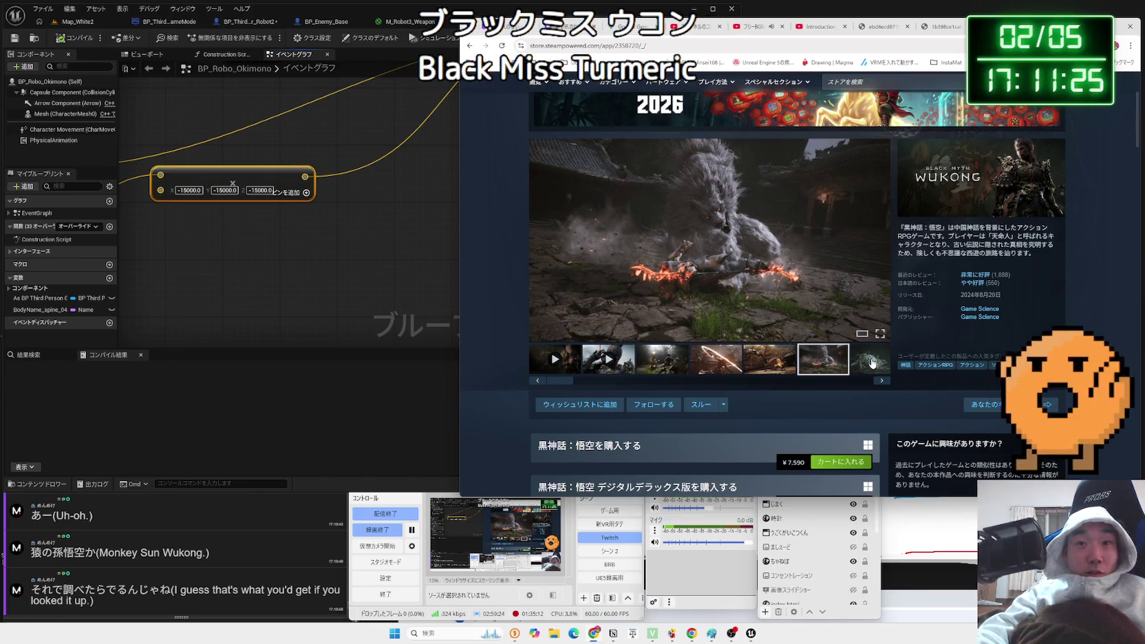
pyautogui.click(878, 383)
pyautogui.click(703, 366)
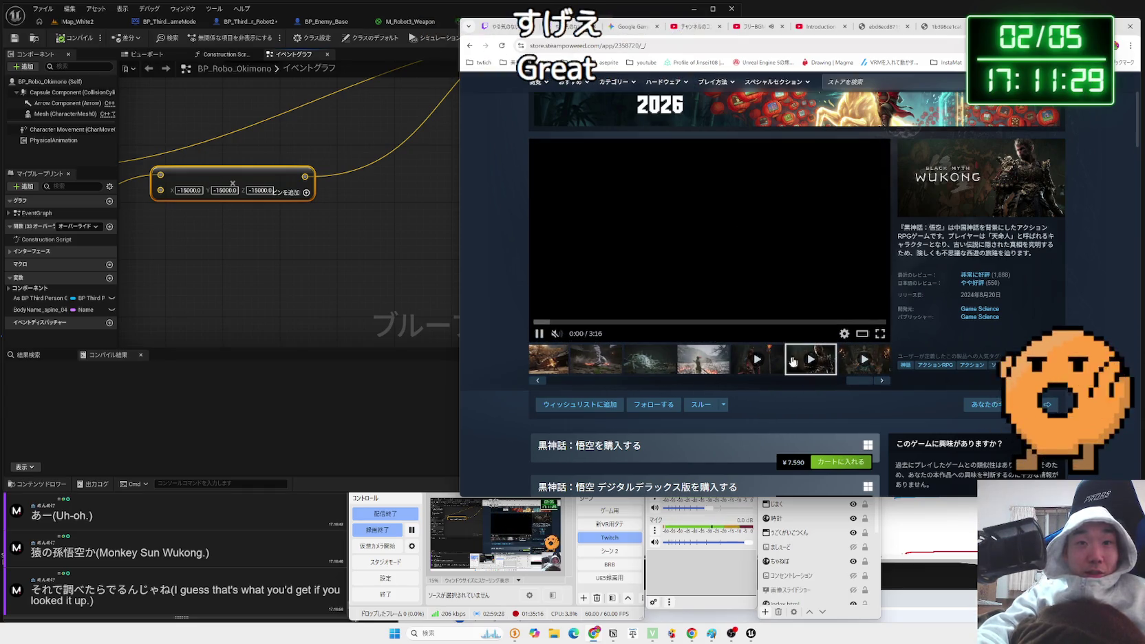
# Seek the trailer to 0:29, 1:00 and 1:14, near its end, then back to 1:59.
pyautogui.click(588, 322)
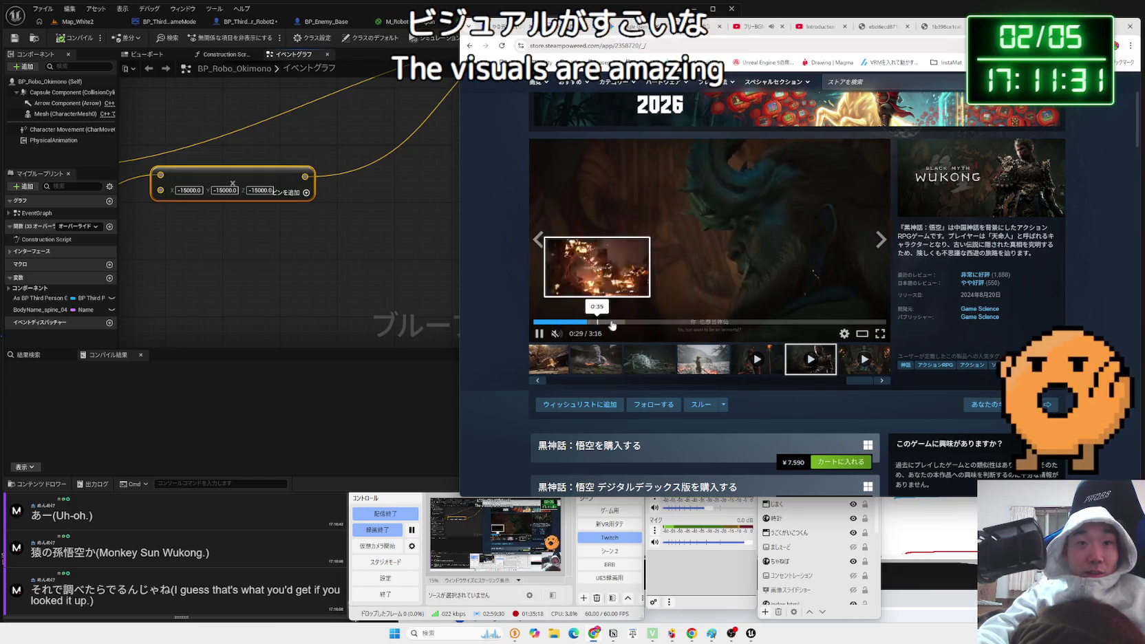
pyautogui.moveTo(614, 324); pyautogui.dragTo(643, 326)
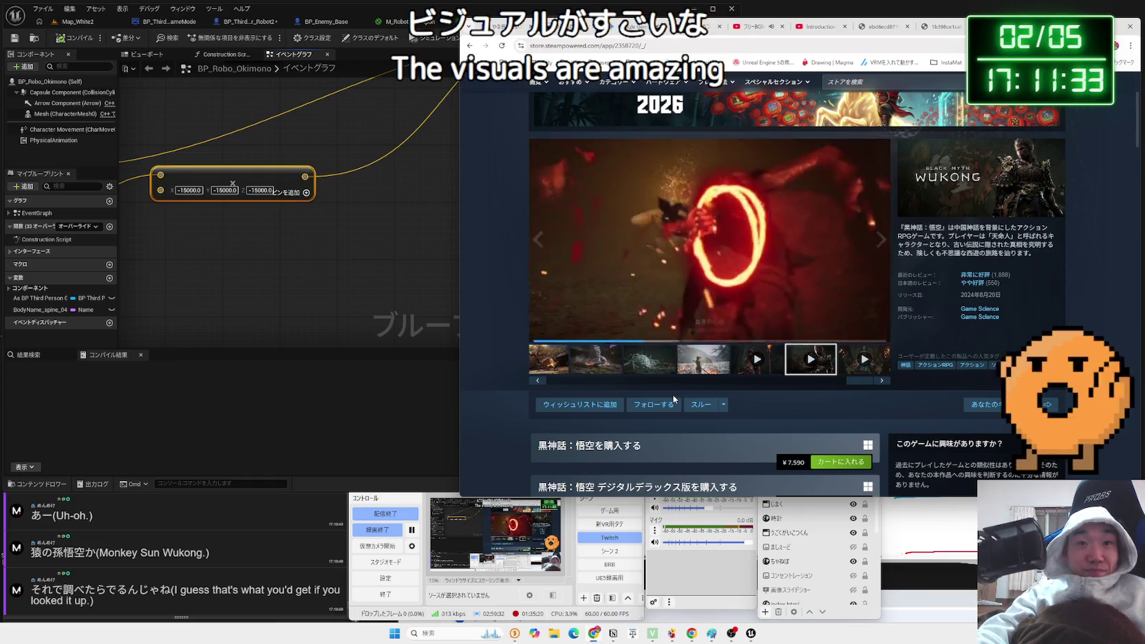
pyautogui.moveTo(669, 323); pyautogui.dragTo(745, 324)
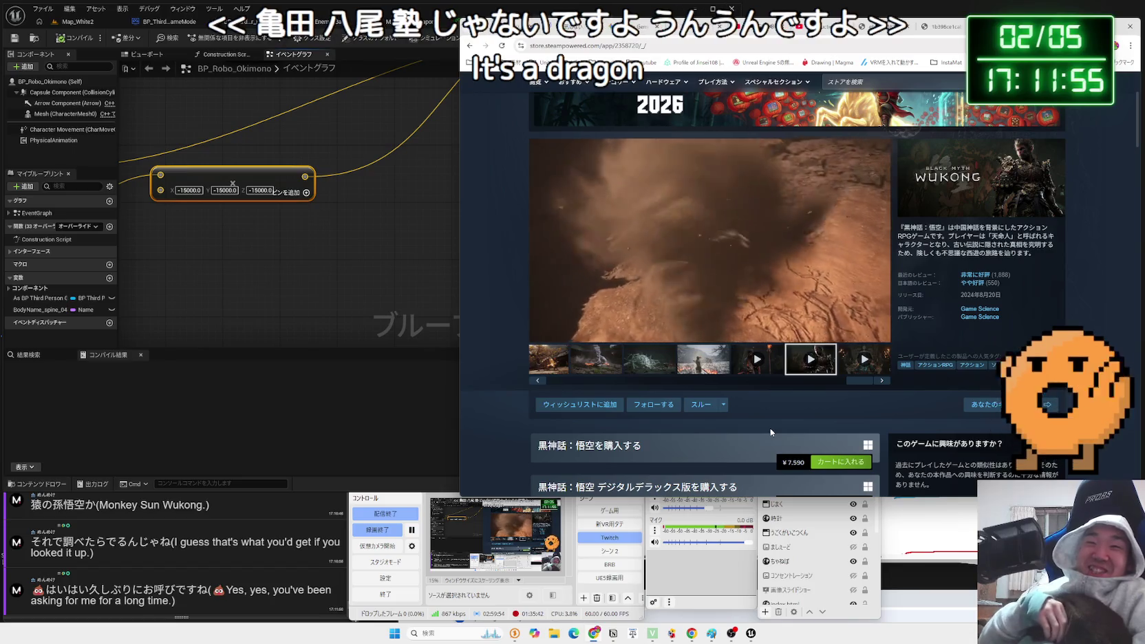
pyautogui.moveTo(812, 322)
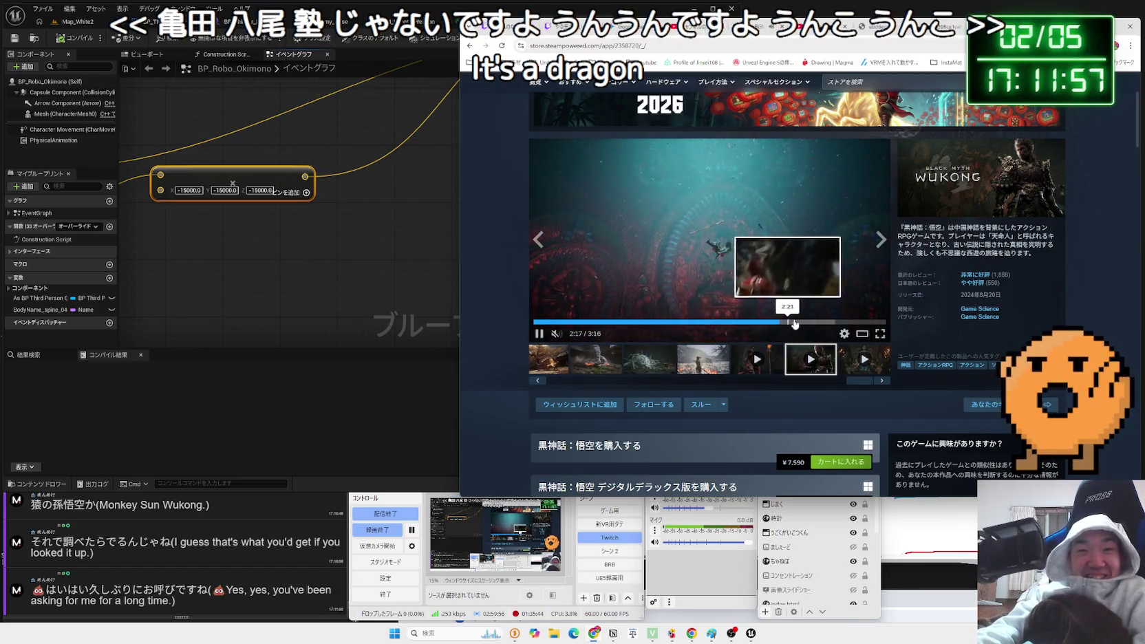
pyautogui.click(826, 322)
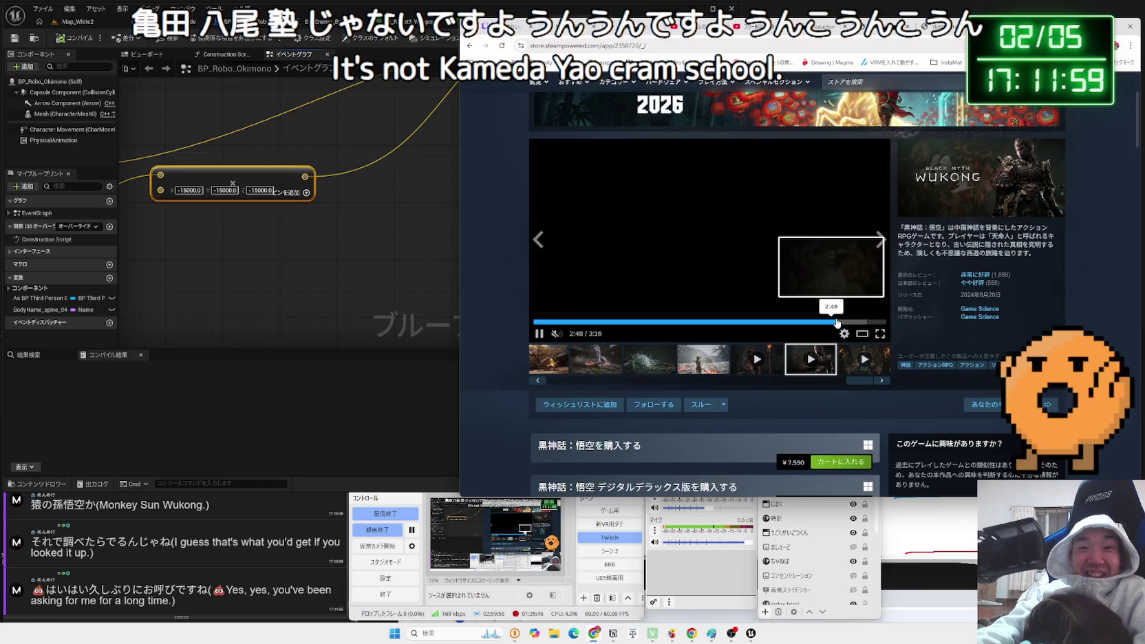
pyautogui.click(747, 322)
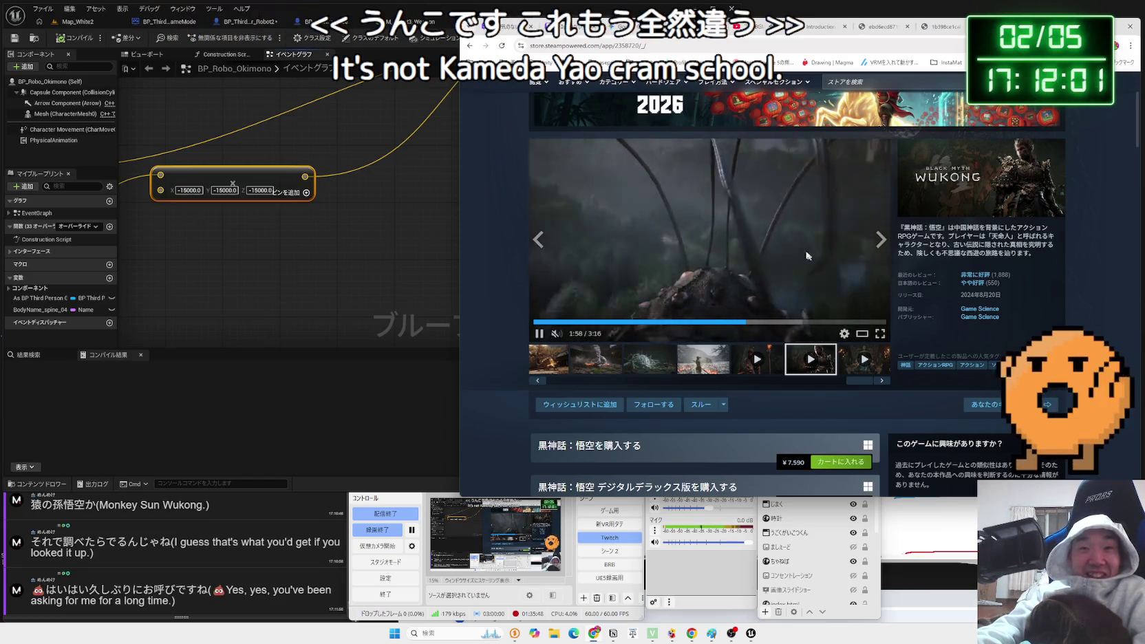
# Scroll down the 黒神話：悟空 store page to read the game description.
pyautogui.scroll(-10, 757, 213)
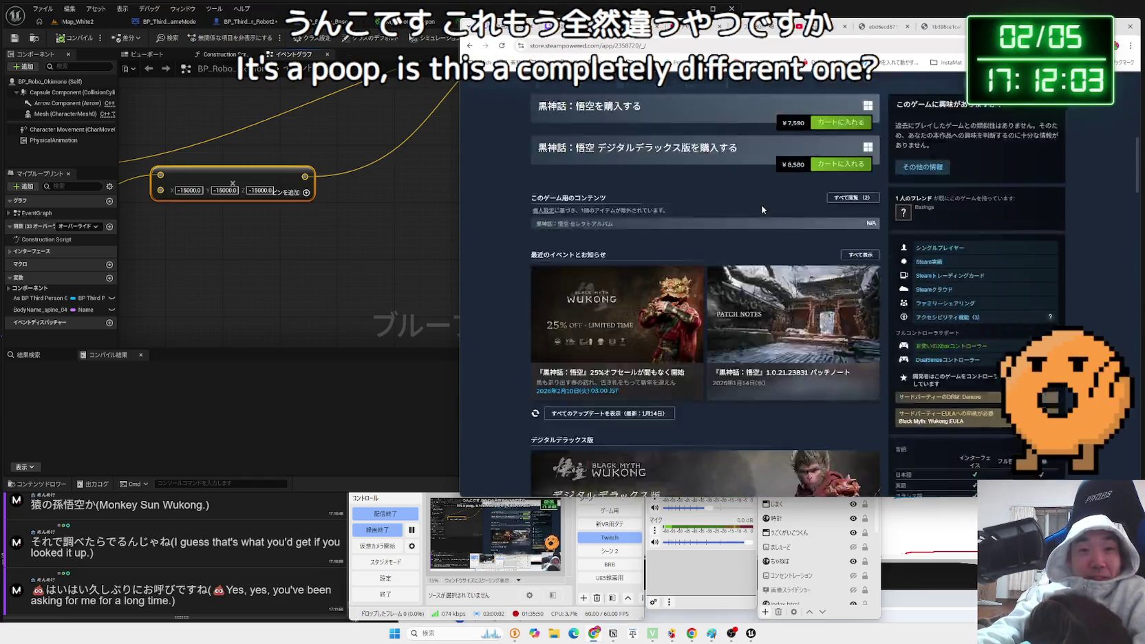
pyautogui.scroll(-15, 763, 209)
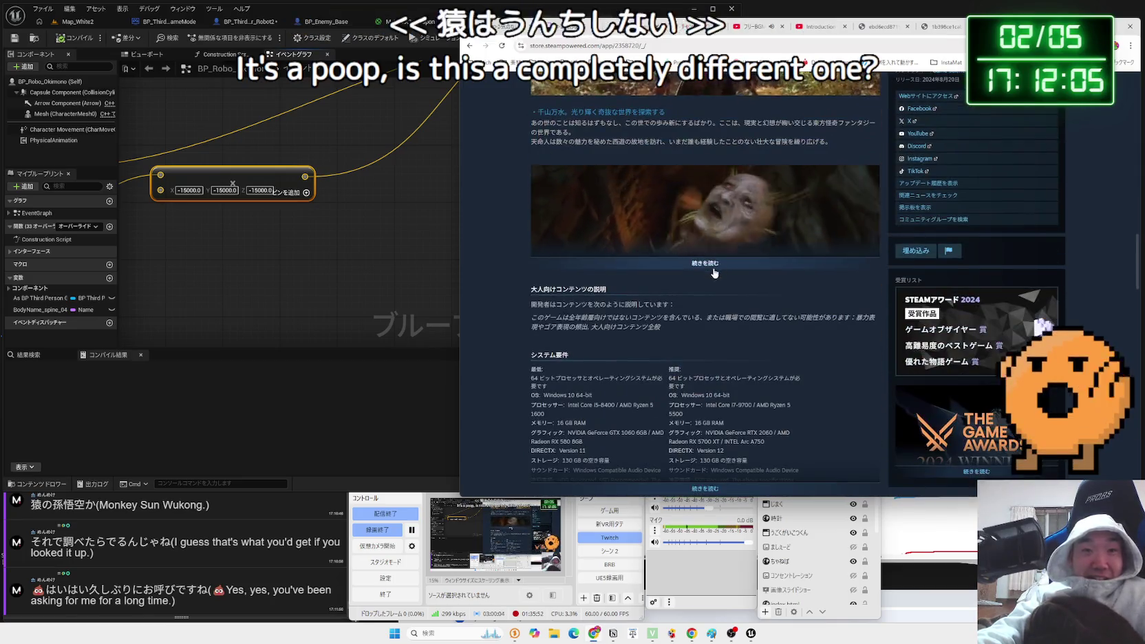
pyautogui.scroll(-10, 709, 267)
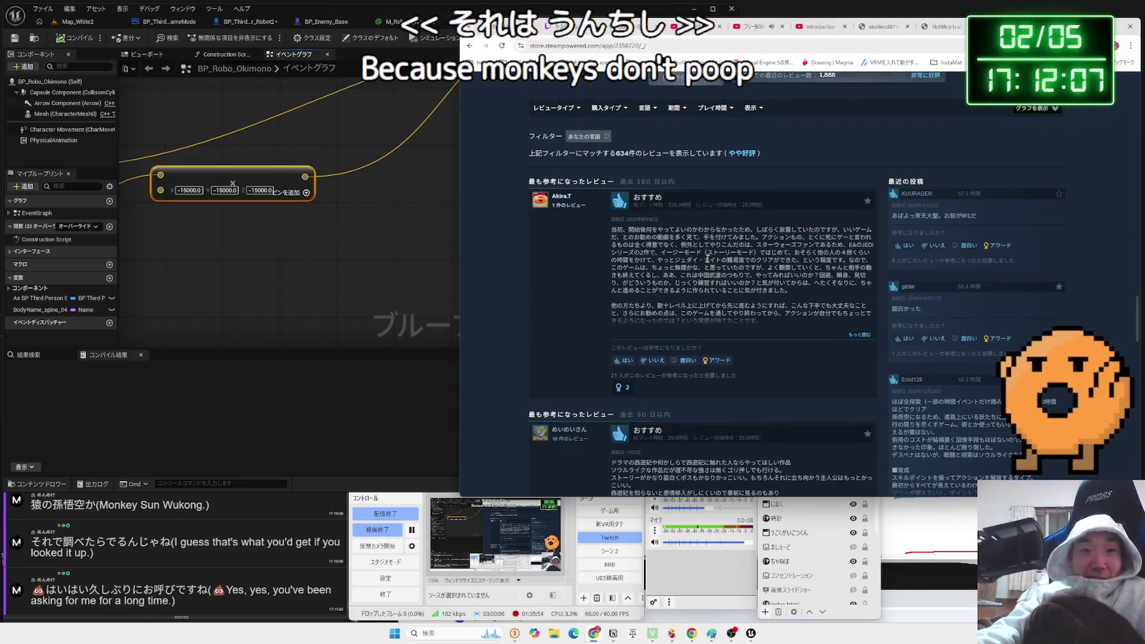
pyautogui.moveTo(640, 233)
pyautogui.mouseDown()
pyautogui.moveTo(860, 286)
pyautogui.moveTo(757, 275)
pyautogui.moveTo(640, 234)
pyautogui.mouseUp()
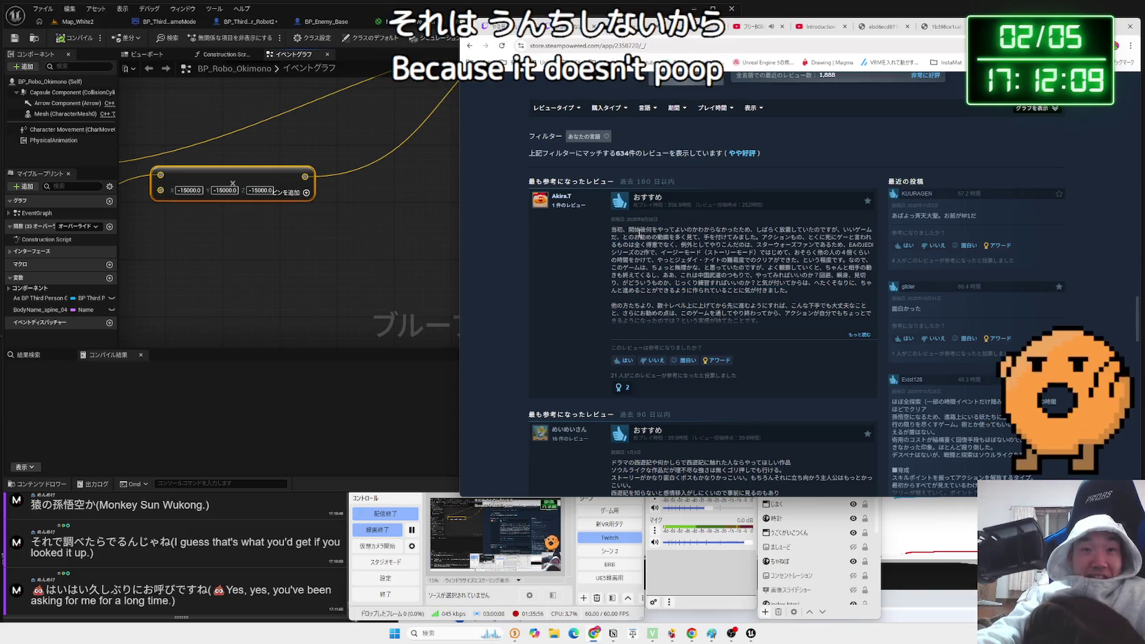
pyautogui.scroll(20, 693, 249)
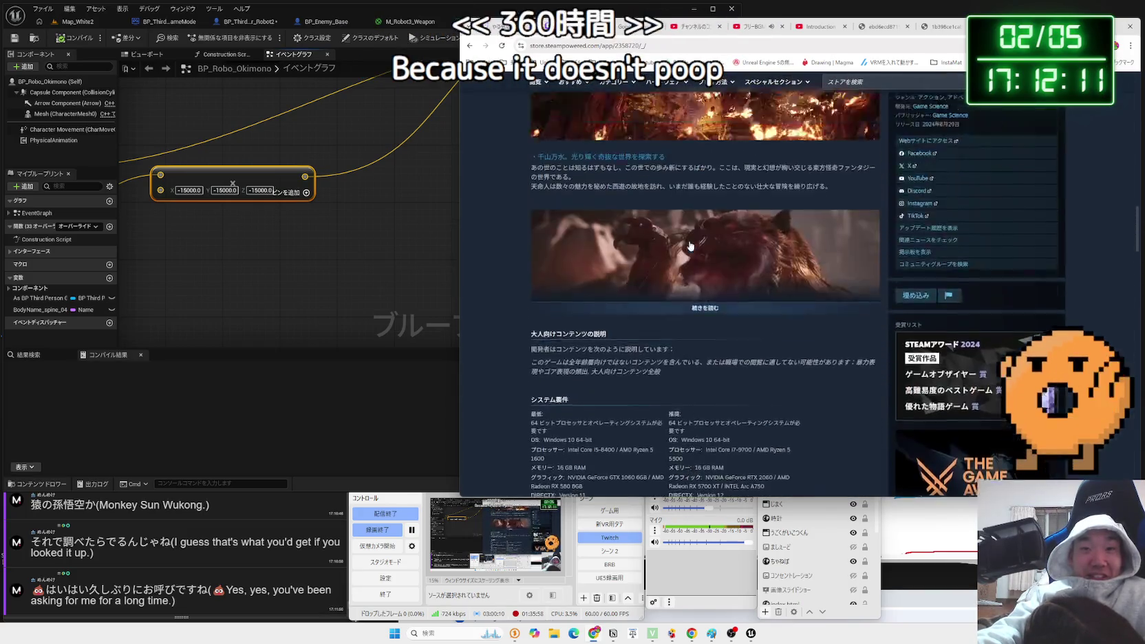
pyautogui.scroll(-5, 690, 245)
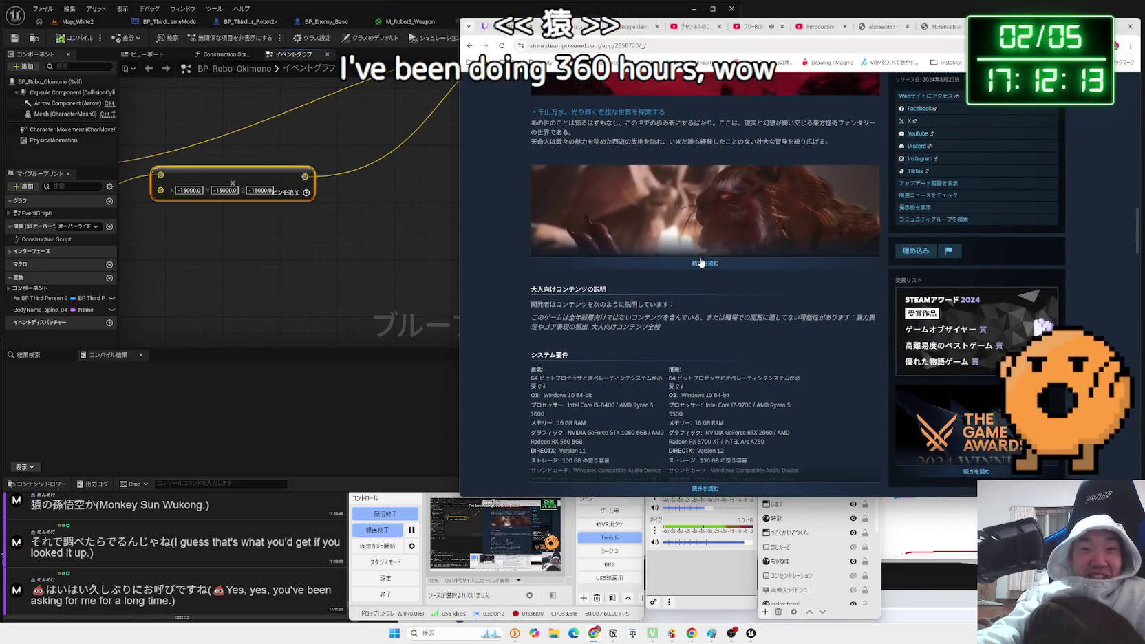
pyautogui.scroll(-2, 702, 258)
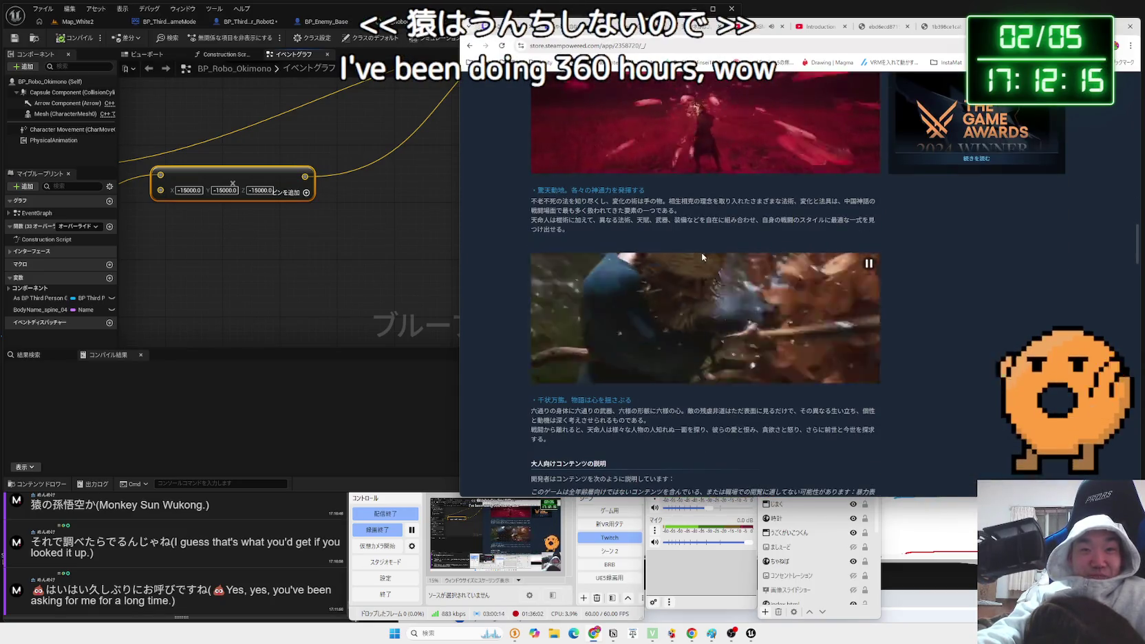
pyautogui.moveTo(702, 250)
pyautogui.mouseDown()
pyautogui.moveTo(660, 220)
pyautogui.moveTo(688, 492)
pyautogui.mouseUp()
pyautogui.click(522, 197)
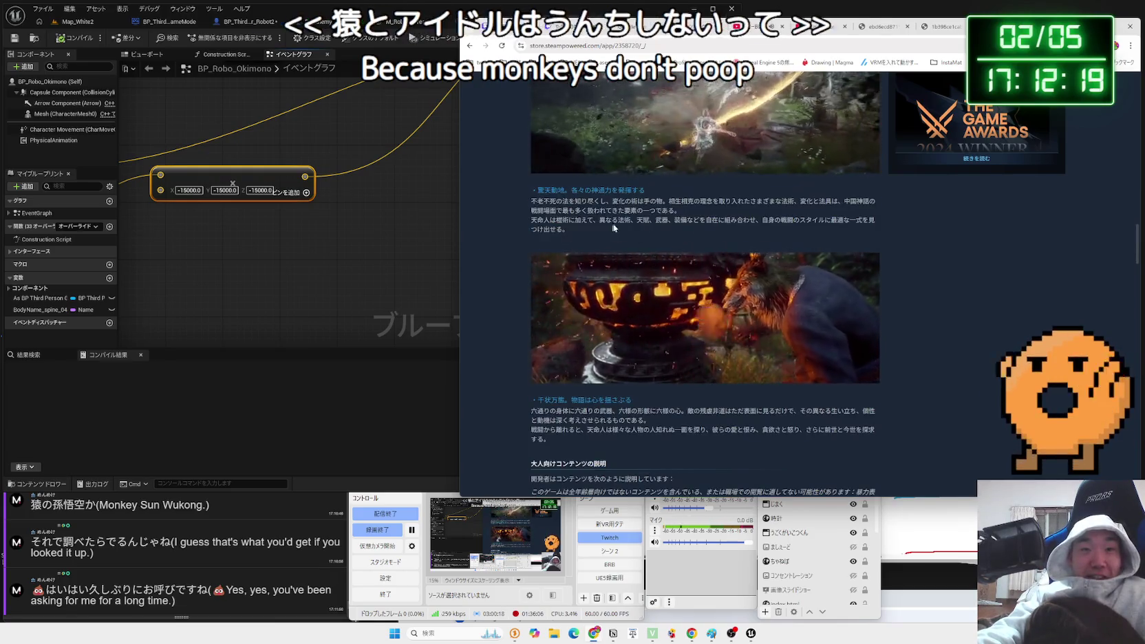
# Scroll back to the top, follow a linked store page, then return to the Google results.
pyautogui.scroll(-4, 668, 230)
pyautogui.scroll(15, 668, 233)
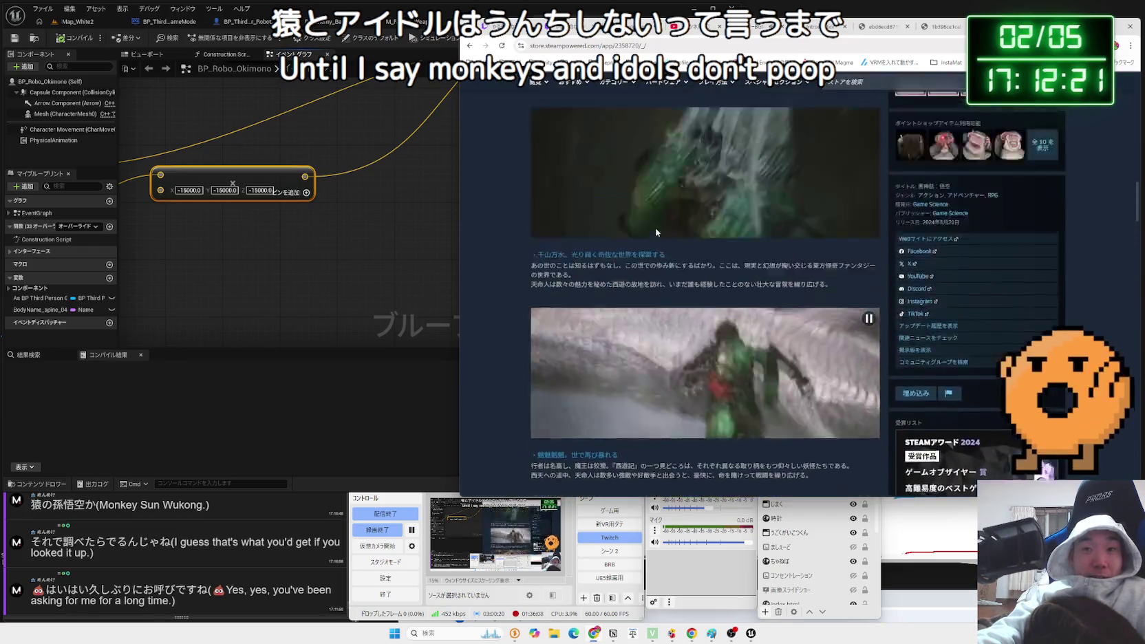
pyautogui.scroll(8, 660, 232)
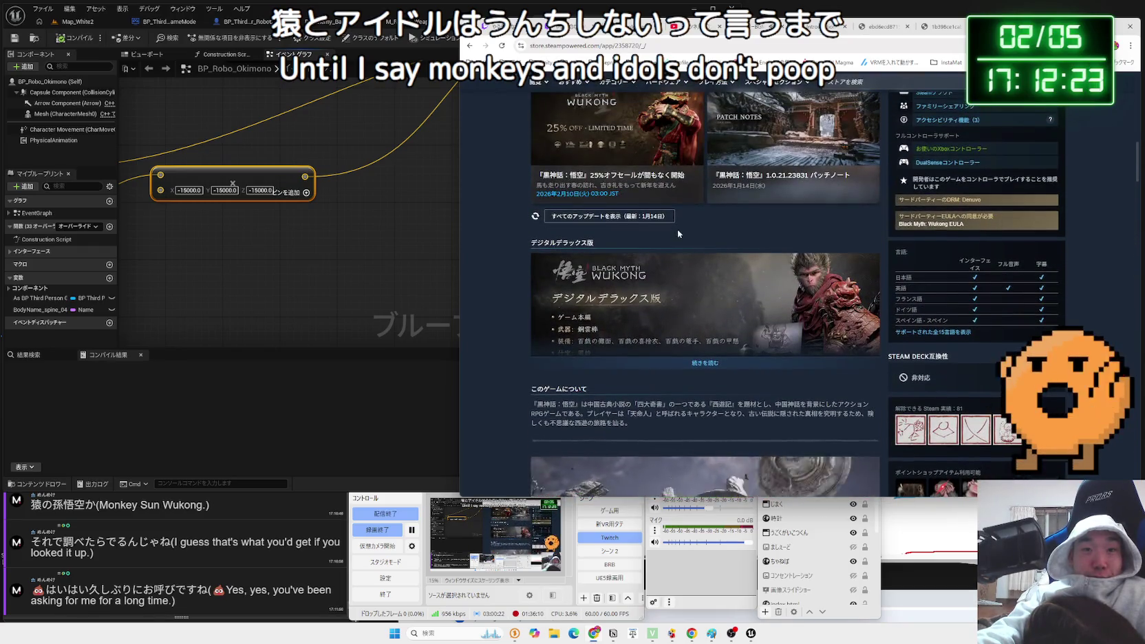
pyautogui.scroll(2, 678, 234)
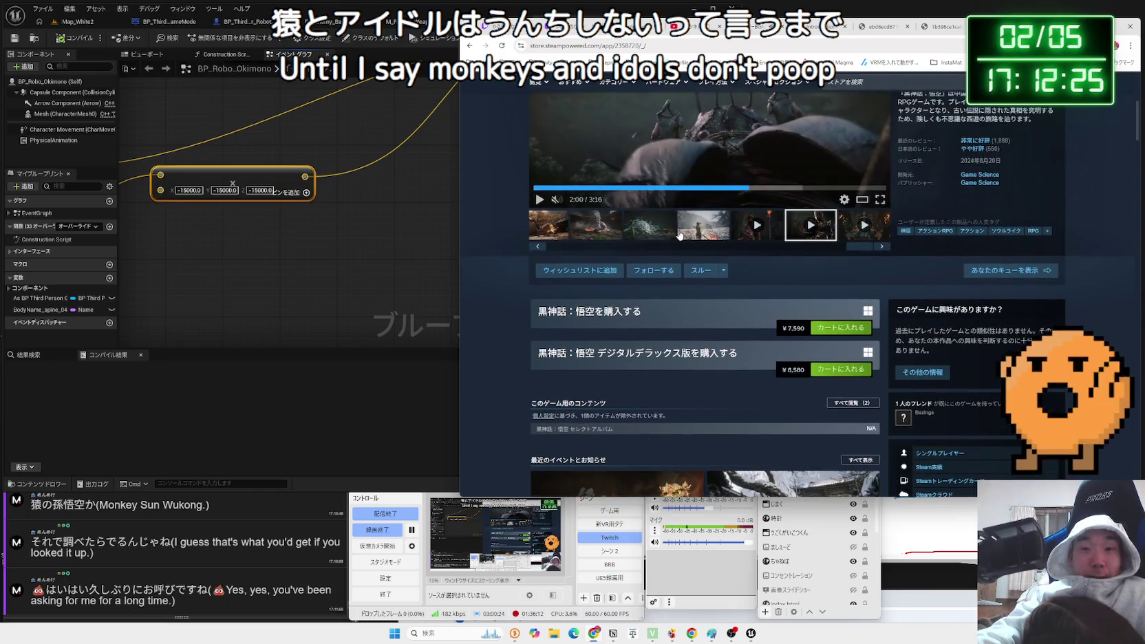
pyautogui.scroll(1, 679, 234)
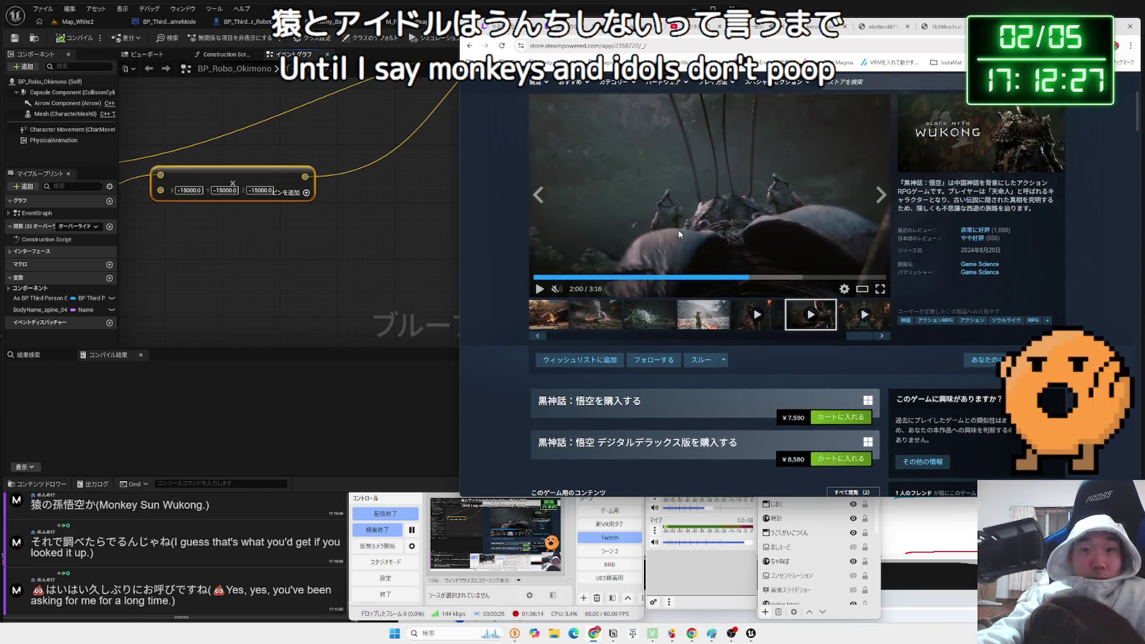
pyautogui.scroll(3, 945, 253)
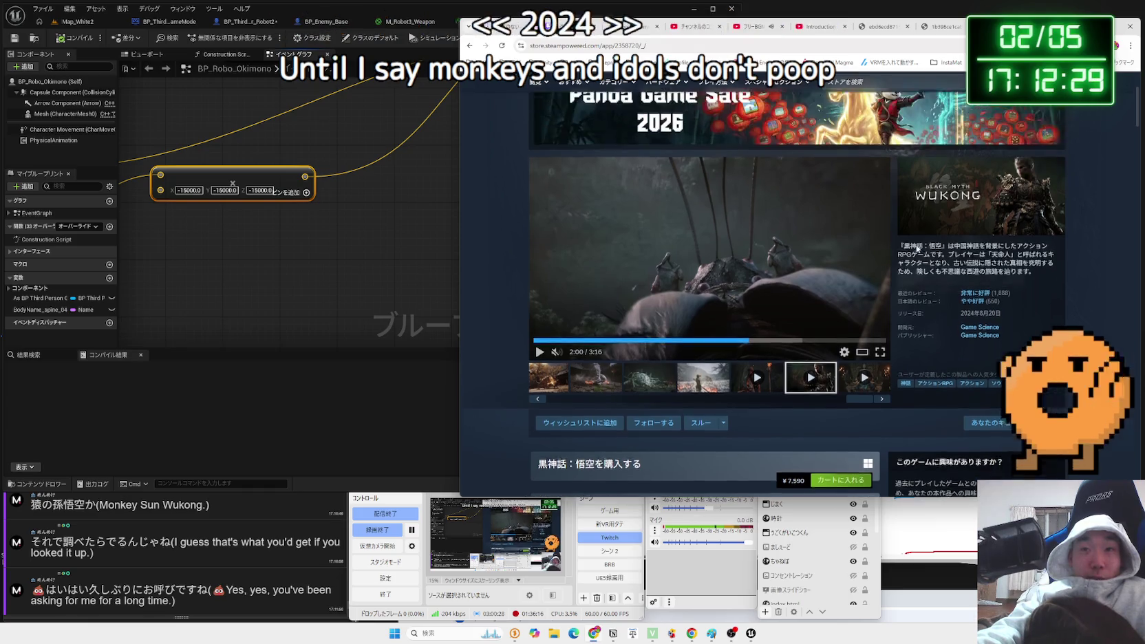
pyautogui.click(797, 244)
pyautogui.hotkey('alt', 'Left')
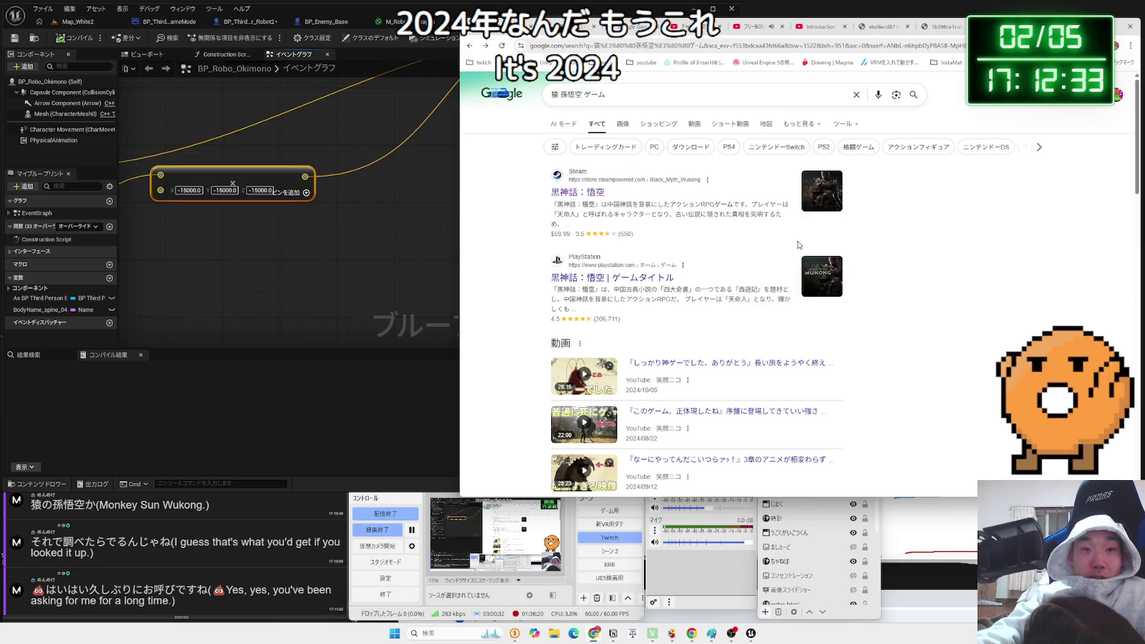
# Search the Steam store for 'darksol' and open the DARK SOULS III page.
pyautogui.scroll(-5, 799, 245)
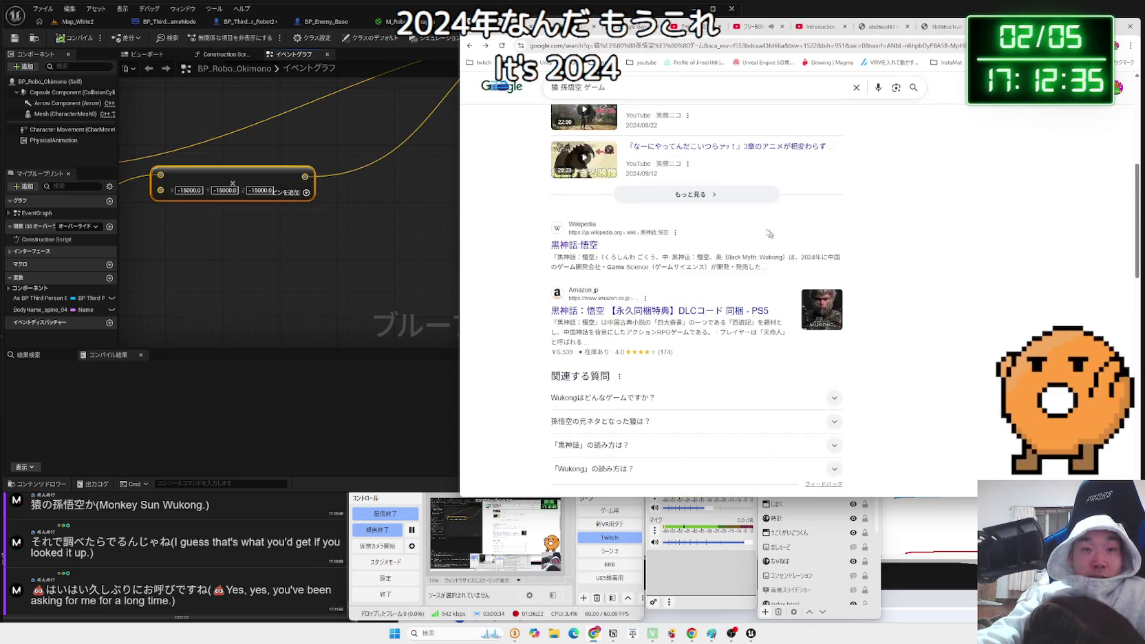
pyautogui.moveTo(560, 88); pyautogui.dragTo(623, 90)
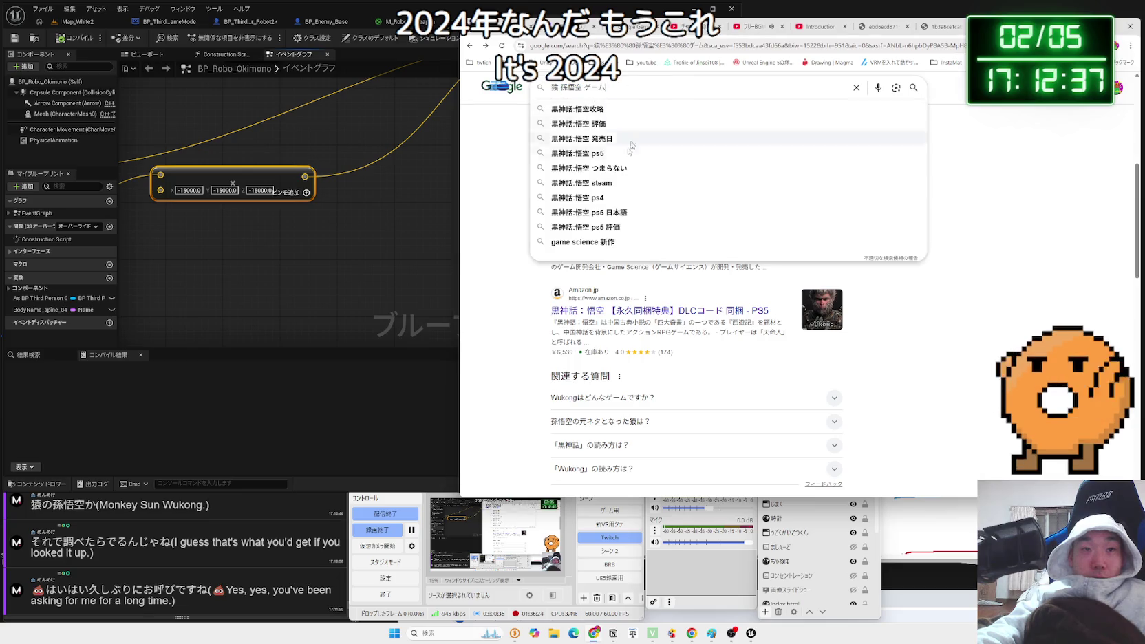
pyautogui.scroll(5, 542, 256)
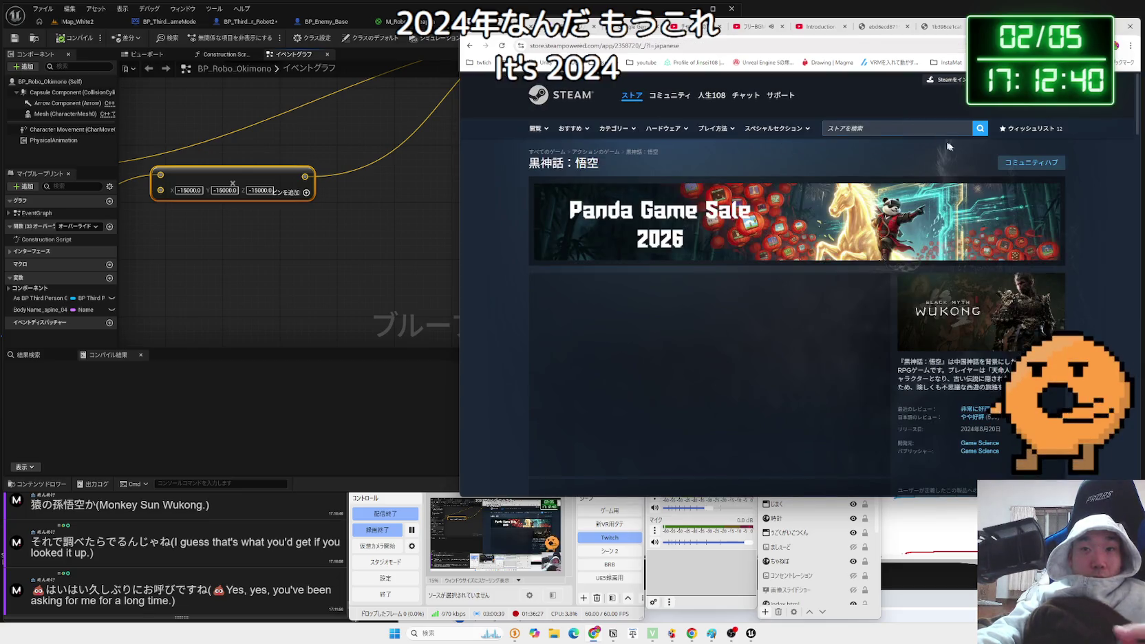
pyautogui.click(905, 128)
pyautogui.write('d')
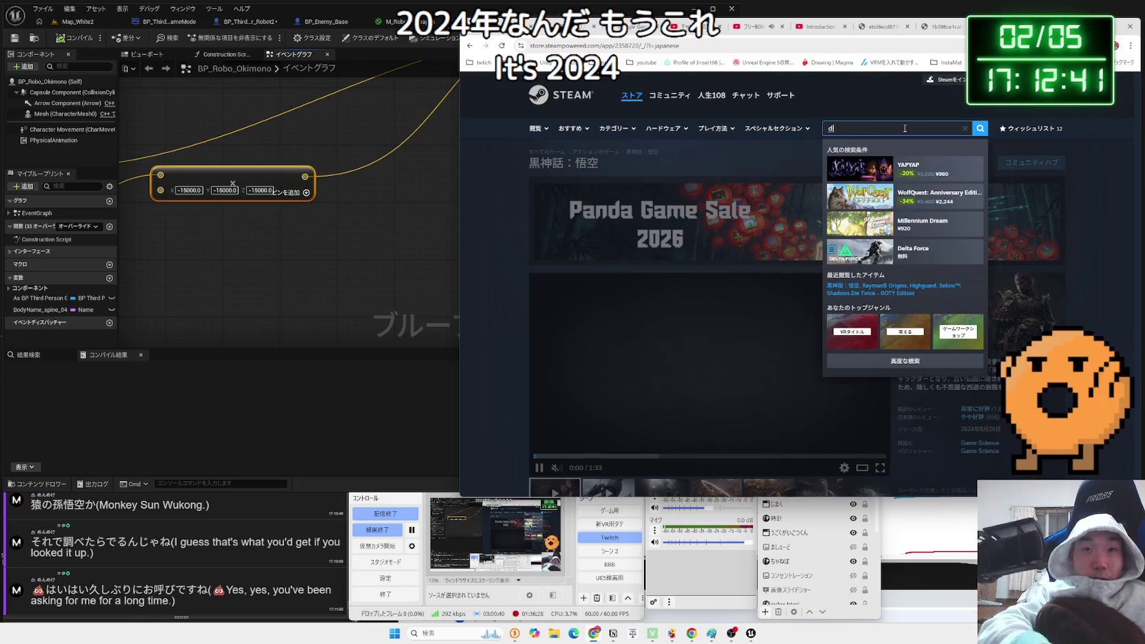
pyautogui.write('arkso')
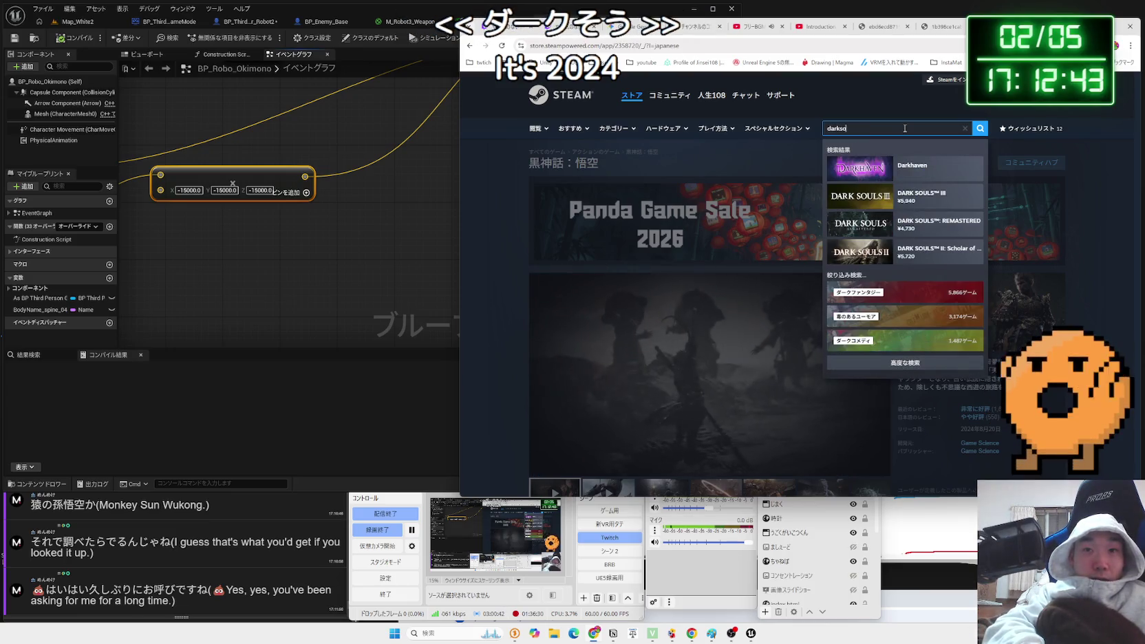
pyautogui.write('l')
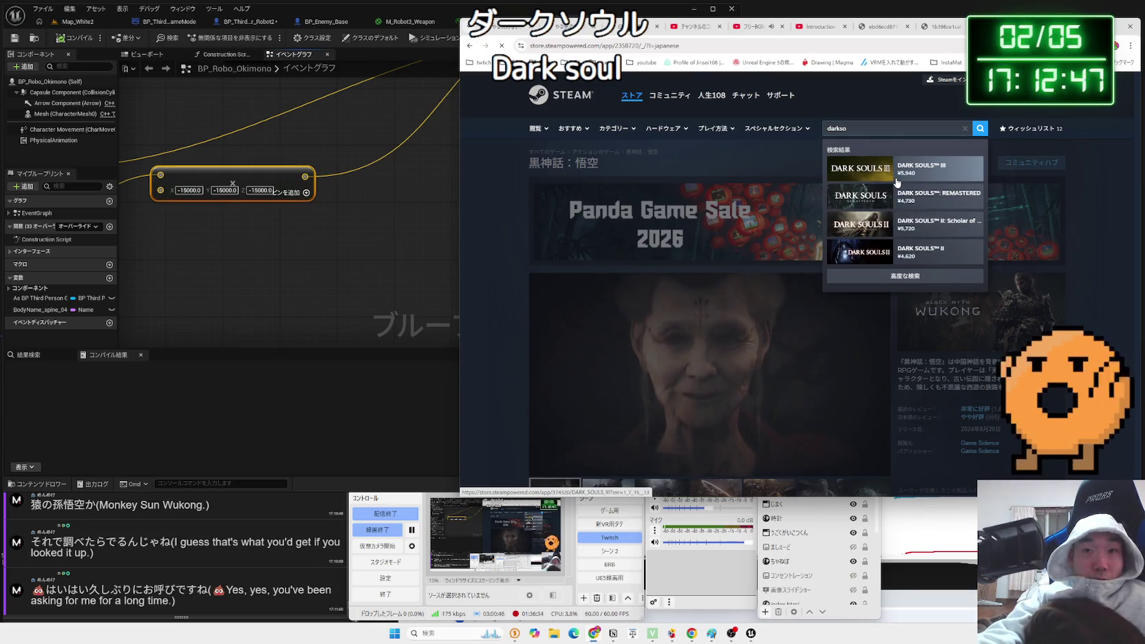
pyautogui.click(898, 182)
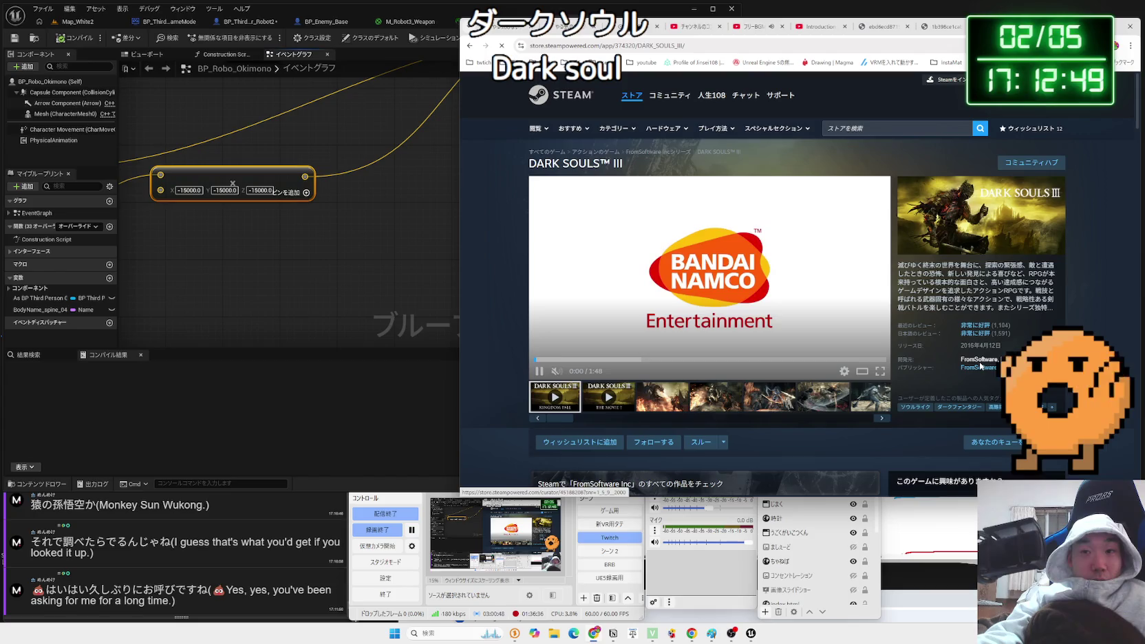
# Look over FromSoftware's curator list, then start a fresh browser tab.
pyautogui.click(980, 367)
pyautogui.scroll(-10, 812, 241)
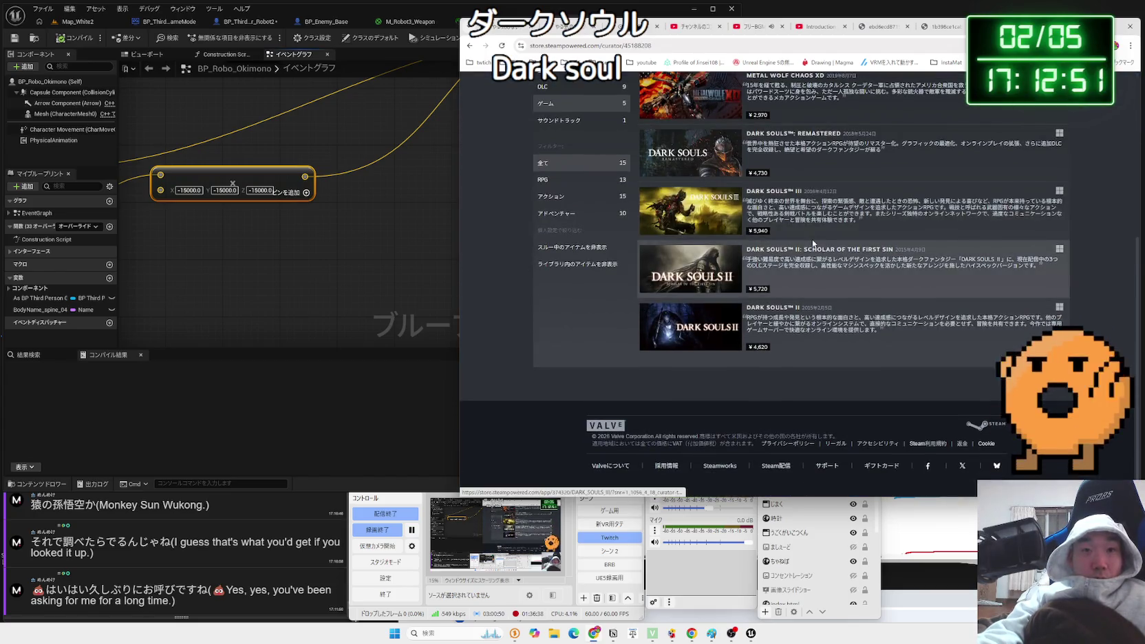
pyautogui.scroll(2, 813, 242)
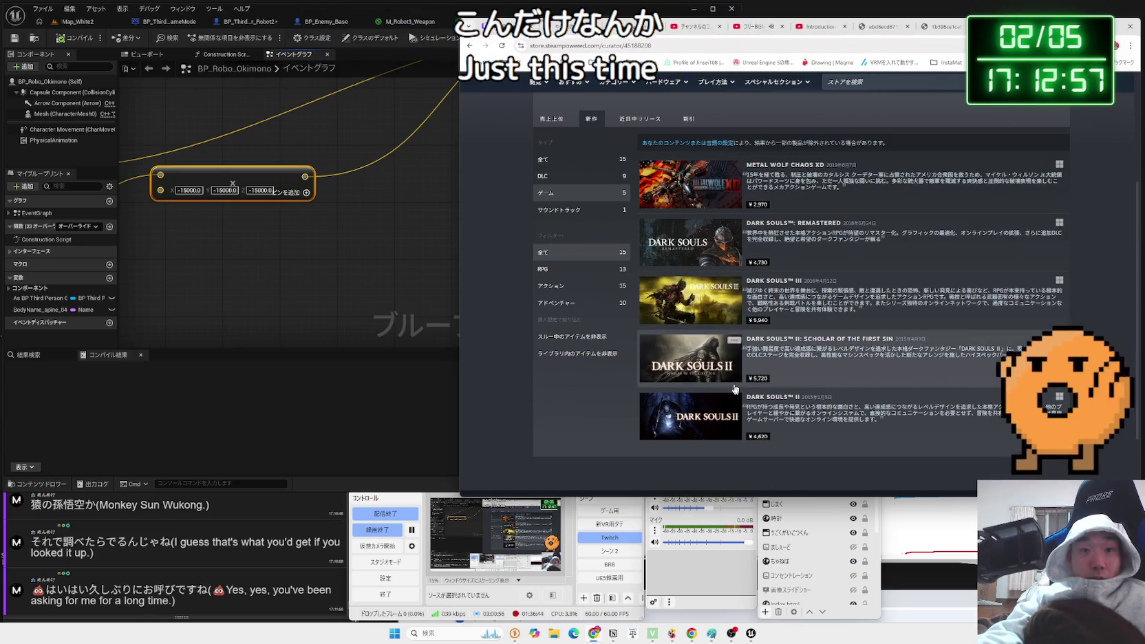
pyautogui.hotkey('ctrl', 't')
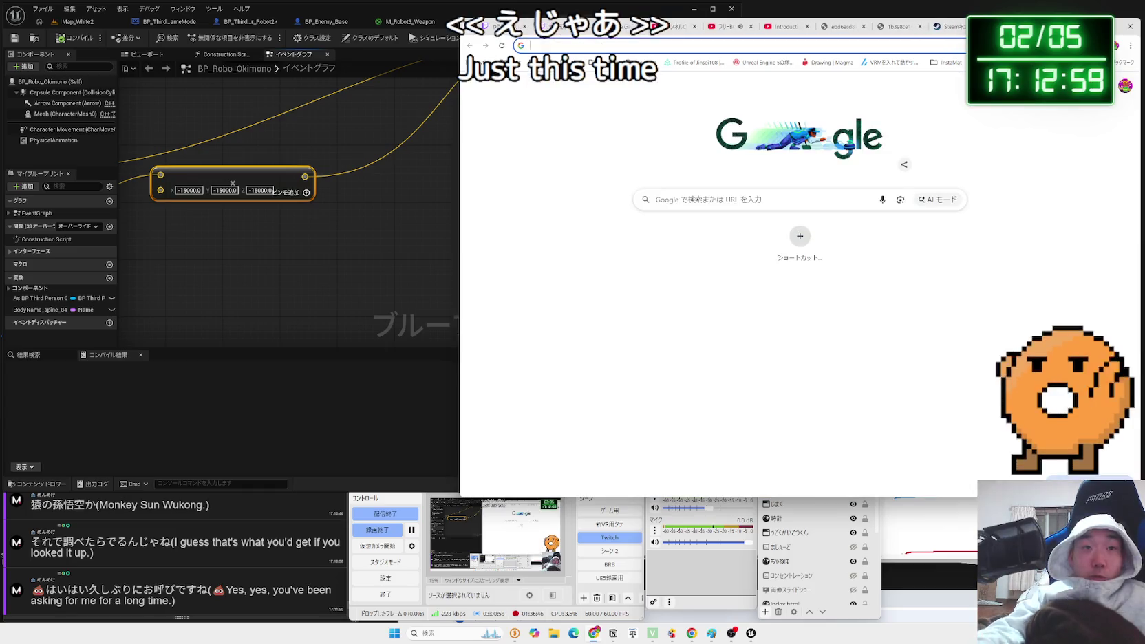
# Search Google for 'アーマードコア6 steam' using Japanese input.
pyautogui.write('a-m')
pyautogui.press('BackSpace')
pyautogui.press('BackSpace')
pyautogui.press('BackSpace')
pyautogui.press('Zenkaku_Hankaku')
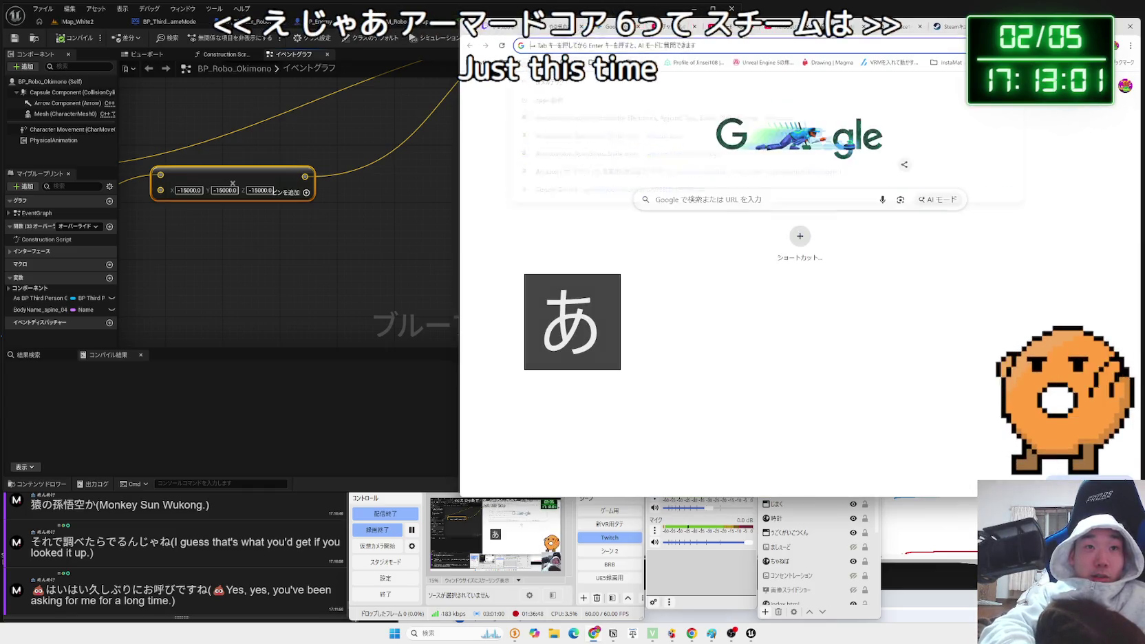
pyautogui.write('あーま')
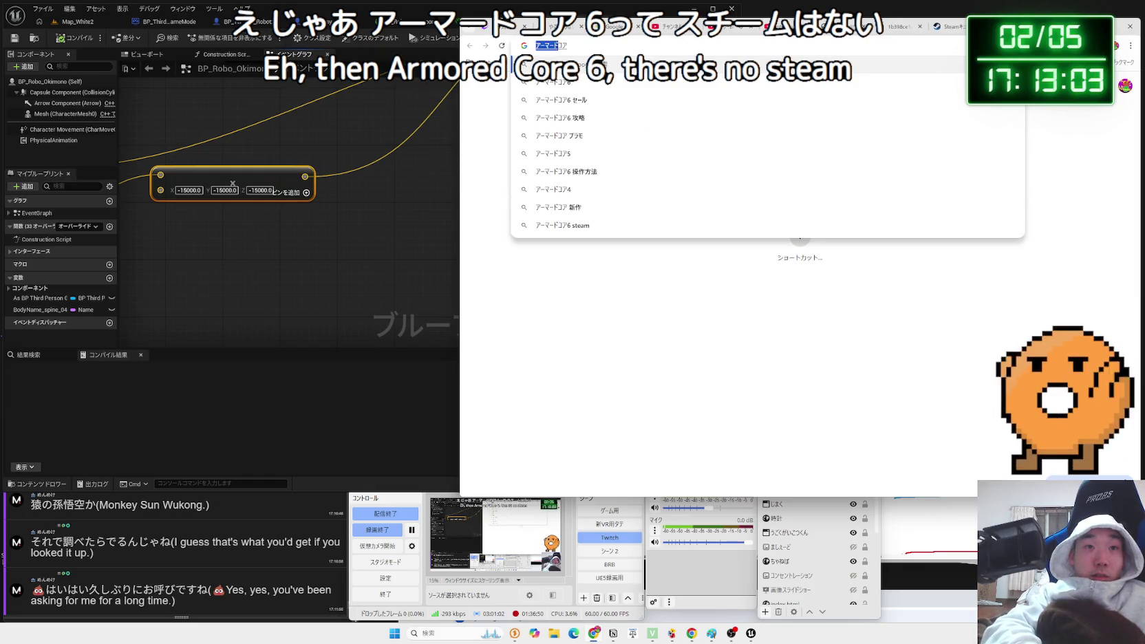
pyautogui.press('Zenkaku_Hankaku')
pyautogui.write('steam')
pyautogui.press('Return')
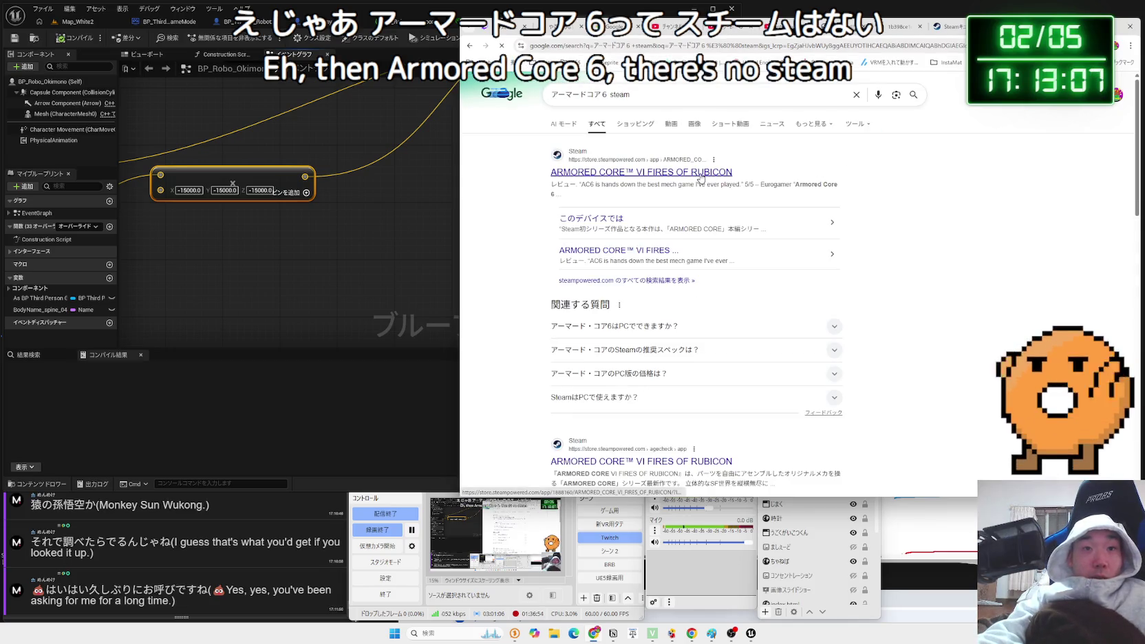
# Open the ARMORED CORE VI Steam page past the age check and view a screenshot.
pyautogui.click(700, 178)
pyautogui.click(782, 363)
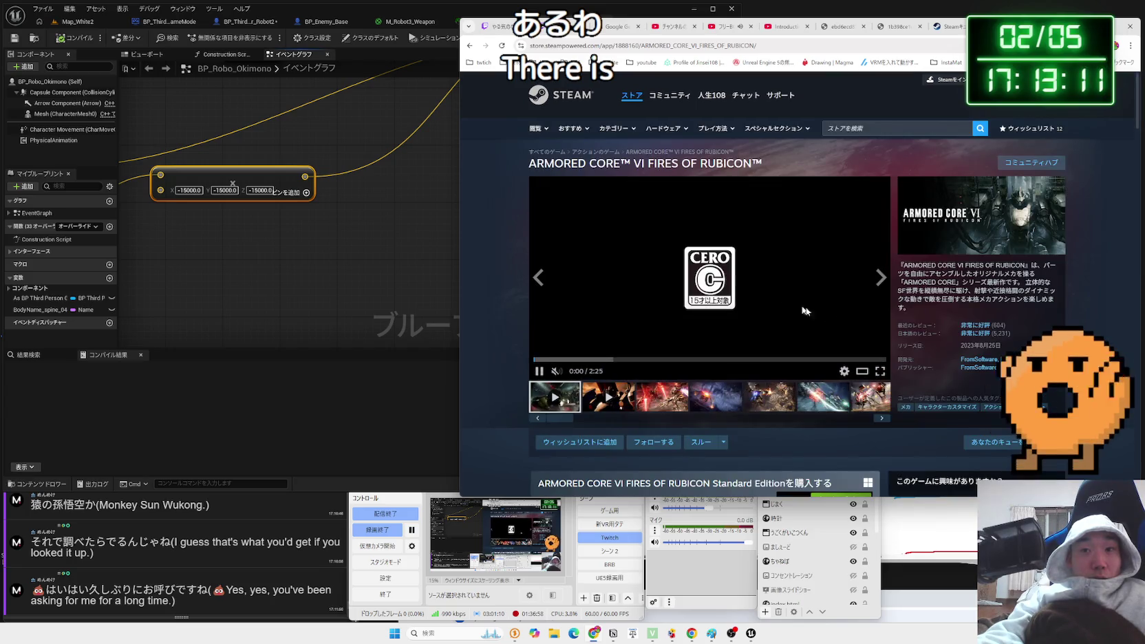
pyautogui.scroll(-5, 958, 350)
pyautogui.scroll(4, 788, 308)
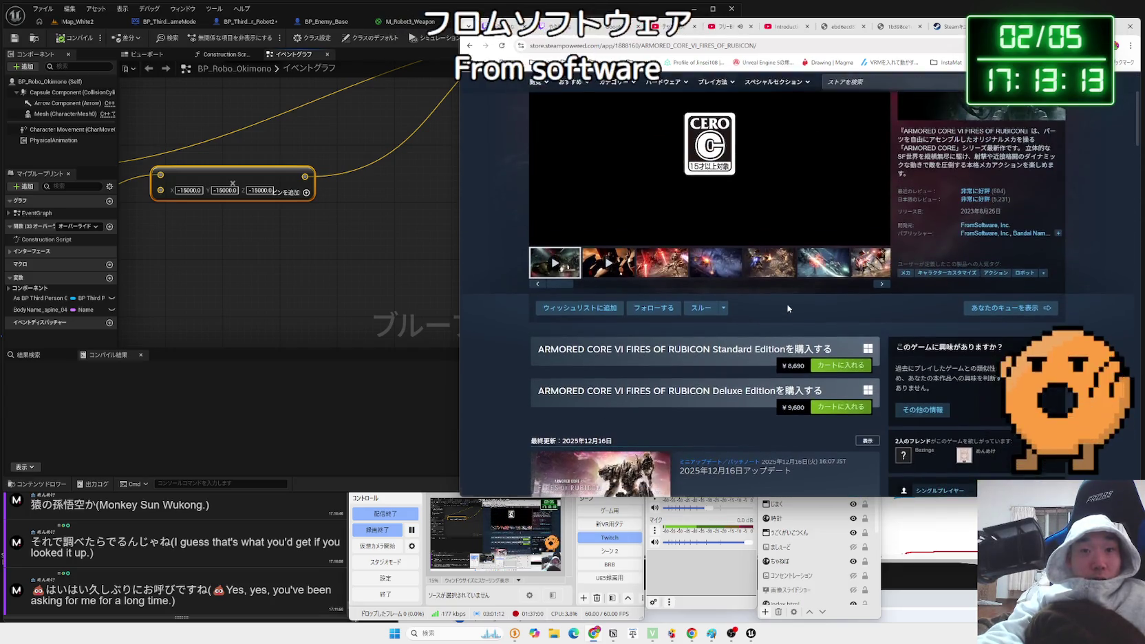
pyautogui.click(668, 255)
pyautogui.scroll(2, 667, 255)
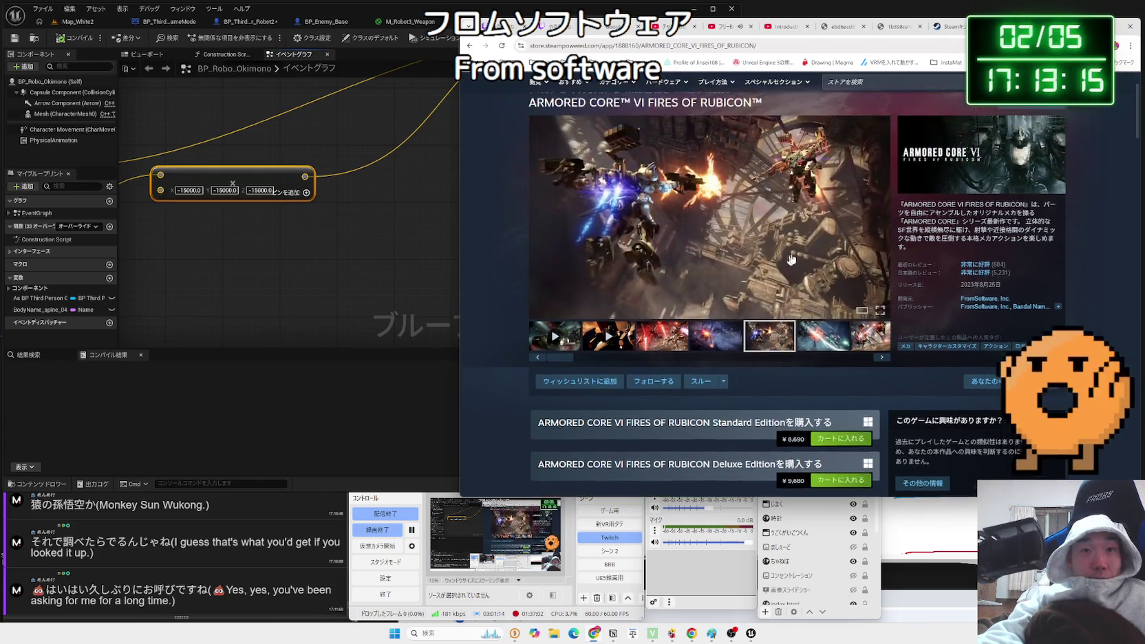
# Open FromSoftware's curator list showing all item types, including DLC, and scroll through it.
pyautogui.click(985, 359)
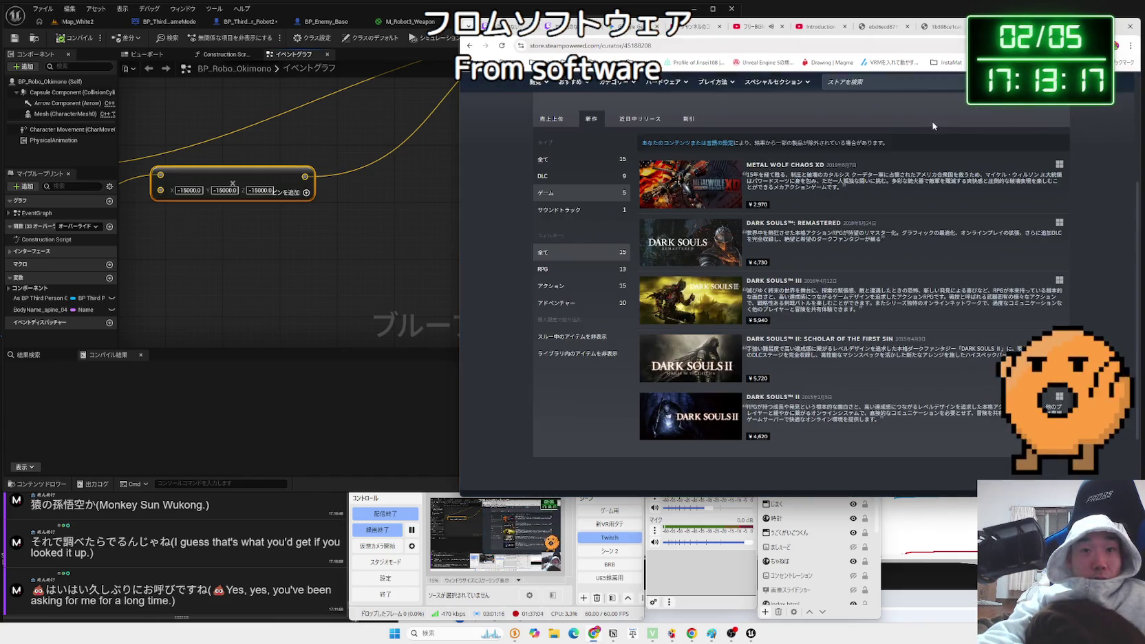
pyautogui.click(551, 159)
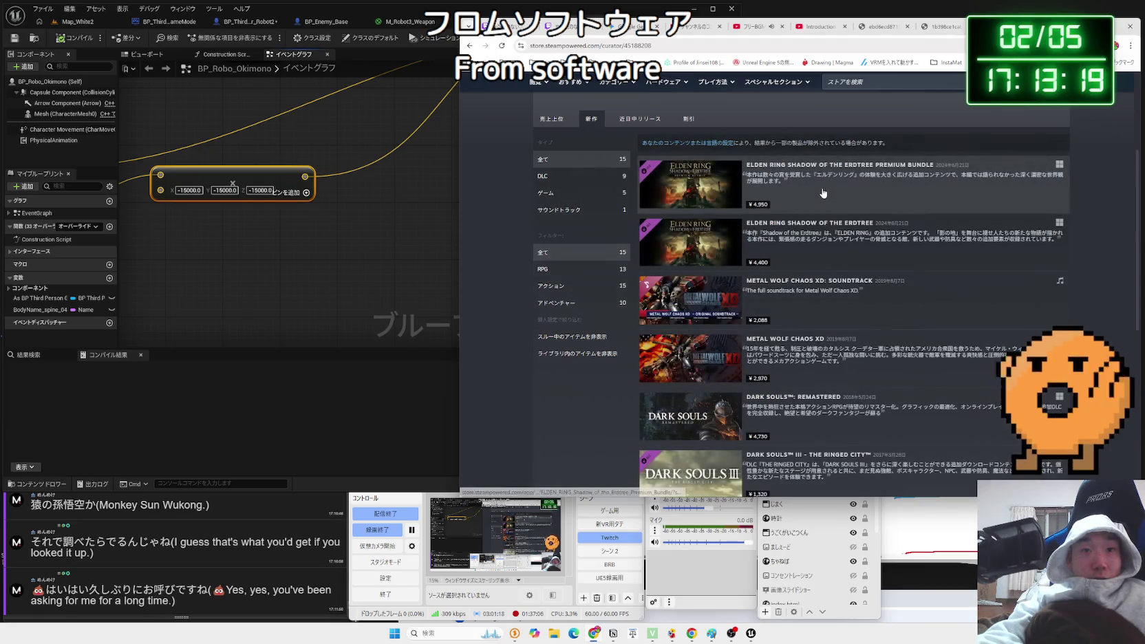
pyautogui.scroll(-2, 824, 193)
pyautogui.scroll(3, 824, 194)
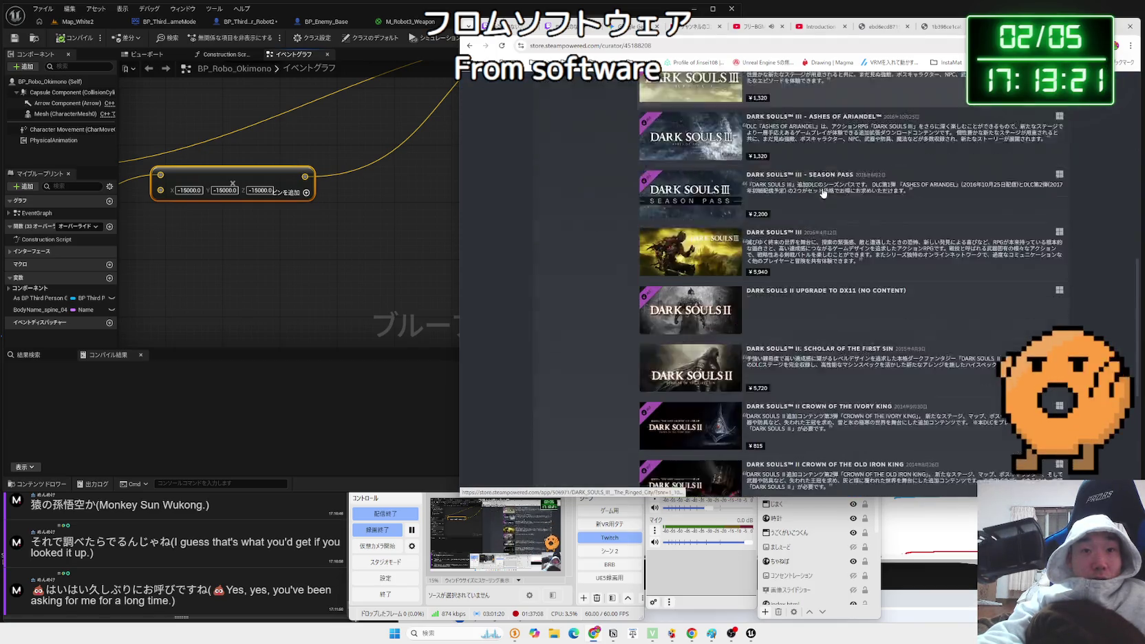
pyautogui.scroll(5, 823, 193)
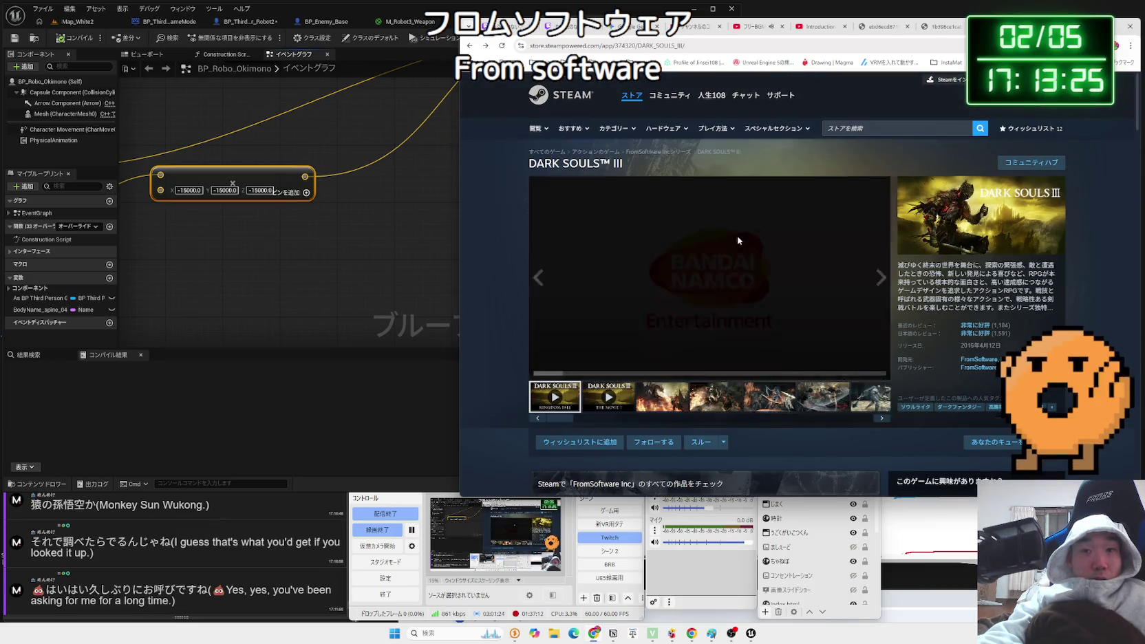
pyautogui.scroll(-3, 925, 214)
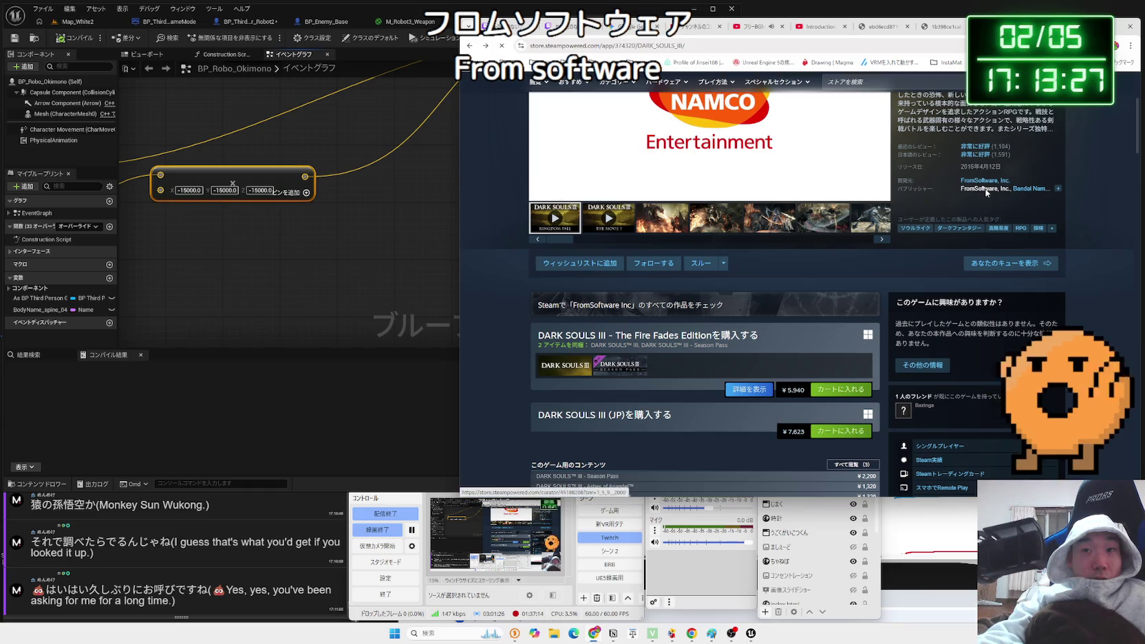
pyautogui.click(986, 192)
pyautogui.scroll(-5, 808, 309)
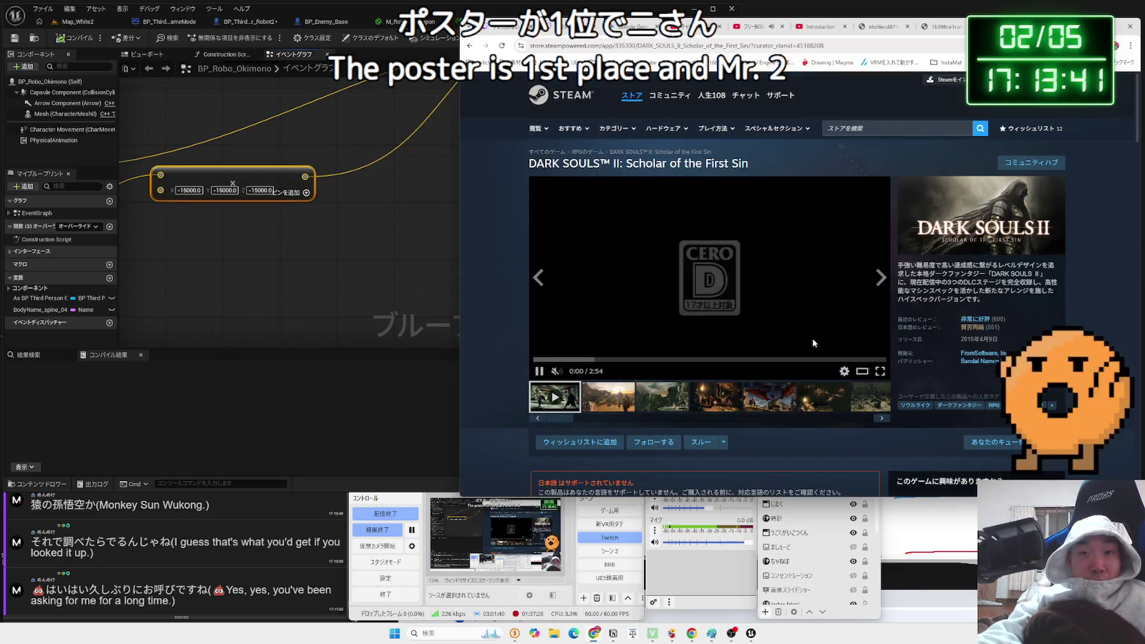
pyautogui.click(686, 406)
pyautogui.click(716, 399)
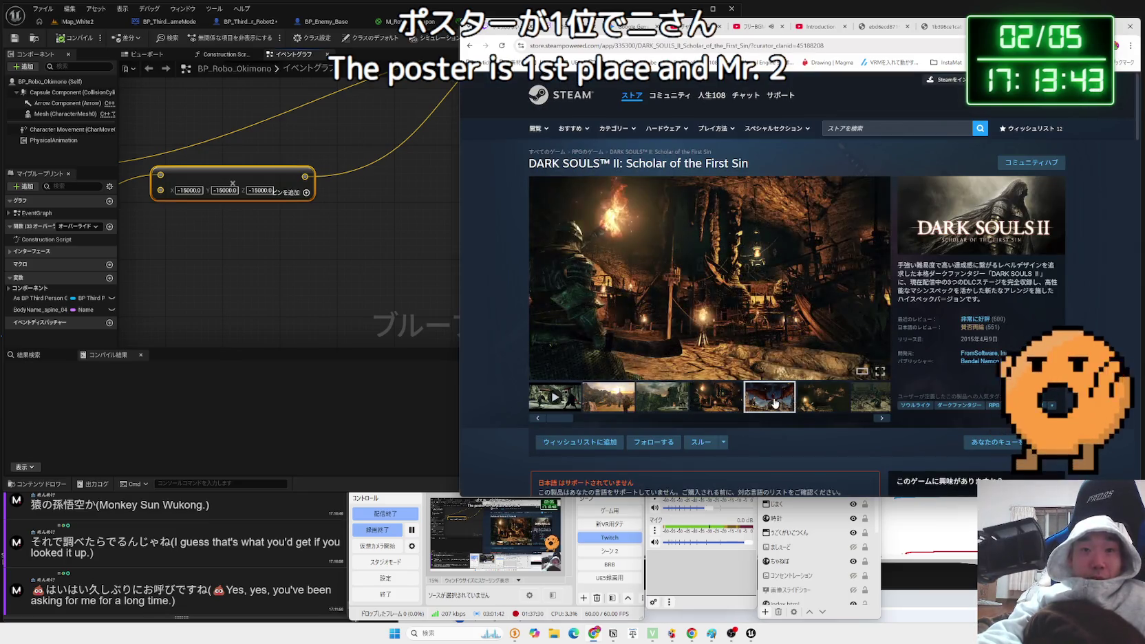
pyautogui.click(769, 399)
pyautogui.click(827, 402)
pyautogui.click(871, 398)
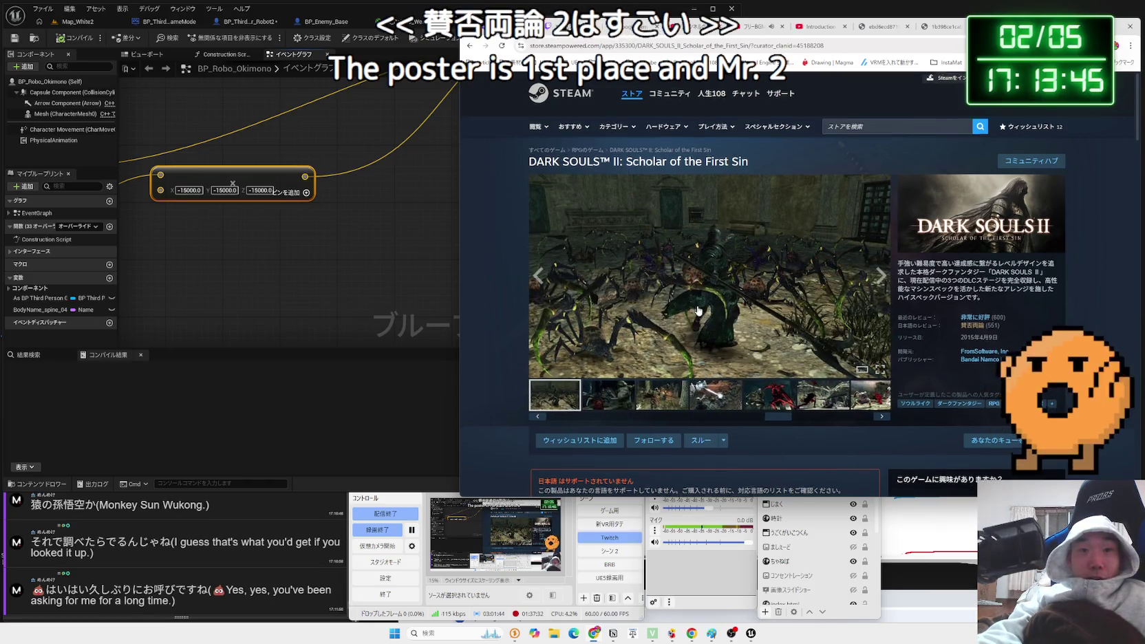
pyautogui.scroll(-4, 697, 309)
pyautogui.scroll(-10, 698, 309)
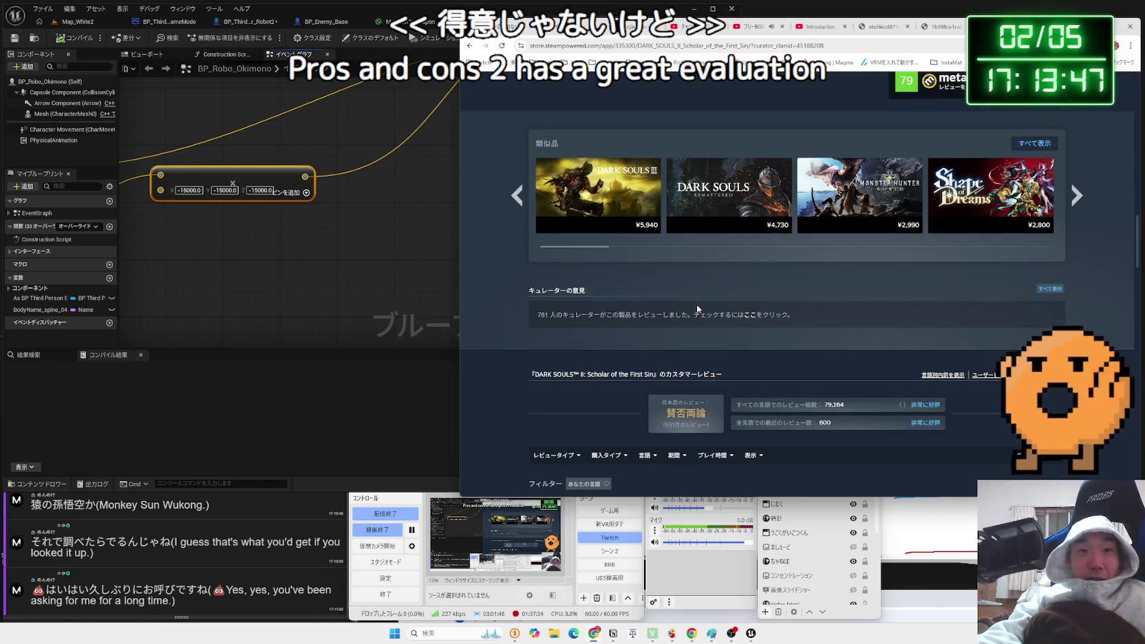
pyautogui.hotkey('alt', 'Left')
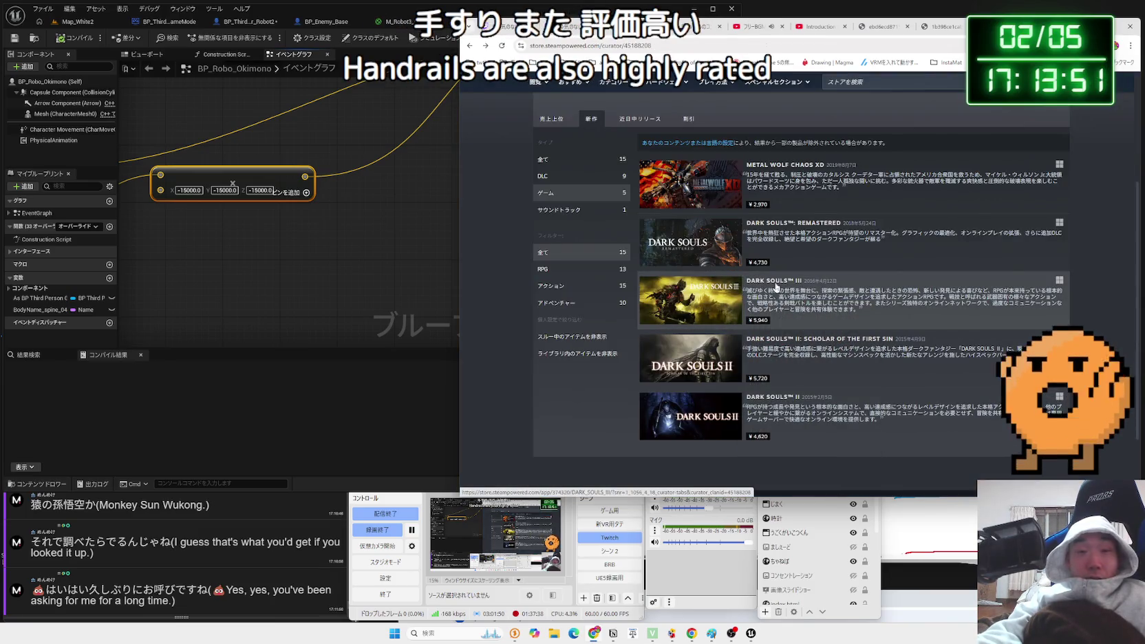
pyautogui.click(776, 287)
pyautogui.scroll(-5, 776, 283)
pyautogui.scroll(4, 770, 287)
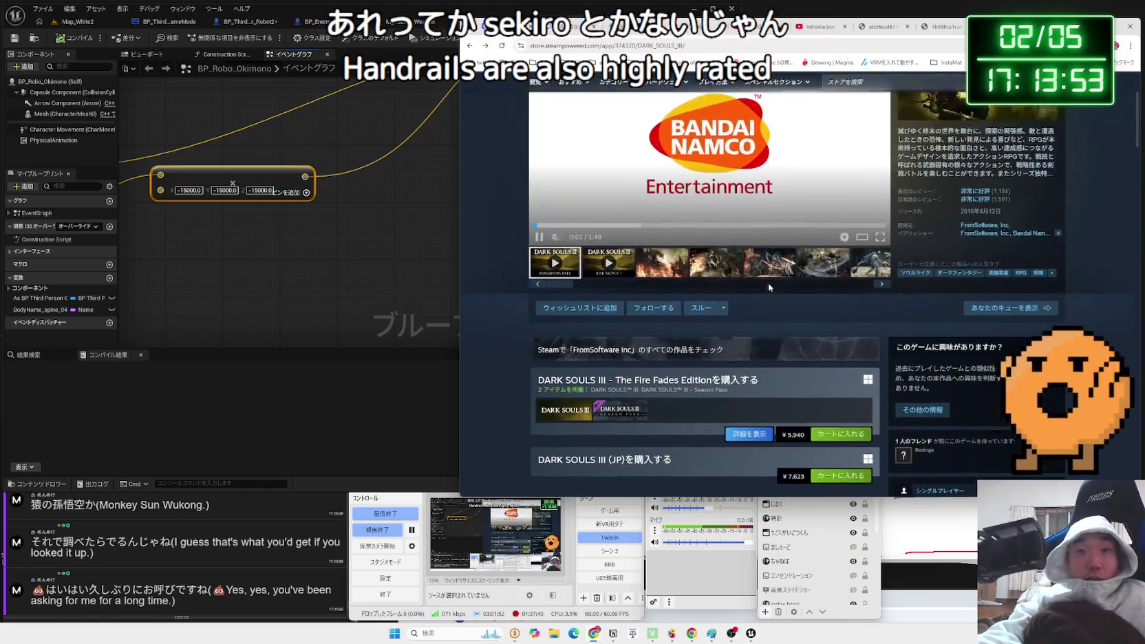
pyautogui.scroll(-10, 769, 286)
pyautogui.scroll(15, 765, 283)
pyautogui.click(892, 125)
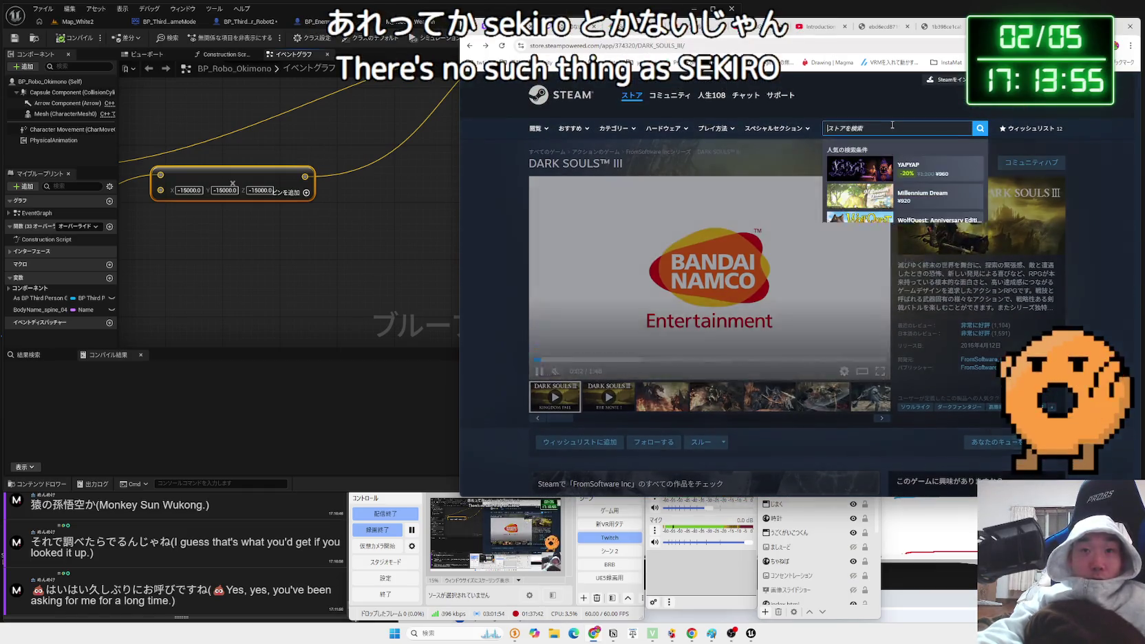
# Search the Steam store for 'sekiro' and open the Sekiro page past the age check.
pyautogui.write('sekiro')
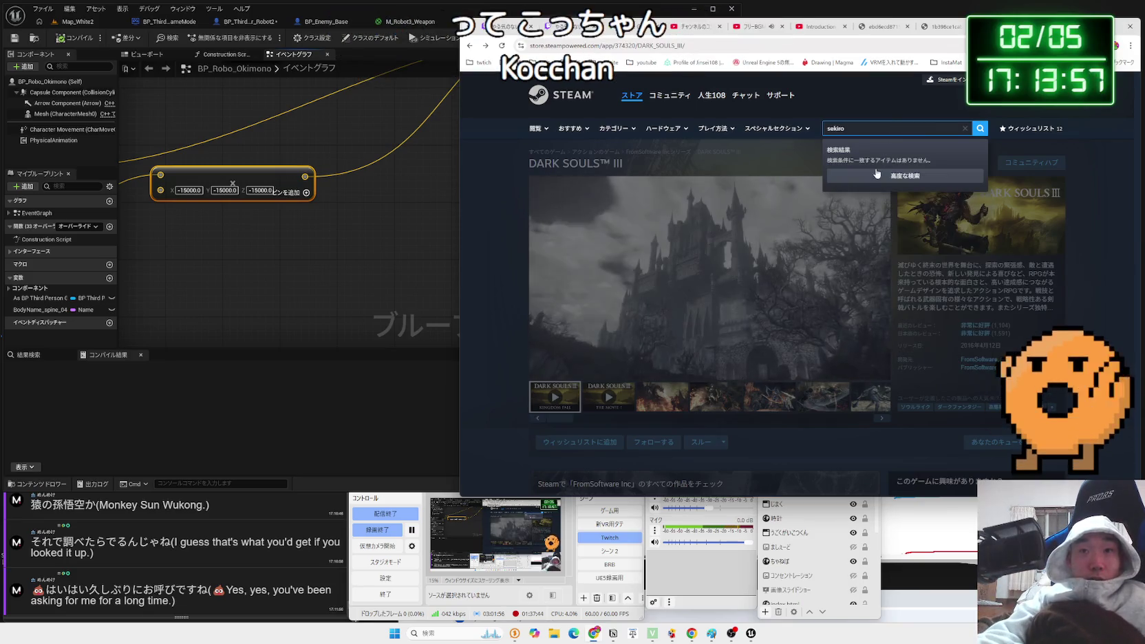
pyautogui.click(978, 129)
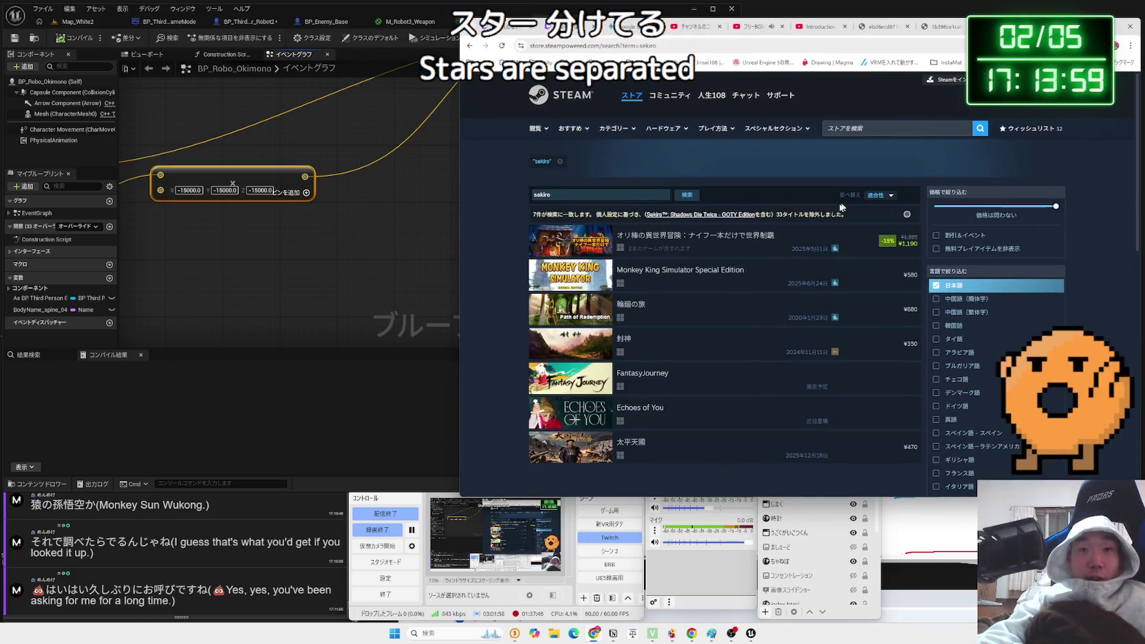
pyautogui.click(681, 215)
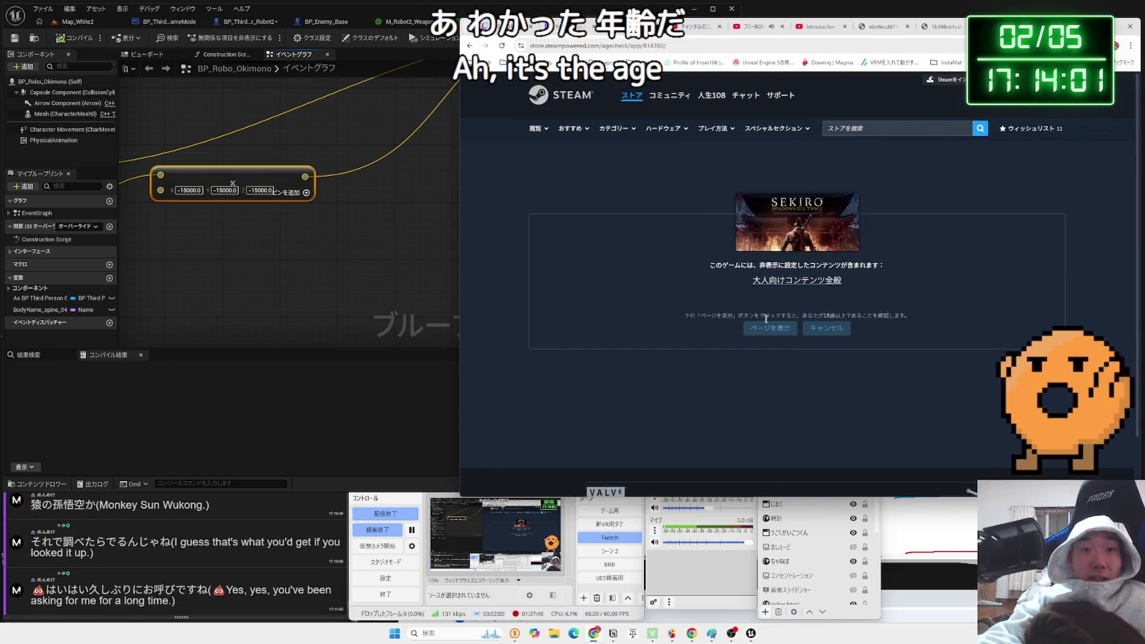
pyautogui.click(777, 329)
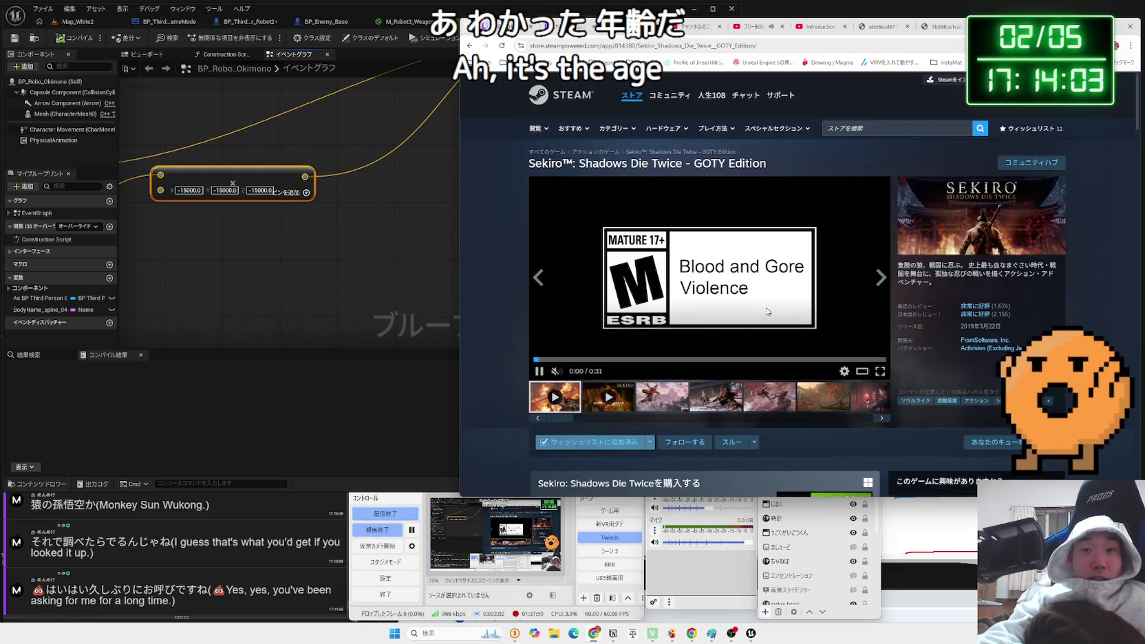
# Step through Sekiro's trailers and screenshots, scroll the reviews, then show the character illustration.
pyautogui.click(879, 278)
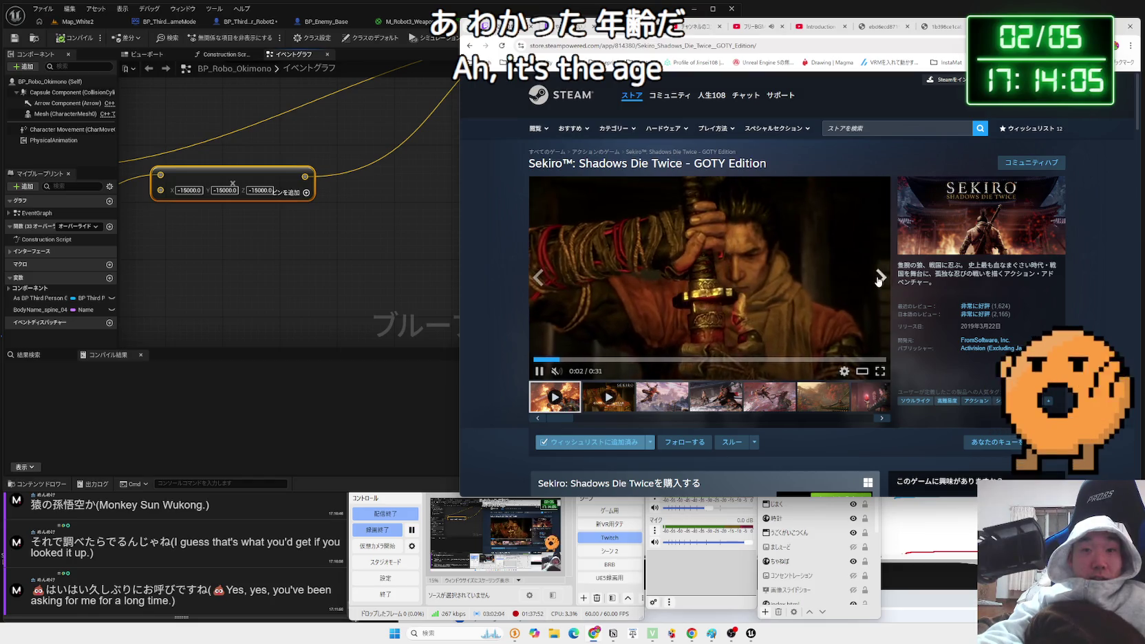
pyautogui.click(880, 278)
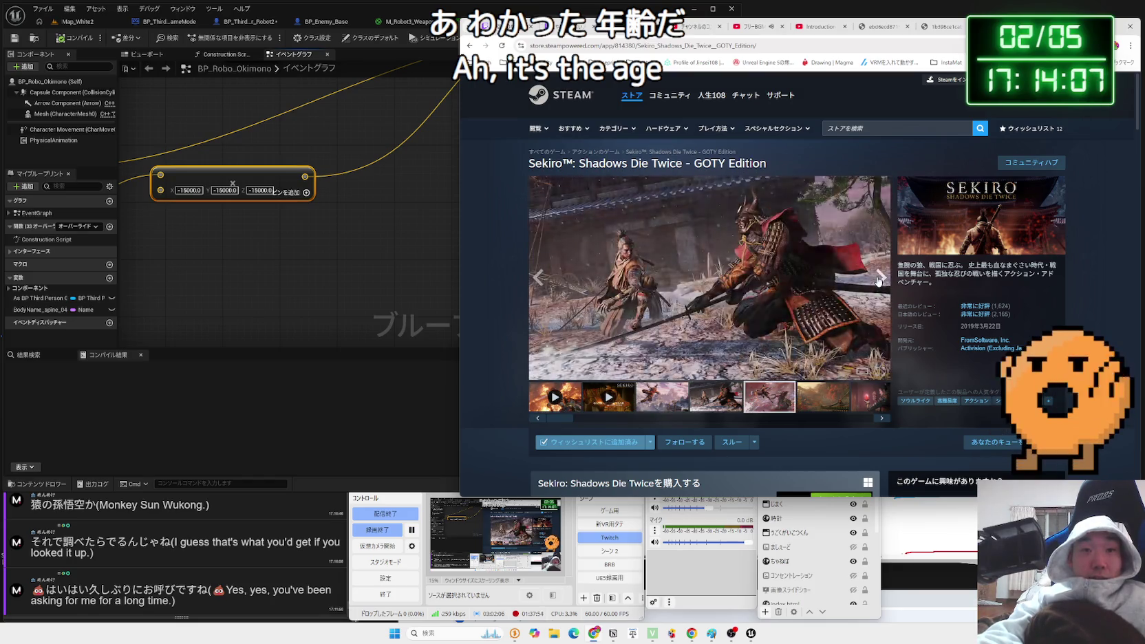
pyautogui.click(880, 278)
pyautogui.click(880, 278)
pyautogui.scroll(-5, 801, 271)
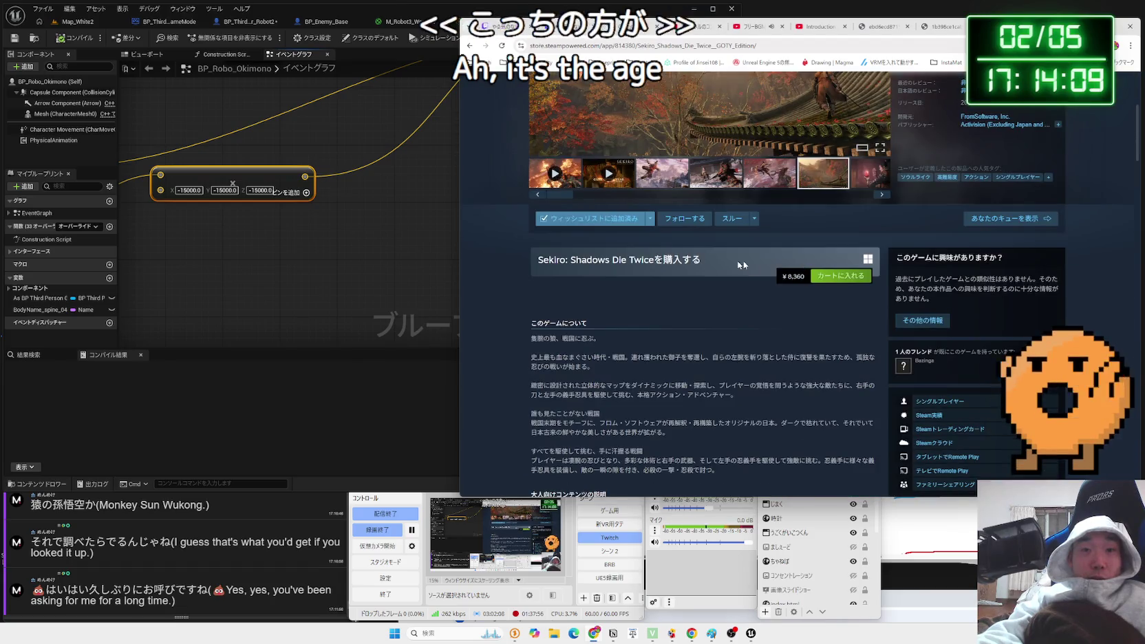
pyautogui.scroll(-8, 742, 265)
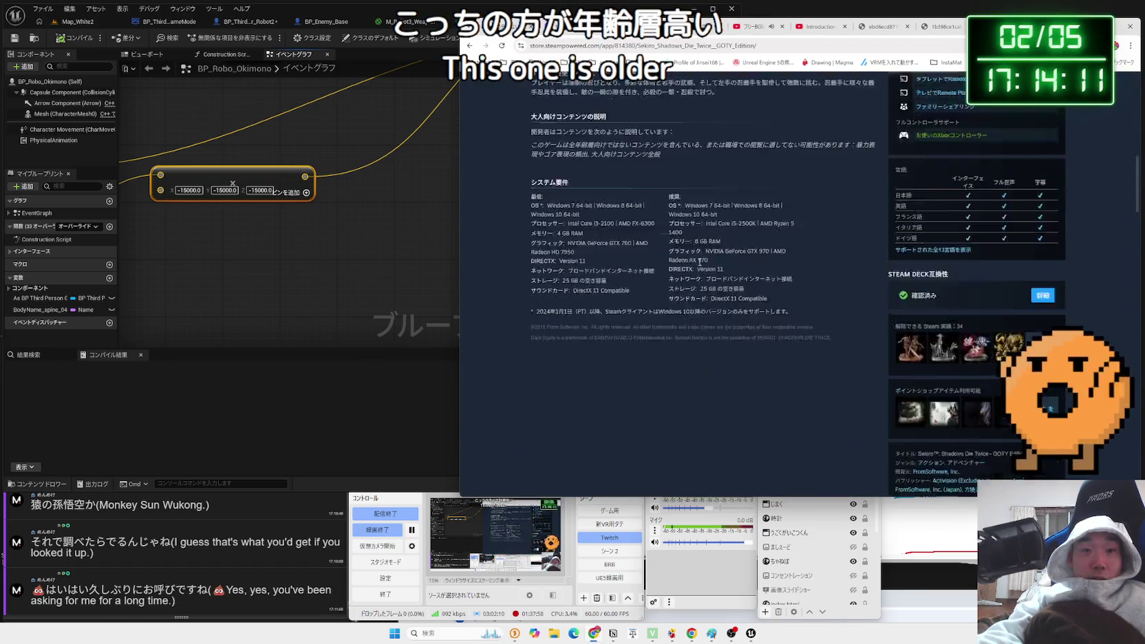
pyautogui.scroll(-10, 700, 262)
pyautogui.scroll(-3, 699, 265)
pyautogui.scroll(3, 699, 265)
pyautogui.scroll(-10, 700, 265)
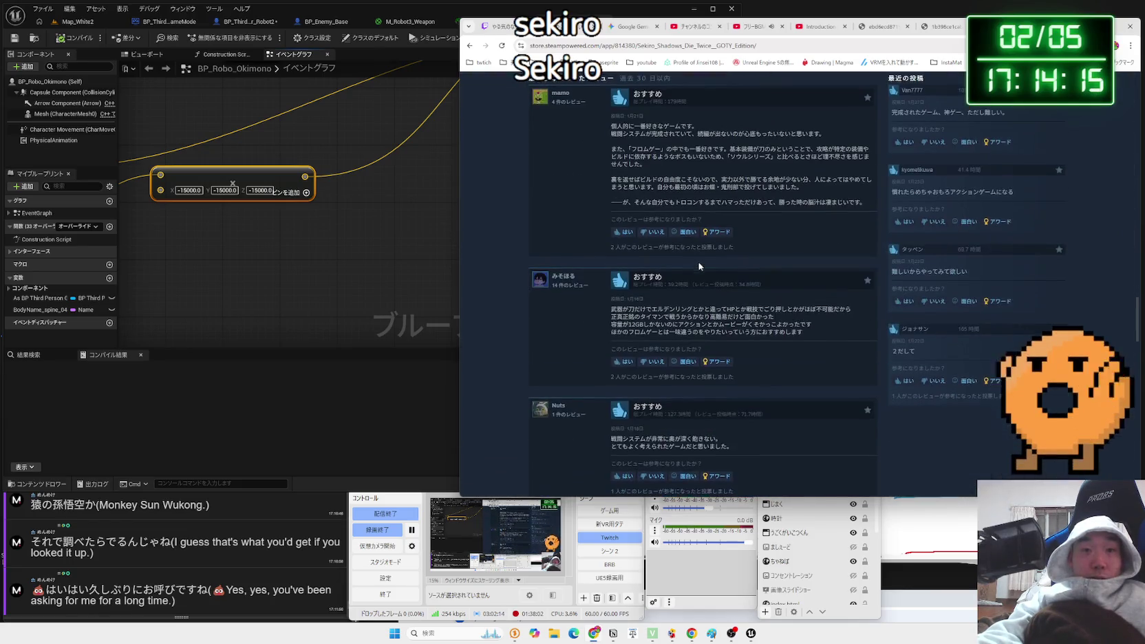
pyautogui.click(881, 26)
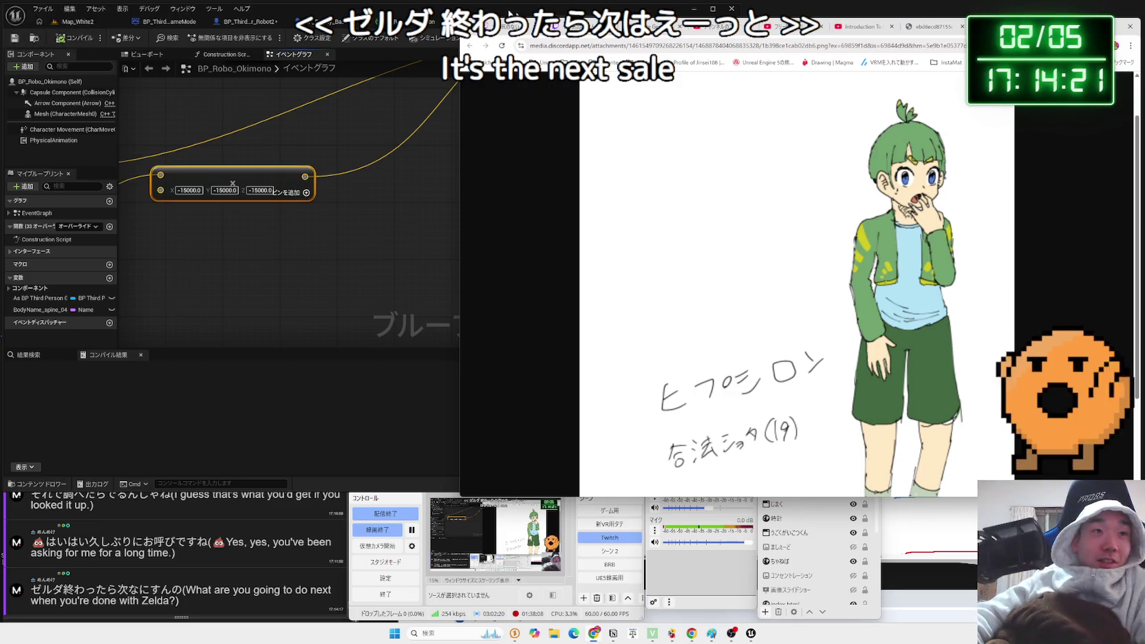
pyautogui.press('super+Down')
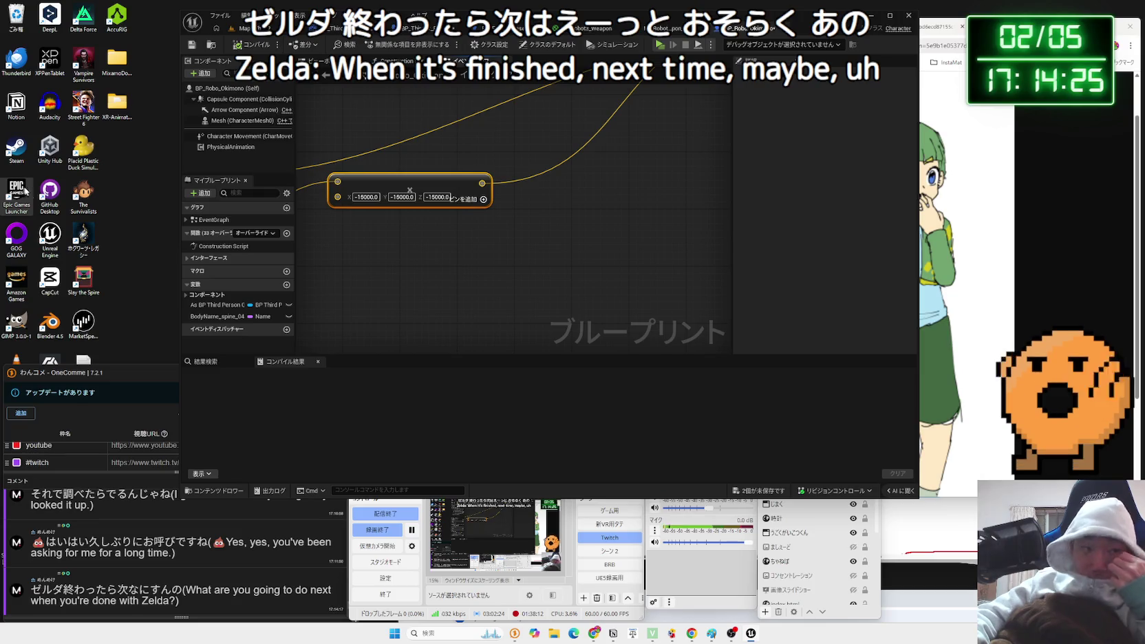
# Float the comment window and move it left so the compile results are visible.
pyautogui.moveTo(97, 373)
pyautogui.mouseDown()
pyautogui.moveTo(301, 361)
pyautogui.moveTo(216, 362)
pyautogui.moveTo(267, 363)
pyautogui.mouseUp()
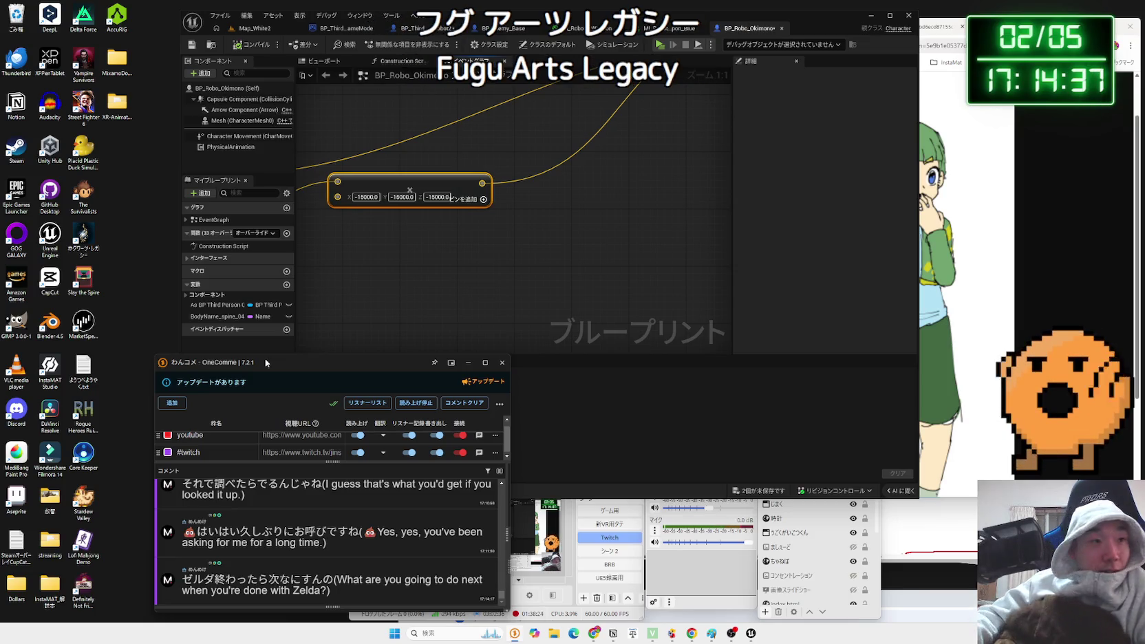
pyautogui.moveTo(338, 361); pyautogui.dragTo(204, 372)
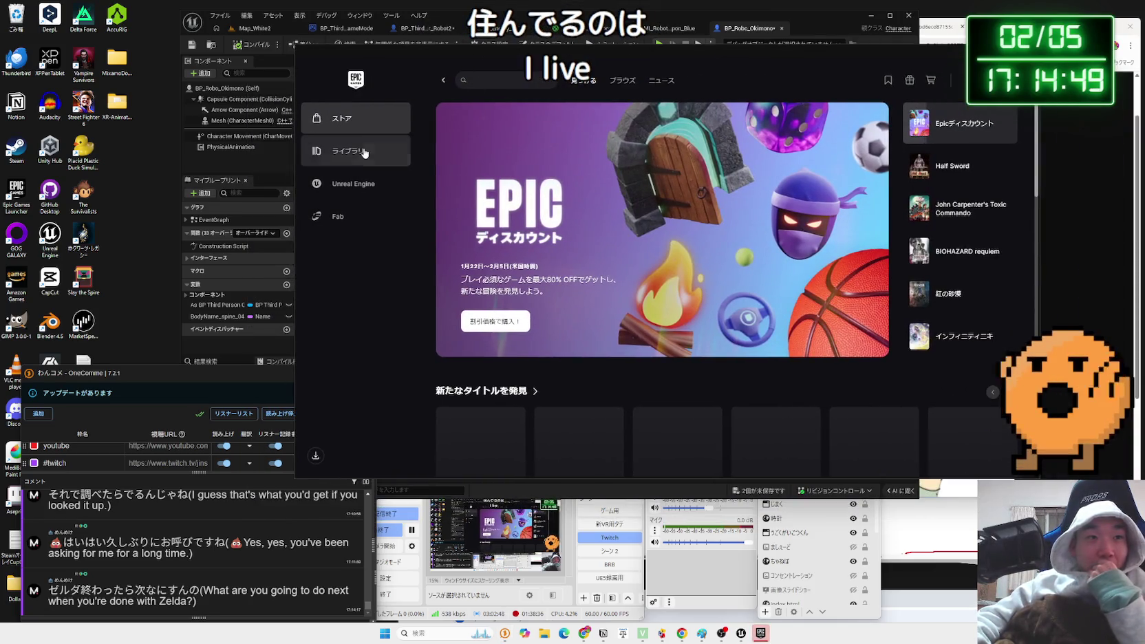
# Browse the Epic game library while shifting the comment window right and back left.
pyautogui.click(365, 152)
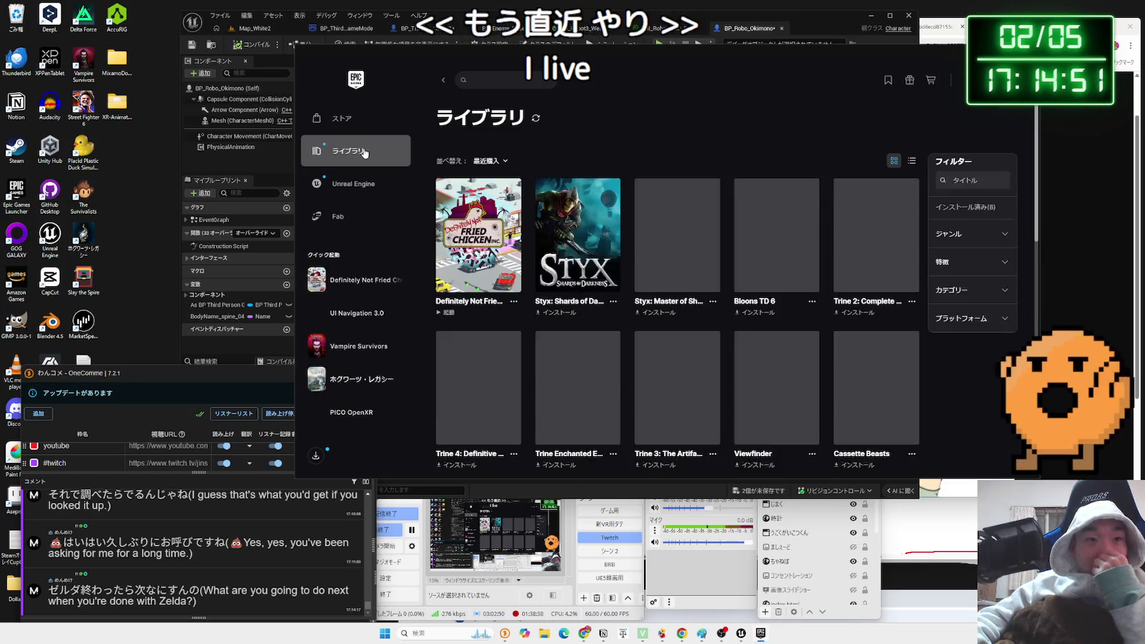
pyautogui.scroll(-3, 750, 220)
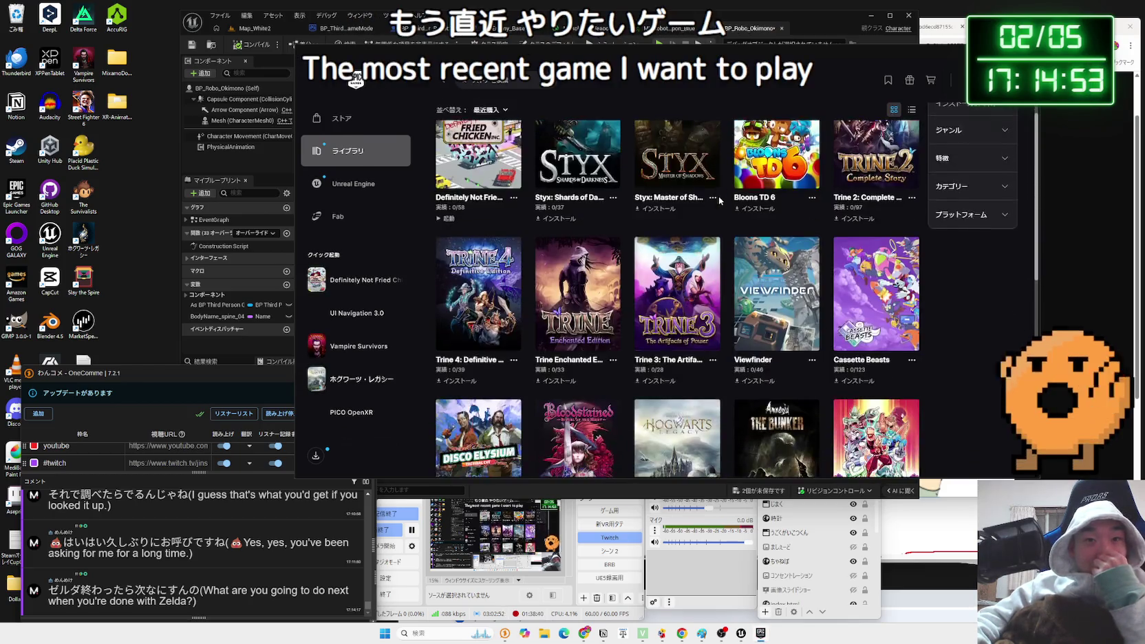
pyautogui.scroll(-3, 782, 242)
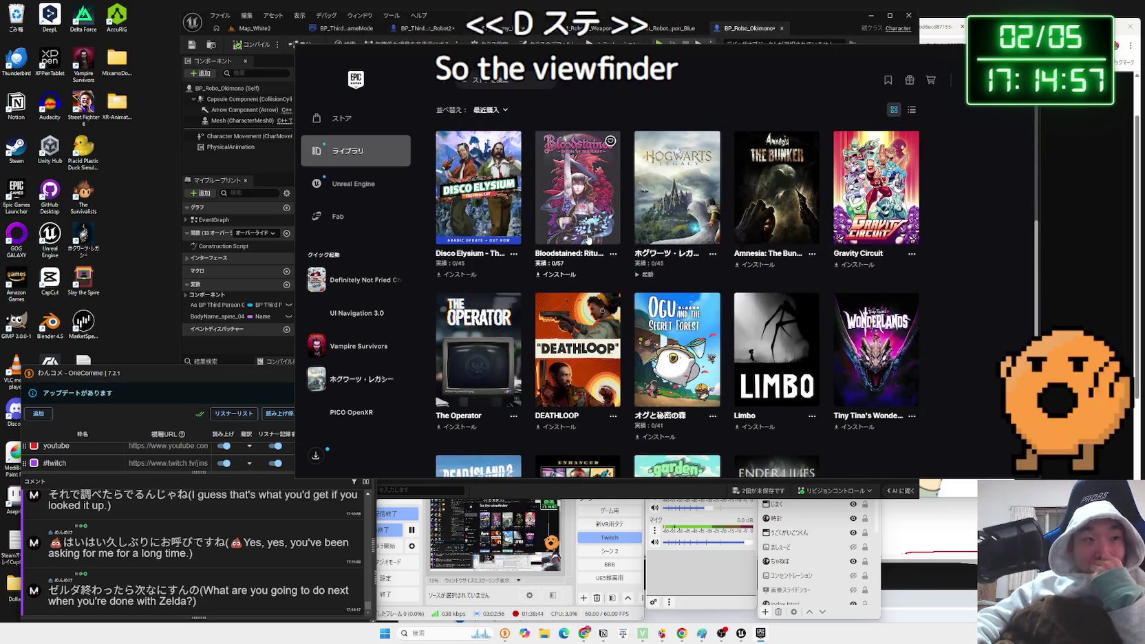
pyautogui.moveTo(136, 380)
pyautogui.mouseDown()
pyautogui.moveTo(280, 366)
pyautogui.moveTo(194, 369)
pyautogui.moveTo(217, 371)
pyautogui.mouseUp()
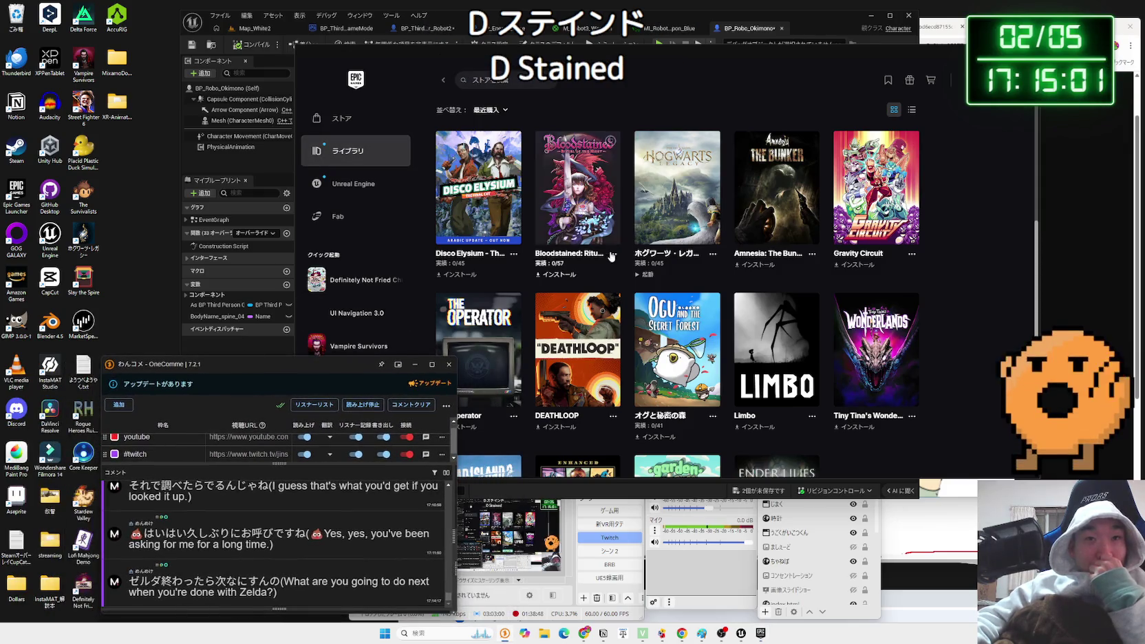
pyautogui.scroll(3, 658, 251)
pyautogui.scroll(2, 778, 246)
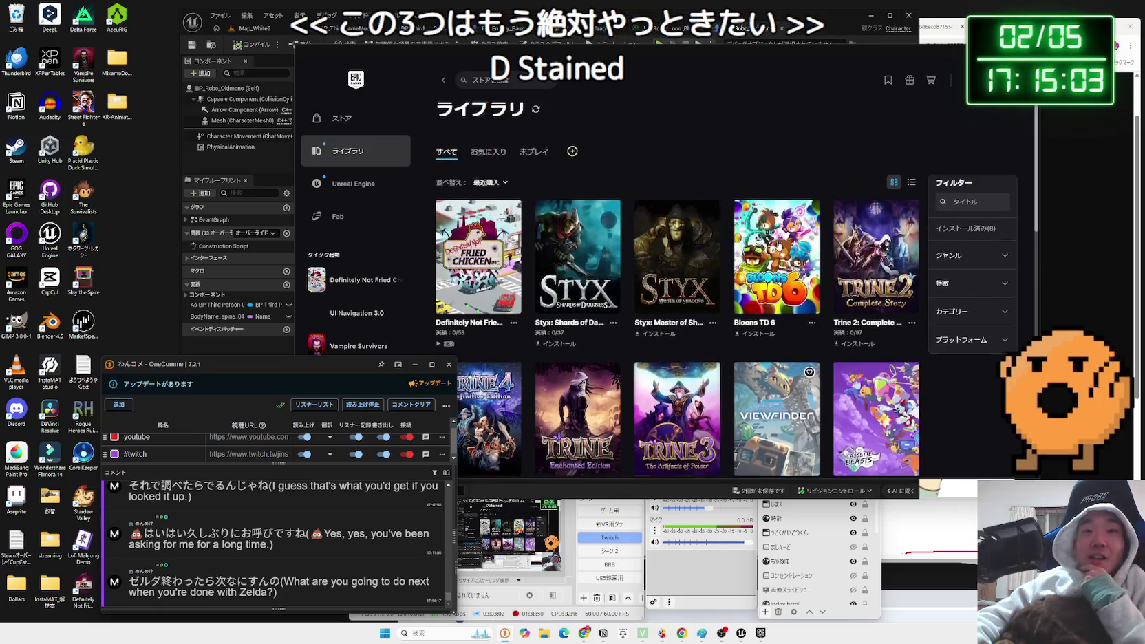
pyautogui.scroll(-4, 777, 247)
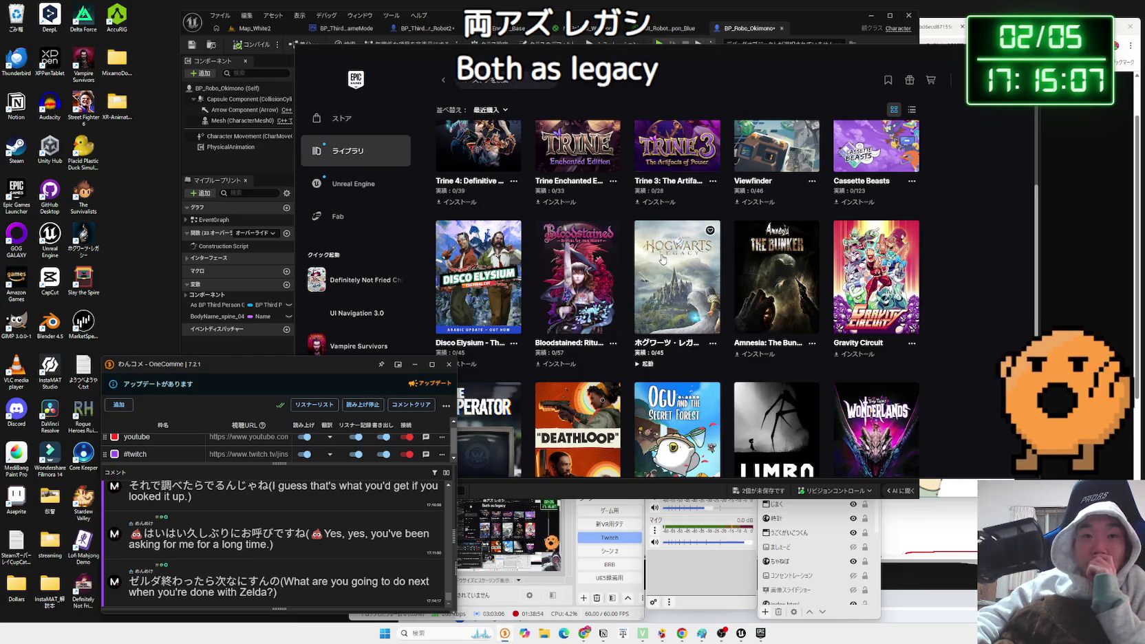
pyautogui.scroll(-1, 664, 259)
pyautogui.scroll(-2, 663, 258)
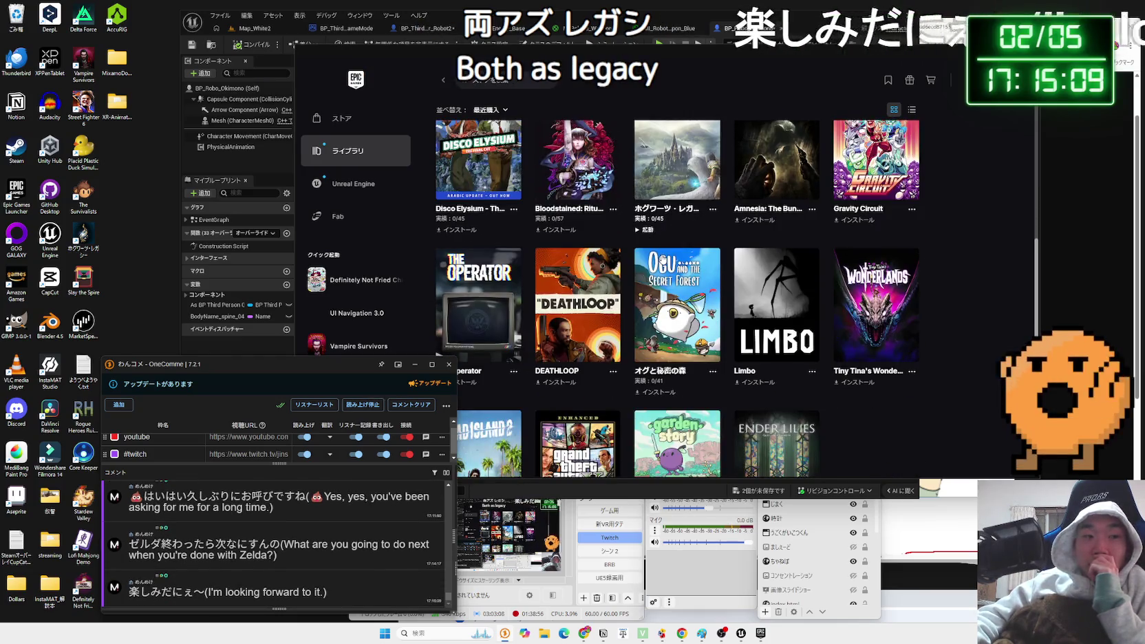
pyautogui.moveTo(294, 364); pyautogui.dragTo(200, 374)
# Go to the library's second page and scroll through its games.
pyautogui.scroll(-3, 514, 266)
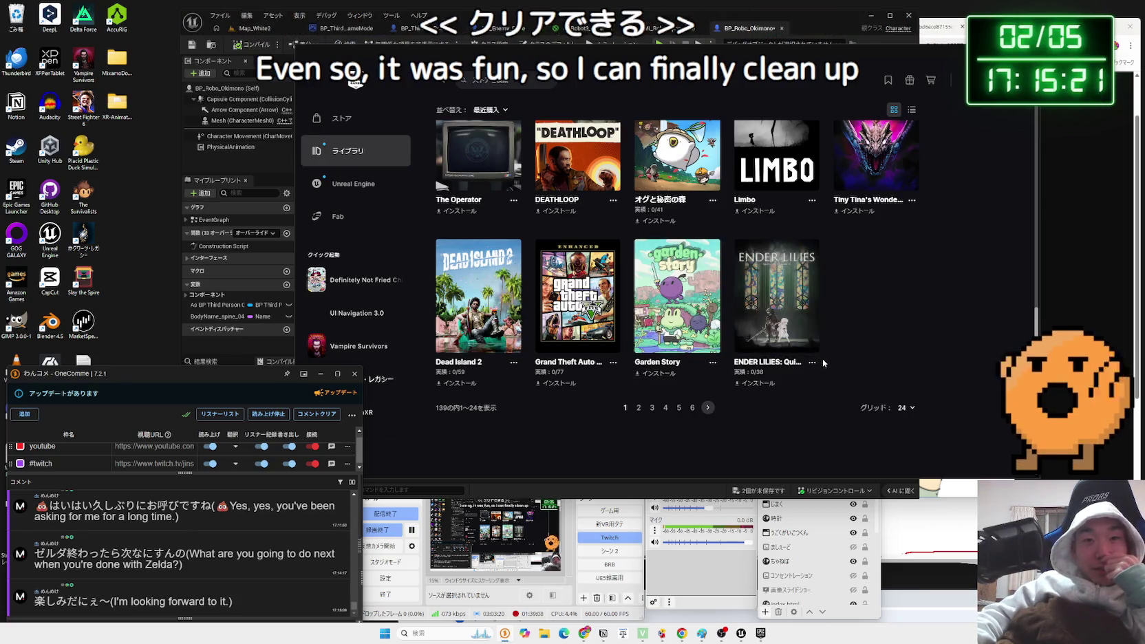
pyautogui.click(638, 409)
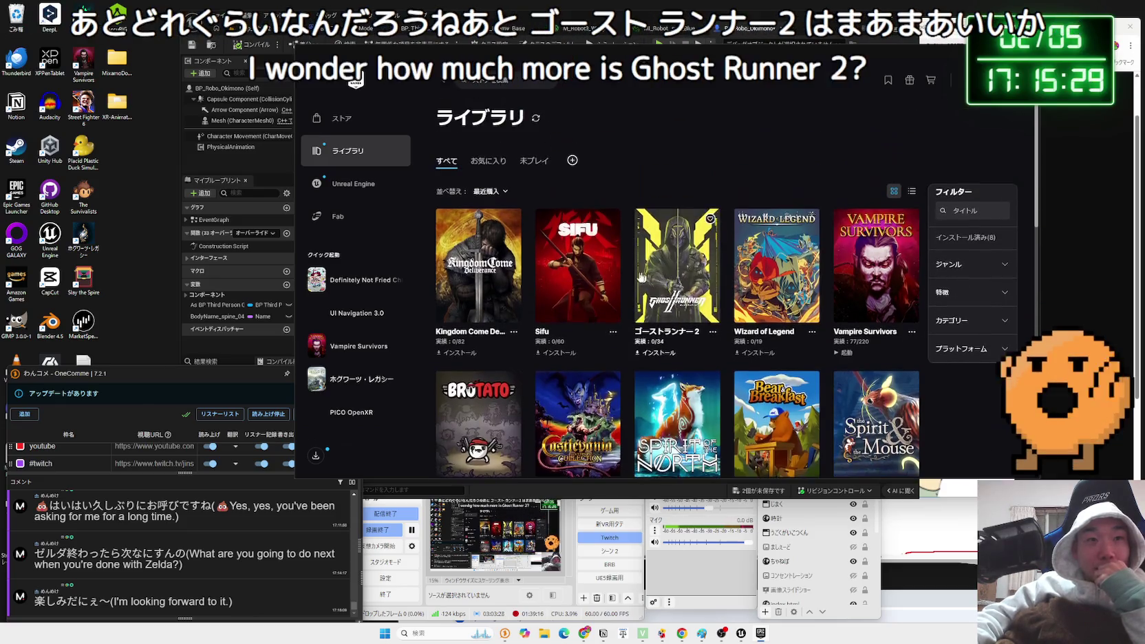
pyautogui.scroll(-5, 642, 277)
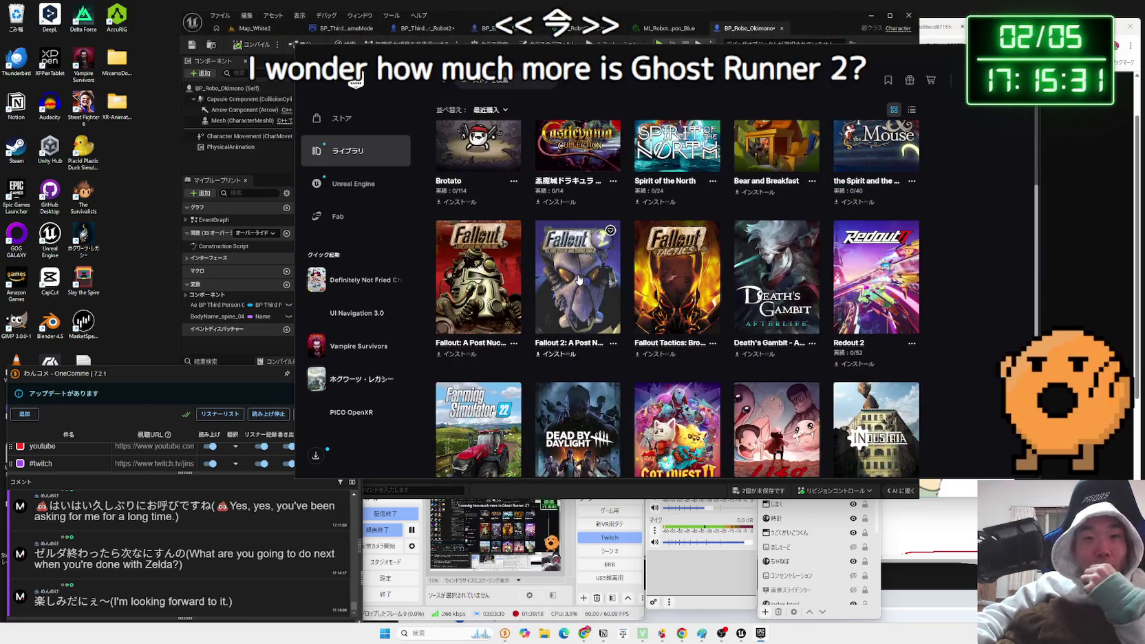
pyautogui.scroll(2, 578, 280)
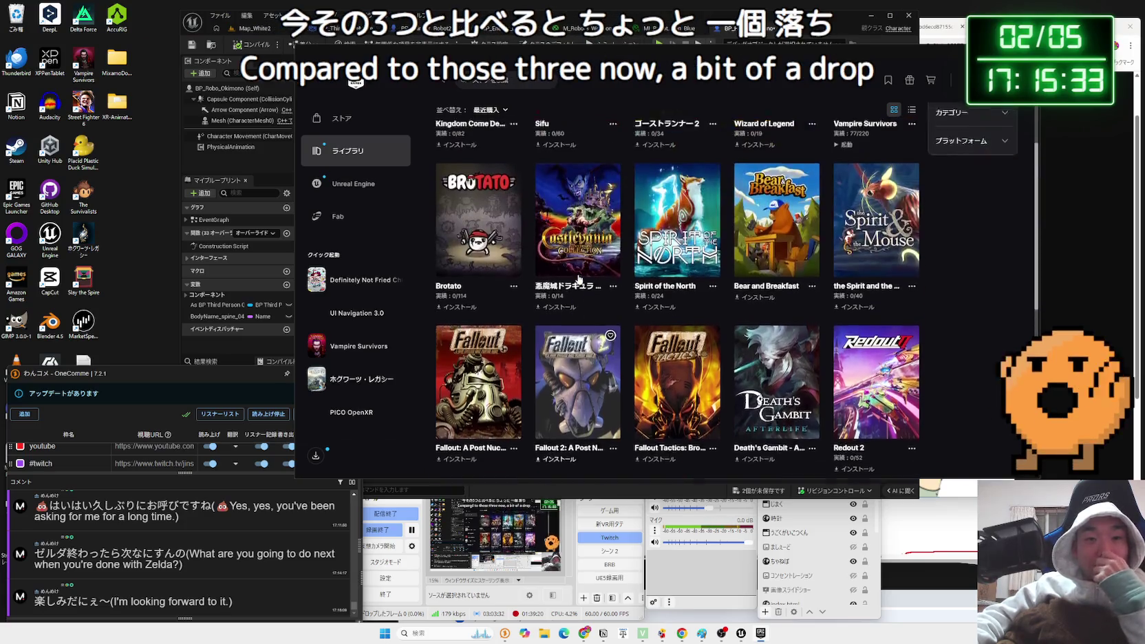
pyautogui.scroll(3, 578, 280)
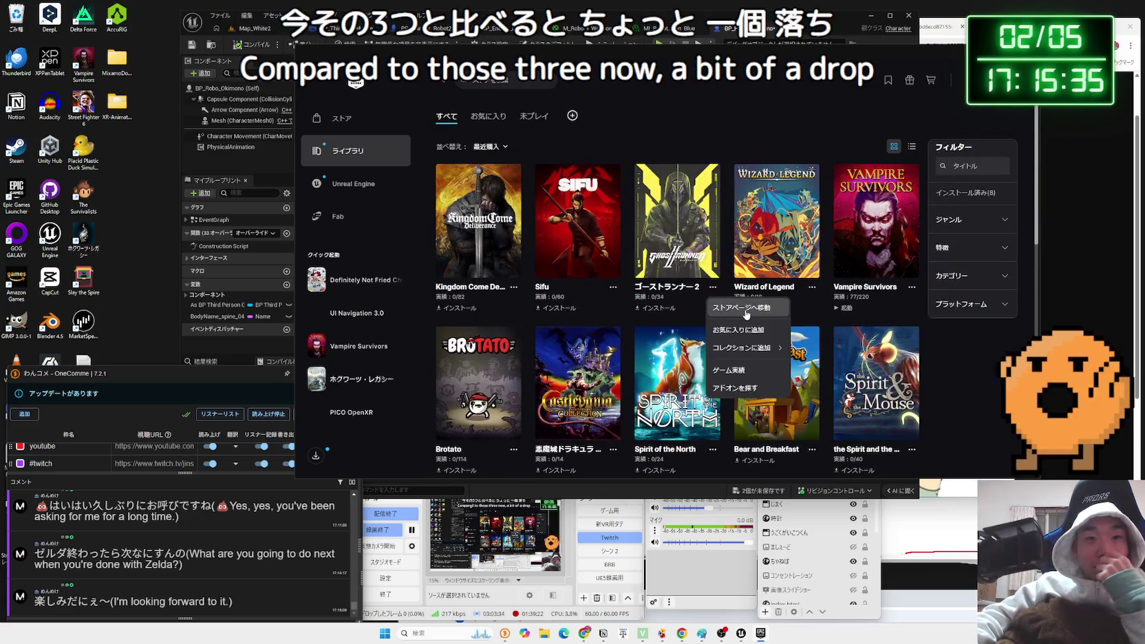
# View Ghostrunner 2's store page, then return to the game library.
pyautogui.click(745, 311)
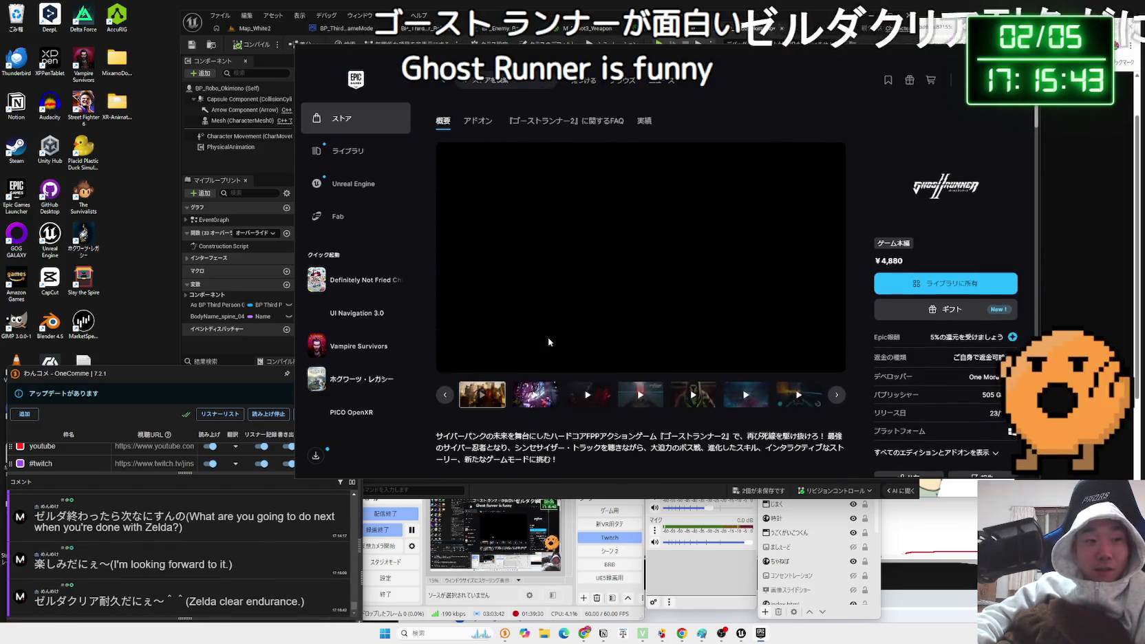
pyautogui.hotkey('alt', 'Left')
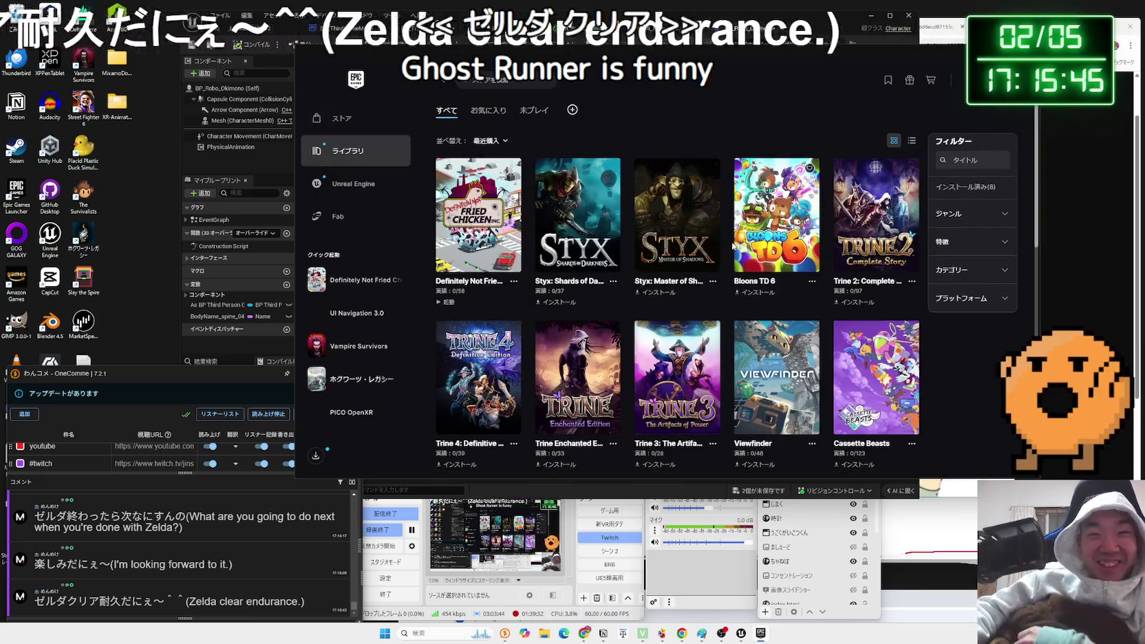
pyautogui.scroll(-3, 728, 300)
pyautogui.scroll(-5, 728, 299)
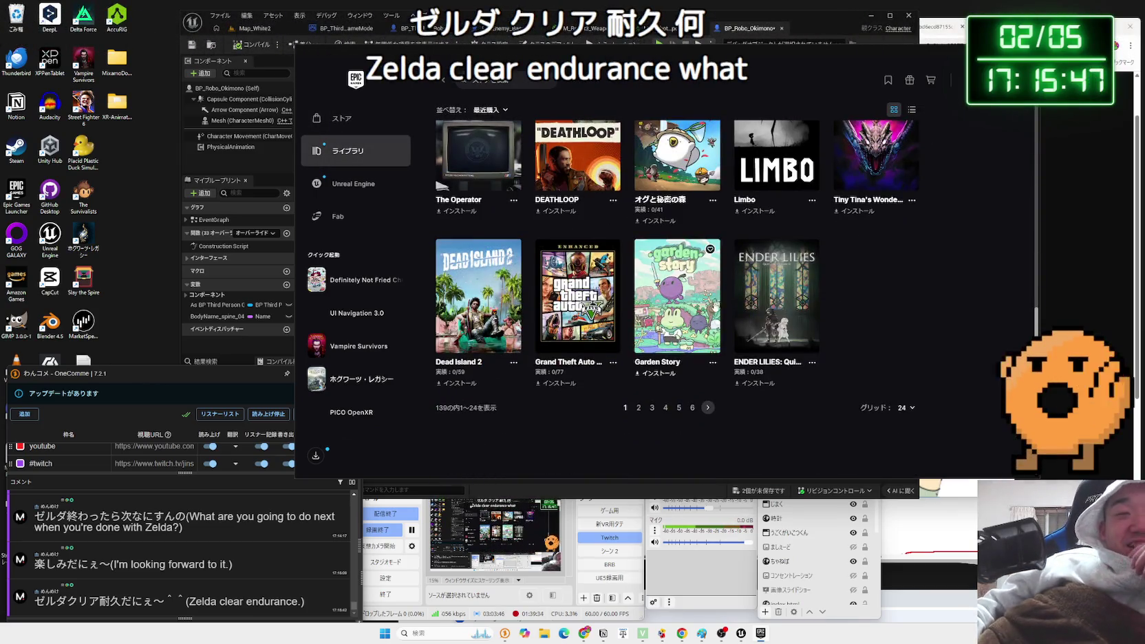
pyautogui.scroll(10, 640, 409)
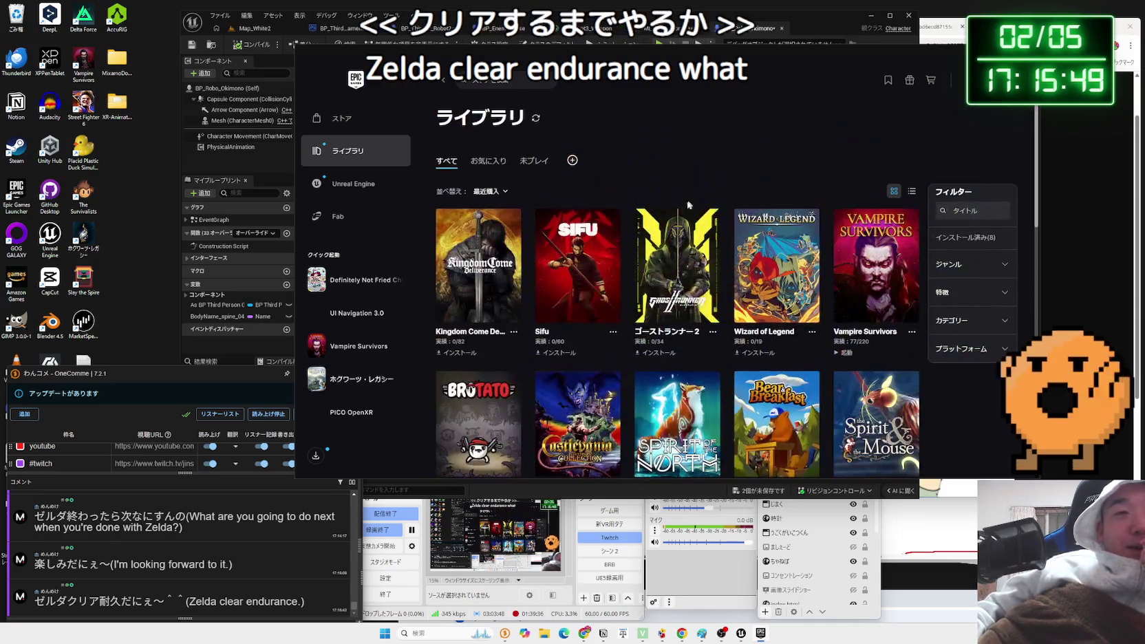
# Glance at the Unreal Engine news page, return to the library, and close the launcher.
pyautogui.click(346, 184)
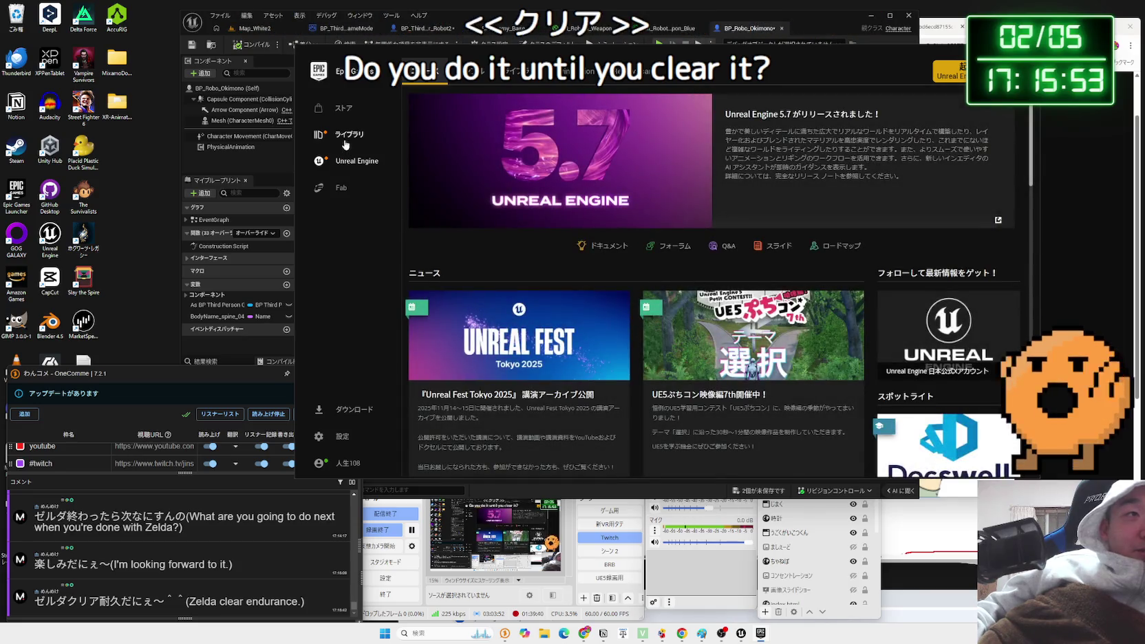
pyautogui.click(344, 139)
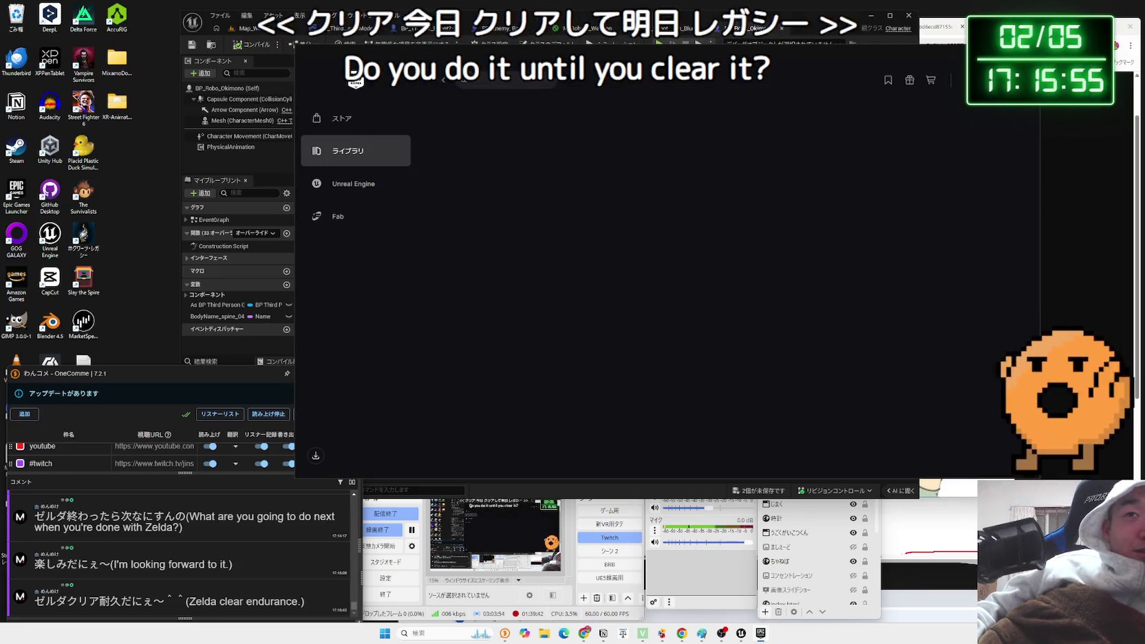
pyautogui.hotkey('alt', 'F4')
pyautogui.scroll(-2, 493, 256)
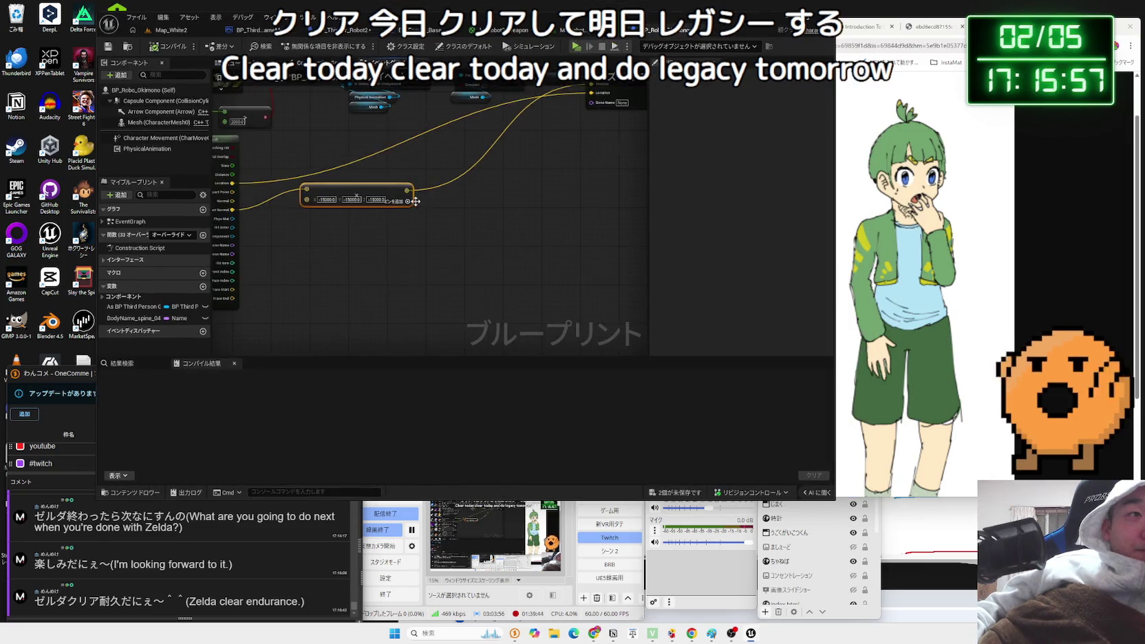
# Select the -15000 multiply node, pan to Add Impulse at Location, then bring up BP_ThirdPersonCharacter_Robot2.
pyautogui.scroll(2, 365, 259)
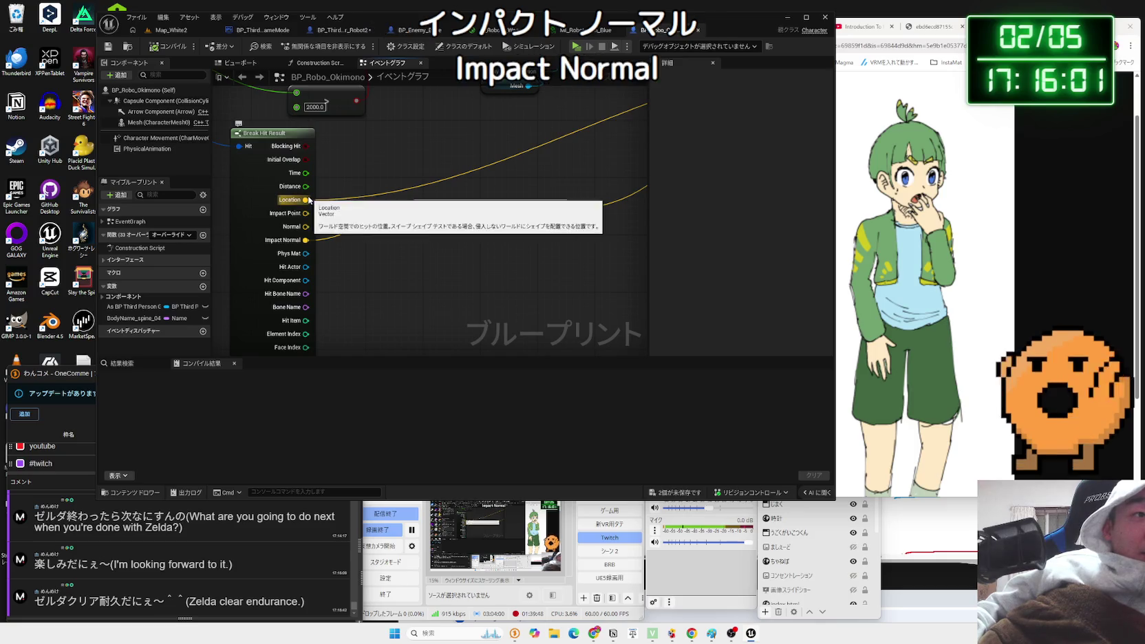
pyautogui.click(453, 214)
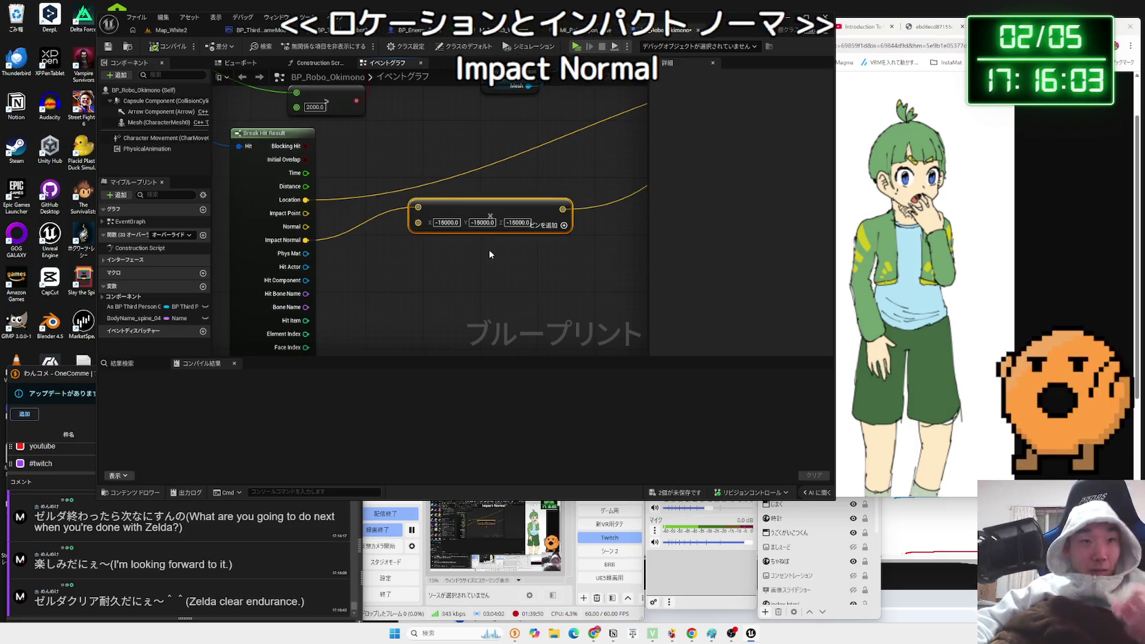
pyautogui.moveTo(591, 164)
pyautogui.mouseDown()
pyautogui.moveTo(402, 332)
pyautogui.moveTo(320, 313)
pyautogui.moveTo(373, 245)
pyautogui.moveTo(433, 224)
pyautogui.mouseUp()
pyautogui.scroll(1, 440, 227)
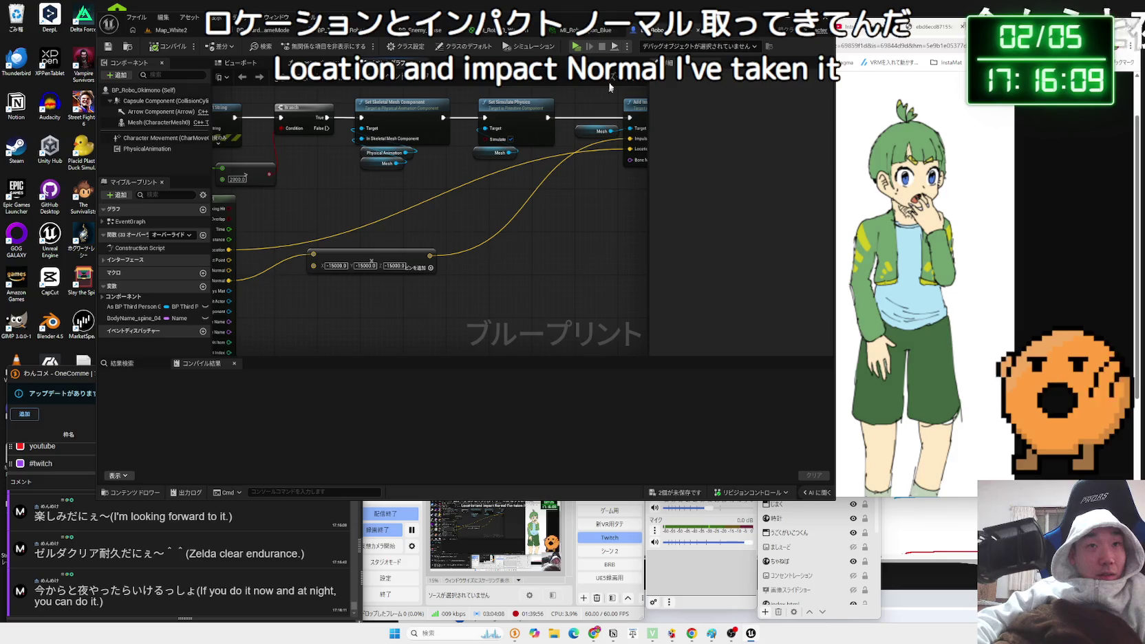
pyautogui.click(819, 29)
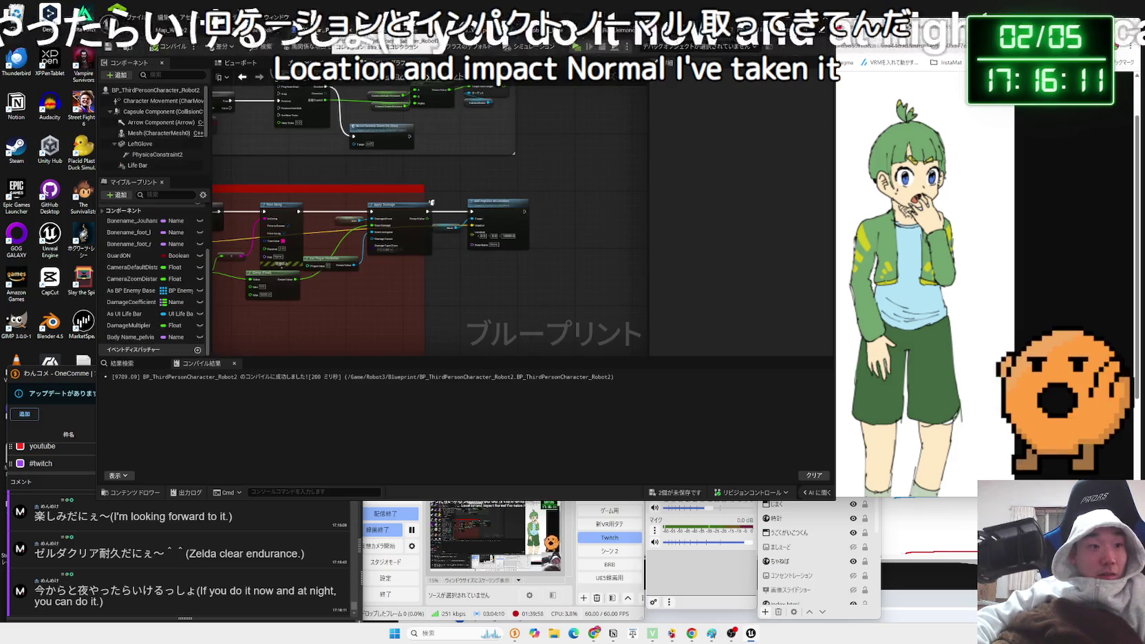
# Compile the BP_ThirdPersonGameMode blueprint.
pyautogui.click(172, 31)
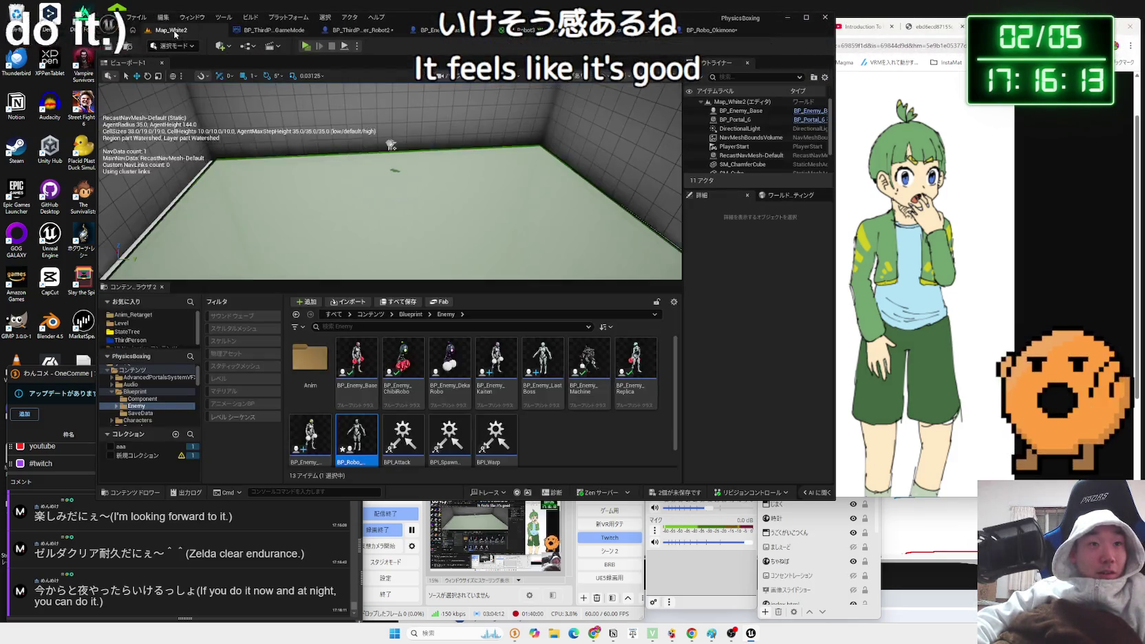
pyautogui.click(271, 33)
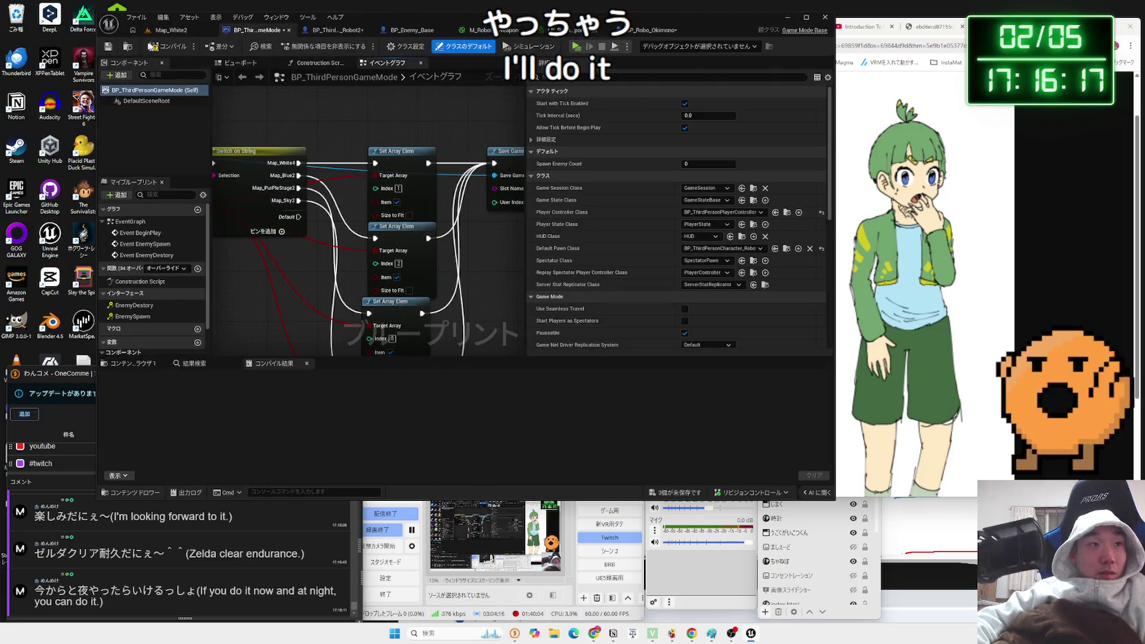
pyautogui.click(177, 51)
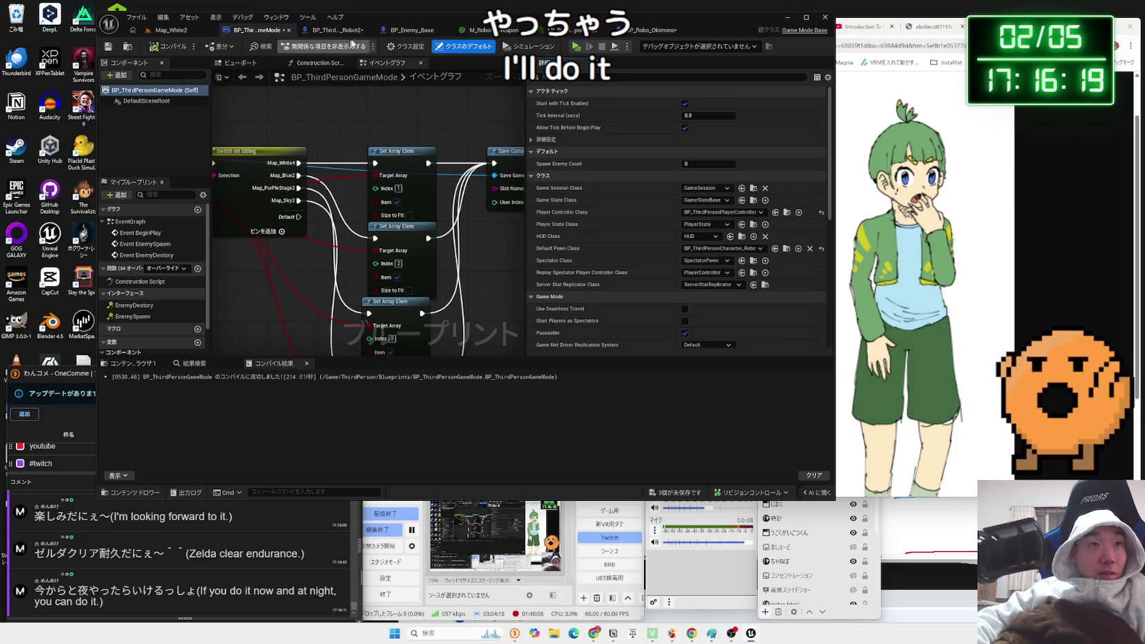
# Cycle through the open asset tabs back to Map_White2 and save all three unsaved packages.
pyautogui.click(413, 33)
pyautogui.click(490, 35)
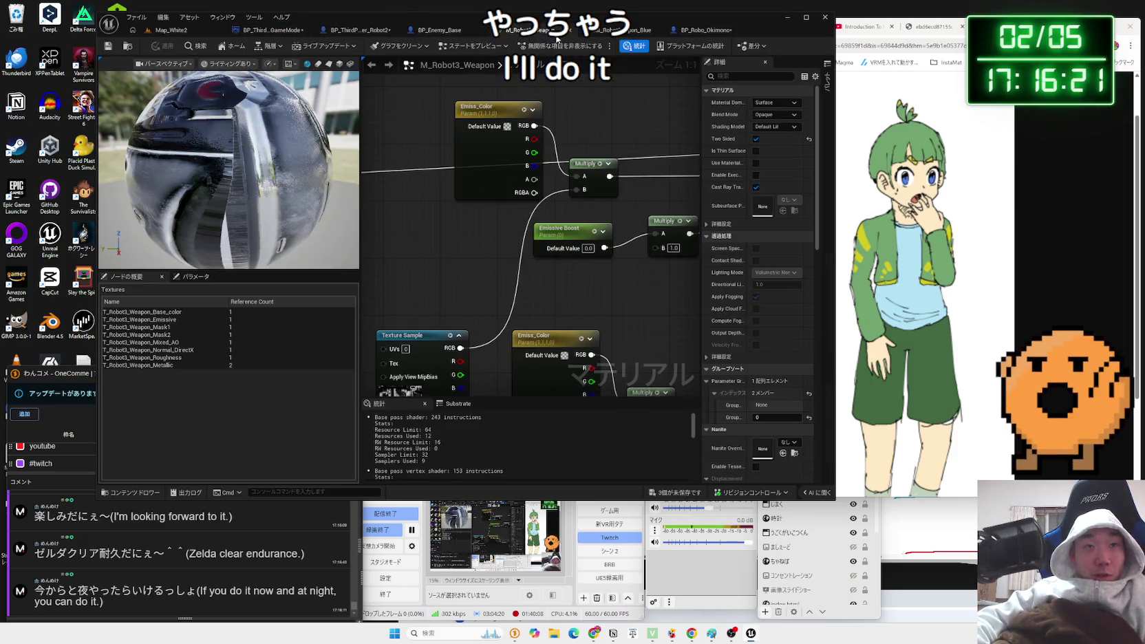
pyautogui.click(626, 30)
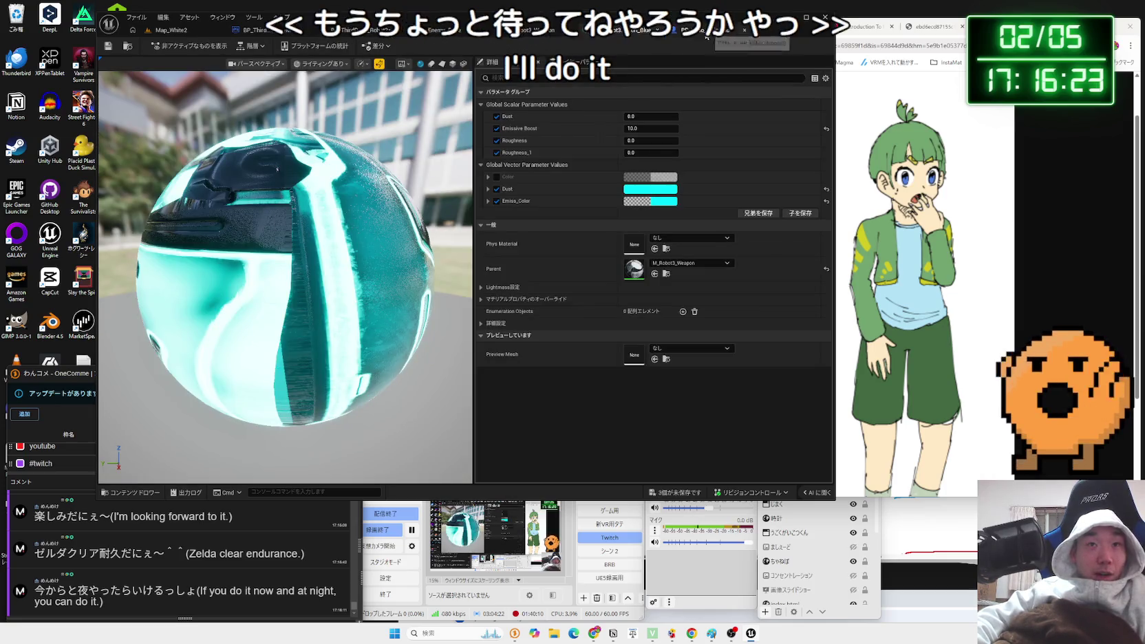
pyautogui.click(611, 33)
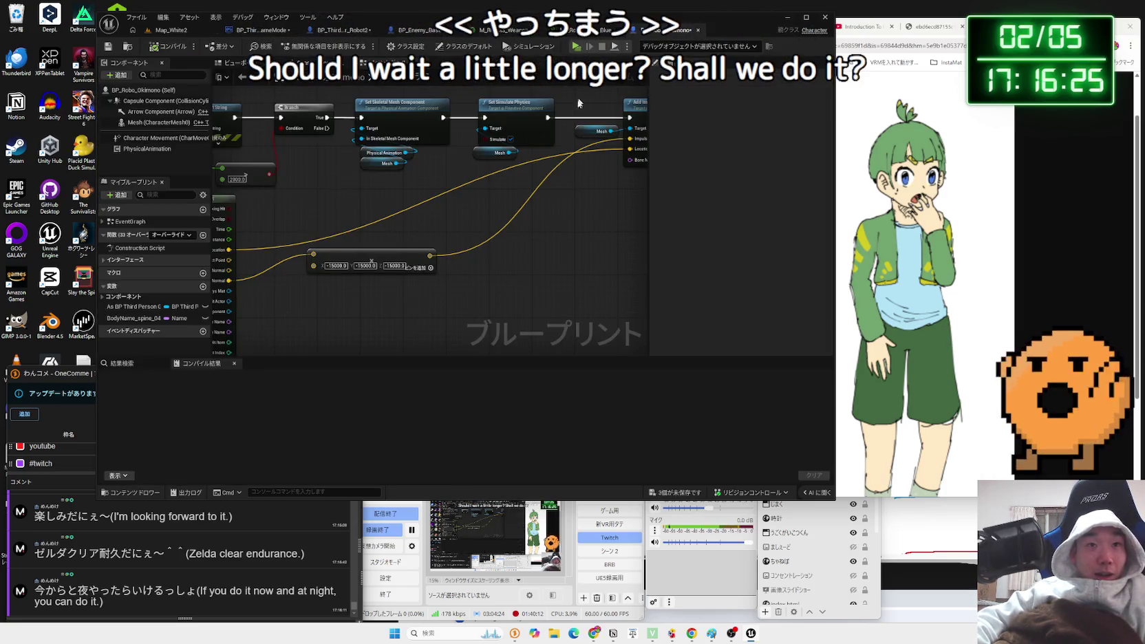
pyautogui.click(543, 31)
pyautogui.click(394, 30)
pyautogui.click(342, 30)
pyautogui.click(244, 31)
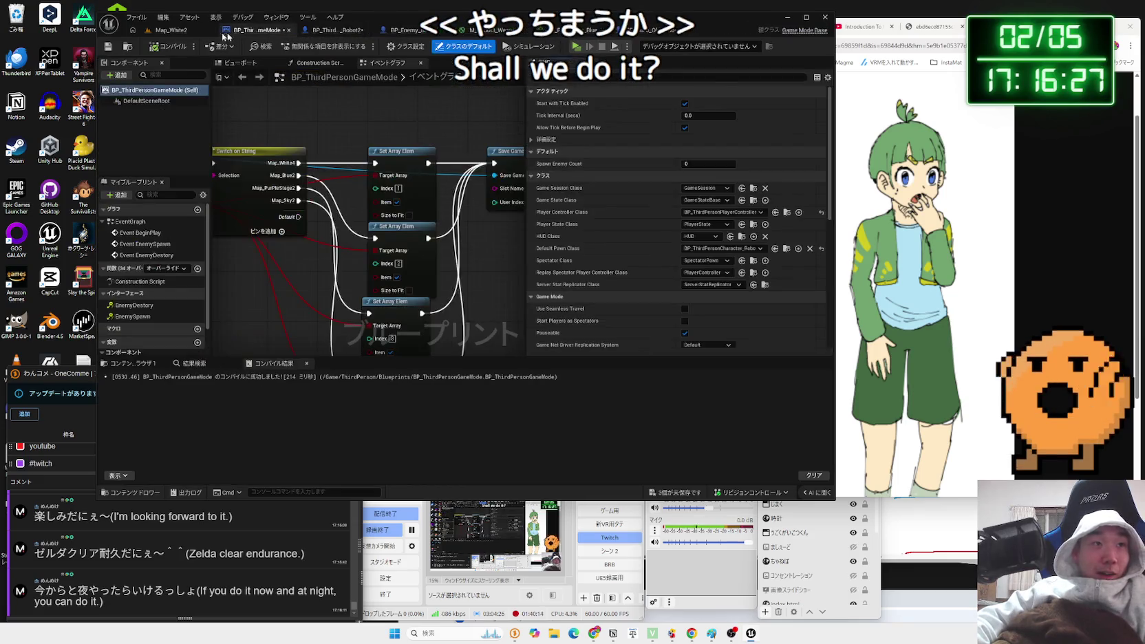
pyautogui.click(169, 30)
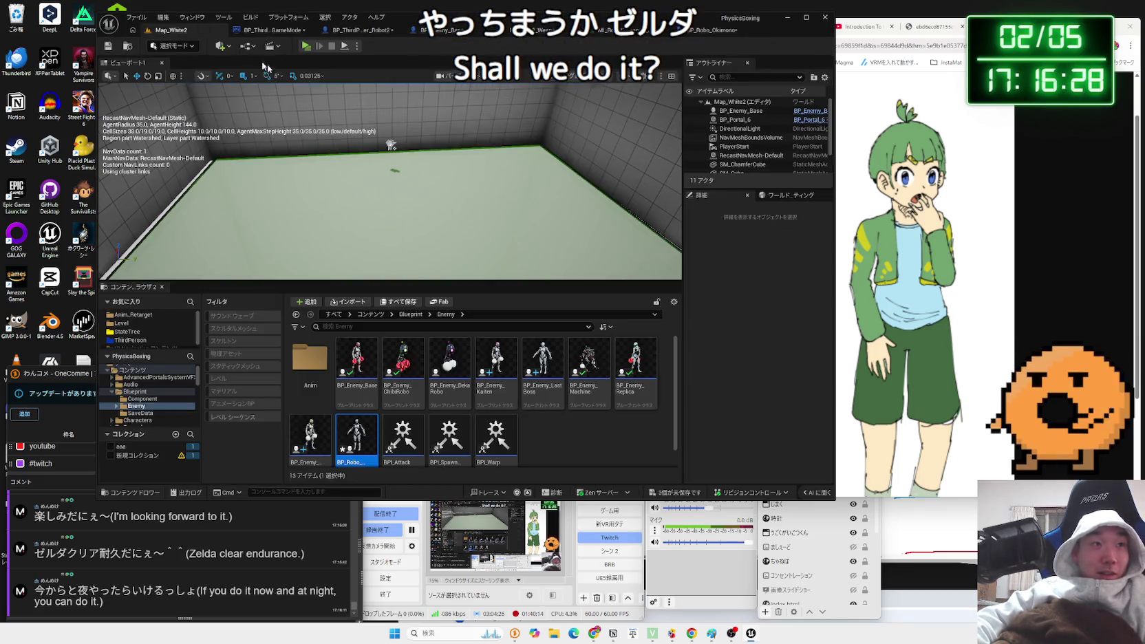
pyautogui.click(679, 494)
pyautogui.click(634, 417)
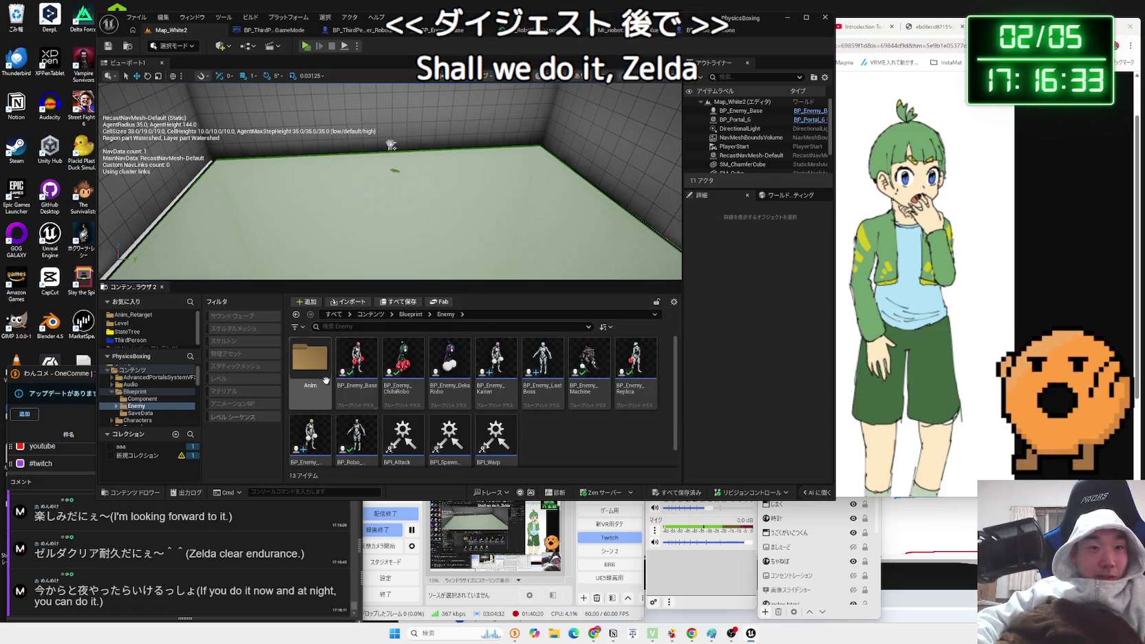
# Open the BP_Robo_Okimono blueprint from the Blueprint folder in the Content Browser.
pyautogui.click(112, 391)
pyautogui.keyDown('ctrl'); pyautogui.click(153, 391); pyautogui.keyUp('ctrl')
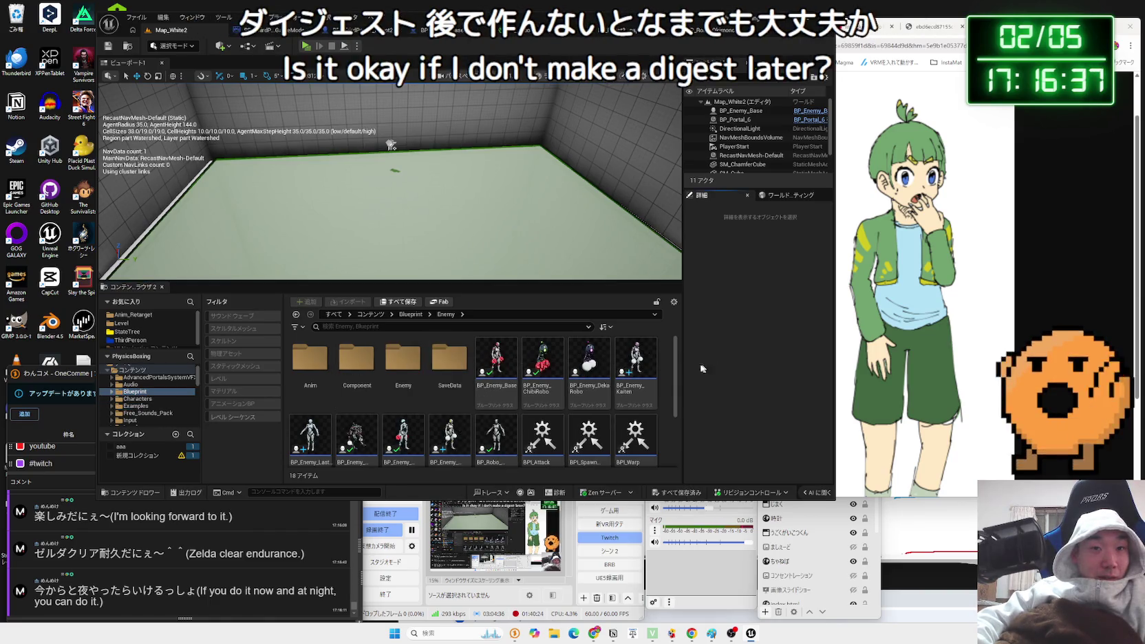
pyautogui.scroll(-2, 482, 385)
pyautogui.scroll(2, 448, 372)
pyautogui.doubleClick(447, 361)
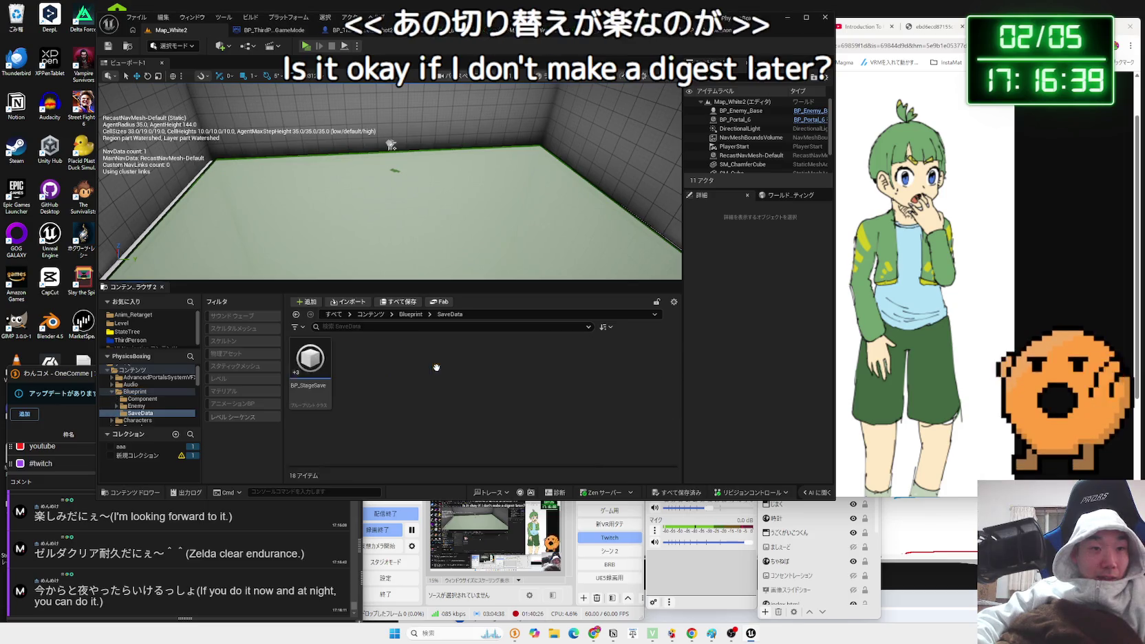
pyautogui.click(411, 314)
pyautogui.doubleClick(439, 388)
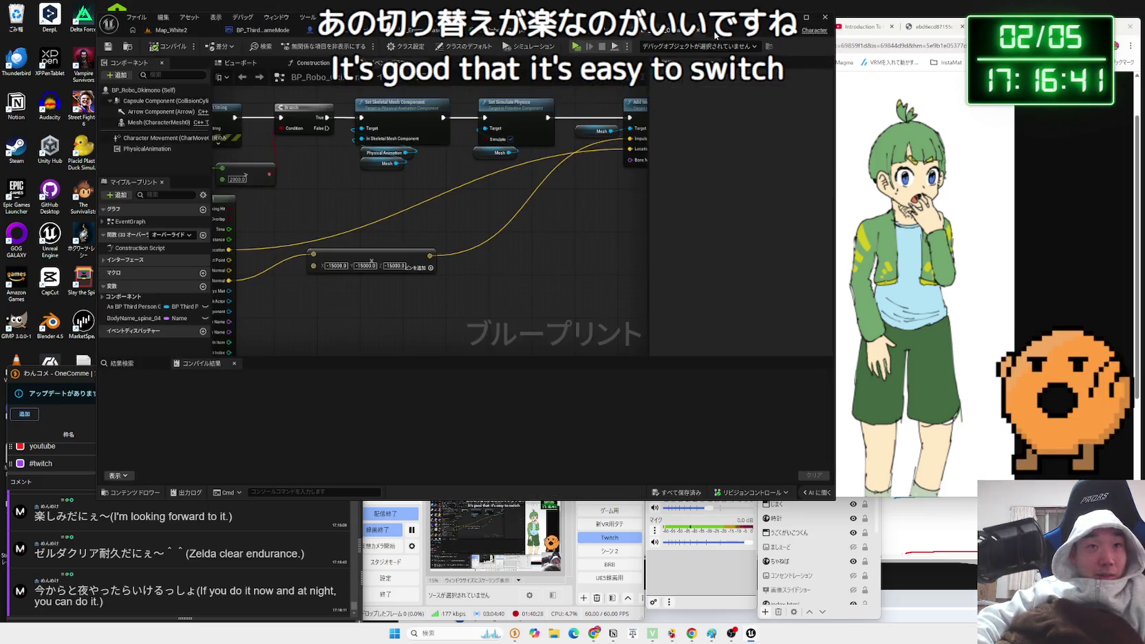
# Paste the copied -15000 vector multiply node into the BP_ThirdPersonCharacter_Robot2 graph near the hit result.
pyautogui.click(343, 31)
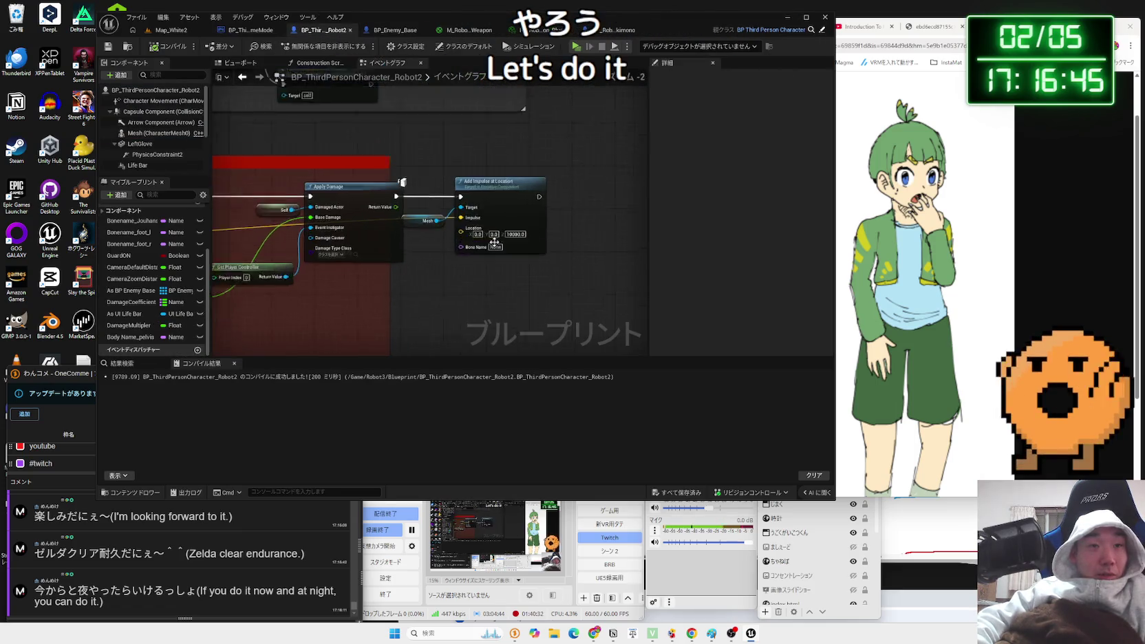
pyautogui.scroll(3, 493, 230)
pyautogui.click(619, 29)
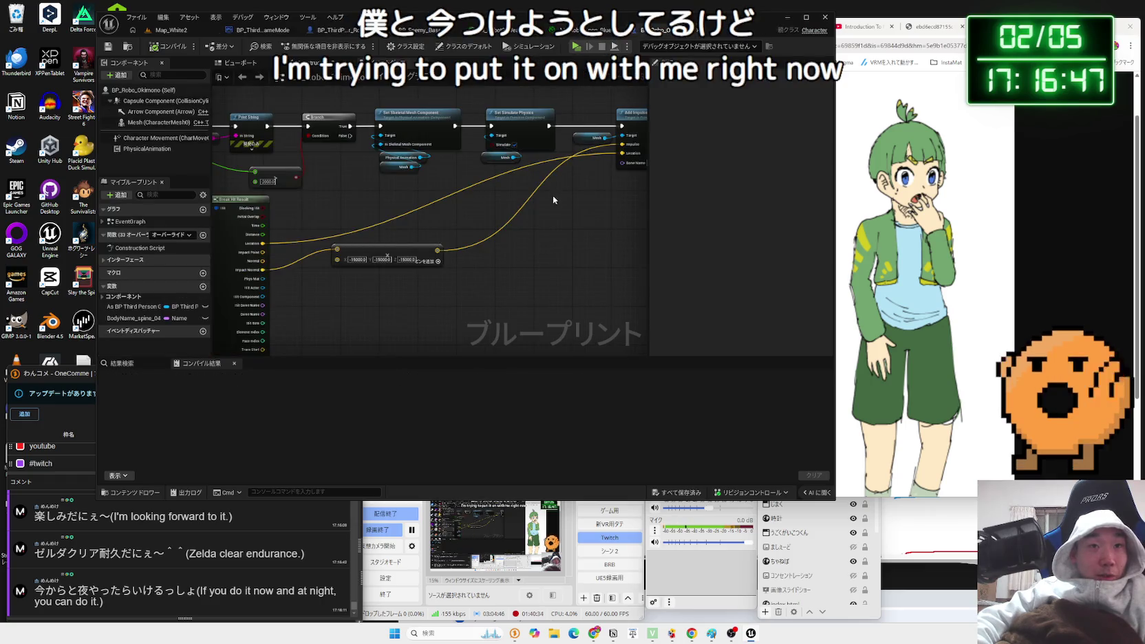
pyautogui.moveTo(413, 263); pyautogui.dragTo(454, 214)
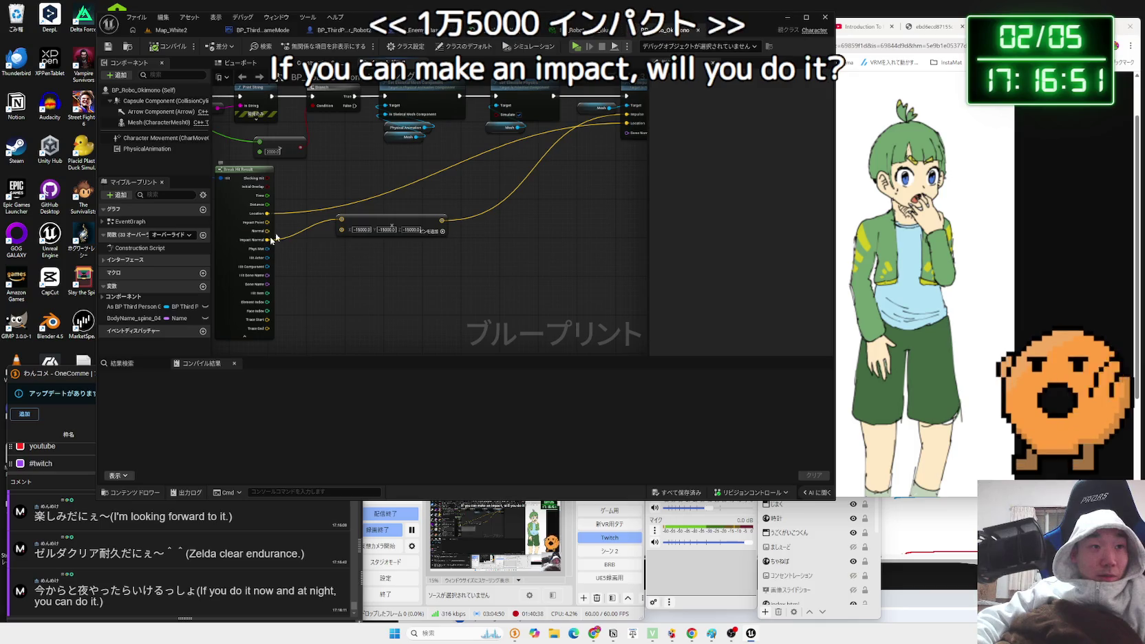
pyautogui.click(342, 30)
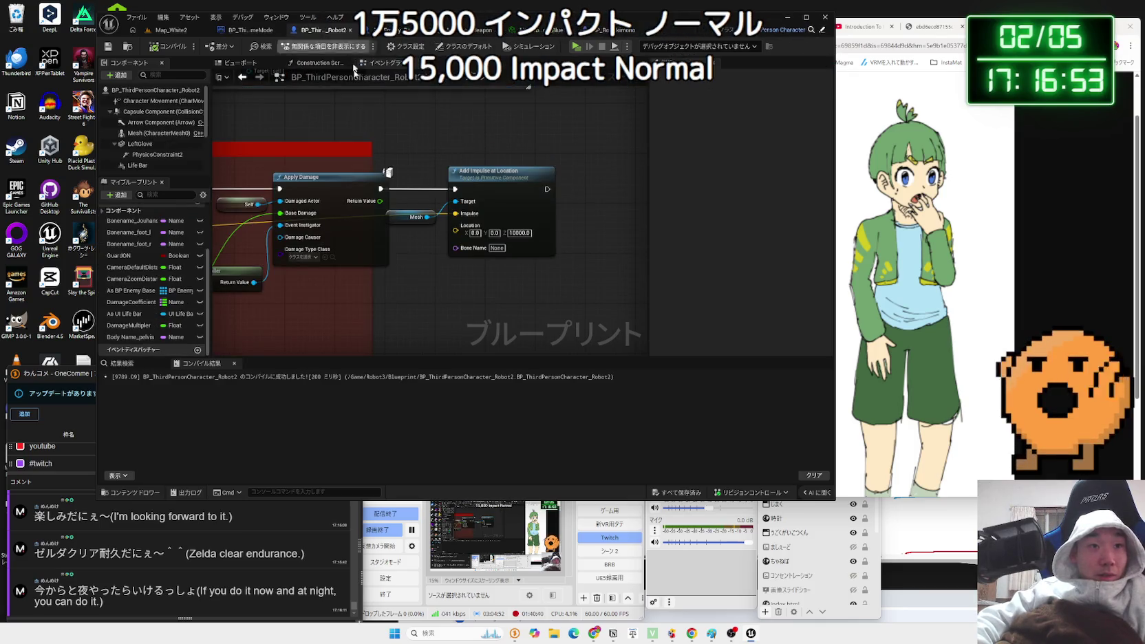
pyautogui.moveTo(494, 219)
pyautogui.mouseDown()
pyautogui.moveTo(390, 176)
pyautogui.moveTo(420, 197)
pyautogui.mouseUp()
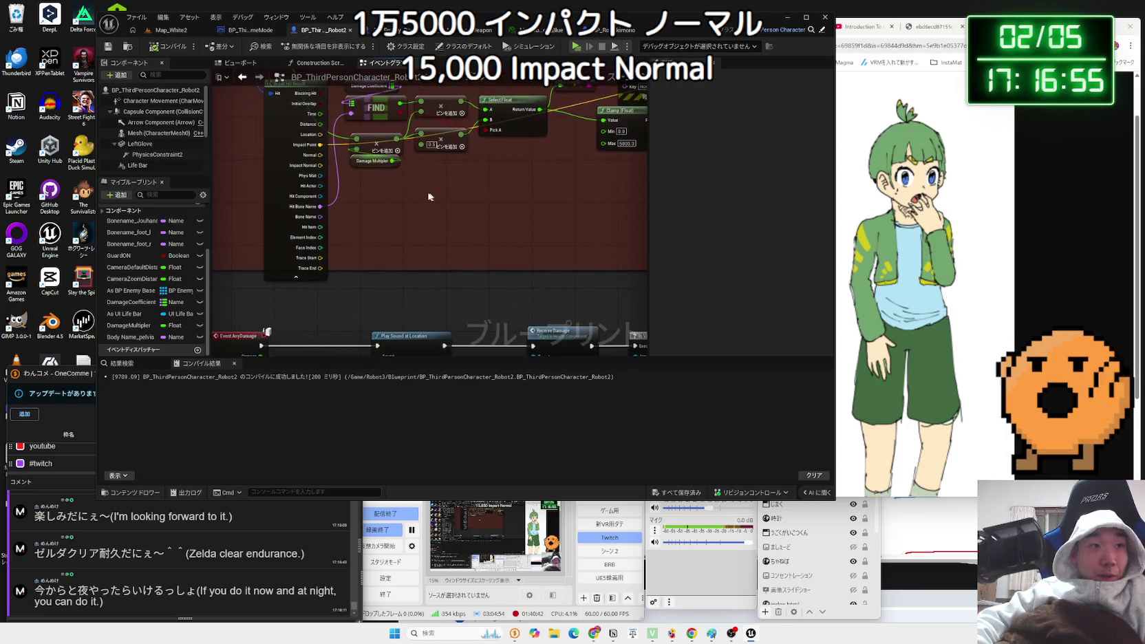
pyautogui.hotkey('ctrl', 'v')
# Drag a wire from the pasted vector node's output and pan toward the Apply Damage section.
pyautogui.scroll(2, 419, 197)
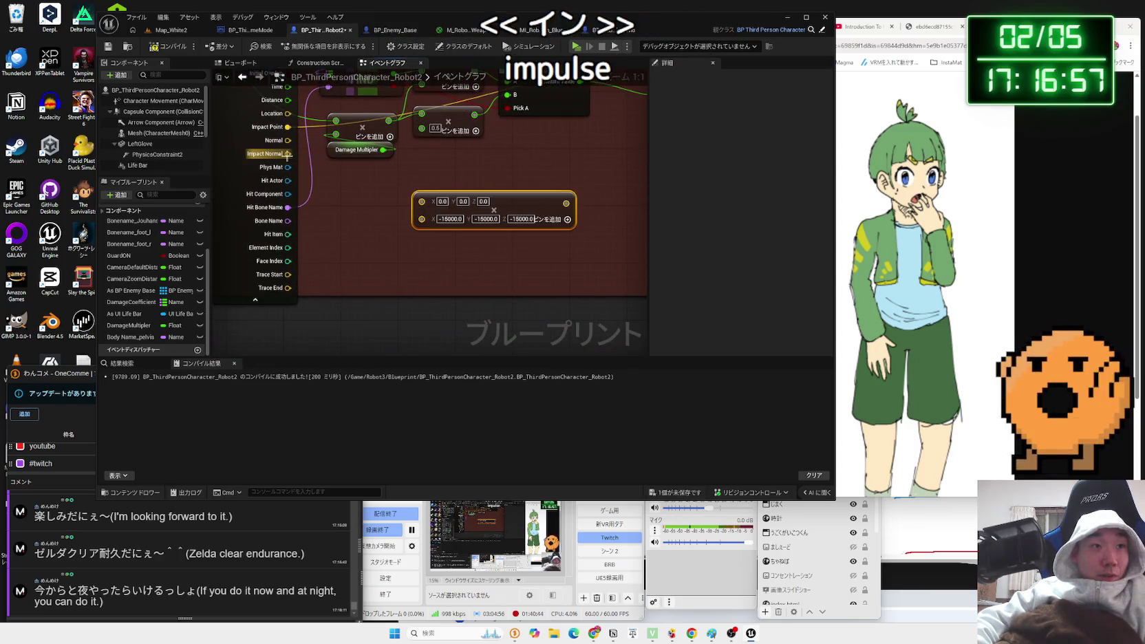
pyautogui.scroll(-1, 412, 206)
pyautogui.moveTo(364, 259)
pyautogui.mouseDown()
pyautogui.moveTo(529, 225)
pyautogui.moveTo(523, 111)
pyautogui.moveTo(556, 122)
pyautogui.moveTo(485, 185)
pyautogui.moveTo(190, 251)
pyautogui.moveTo(298, 235)
pyautogui.moveTo(324, 217)
pyautogui.mouseUp()
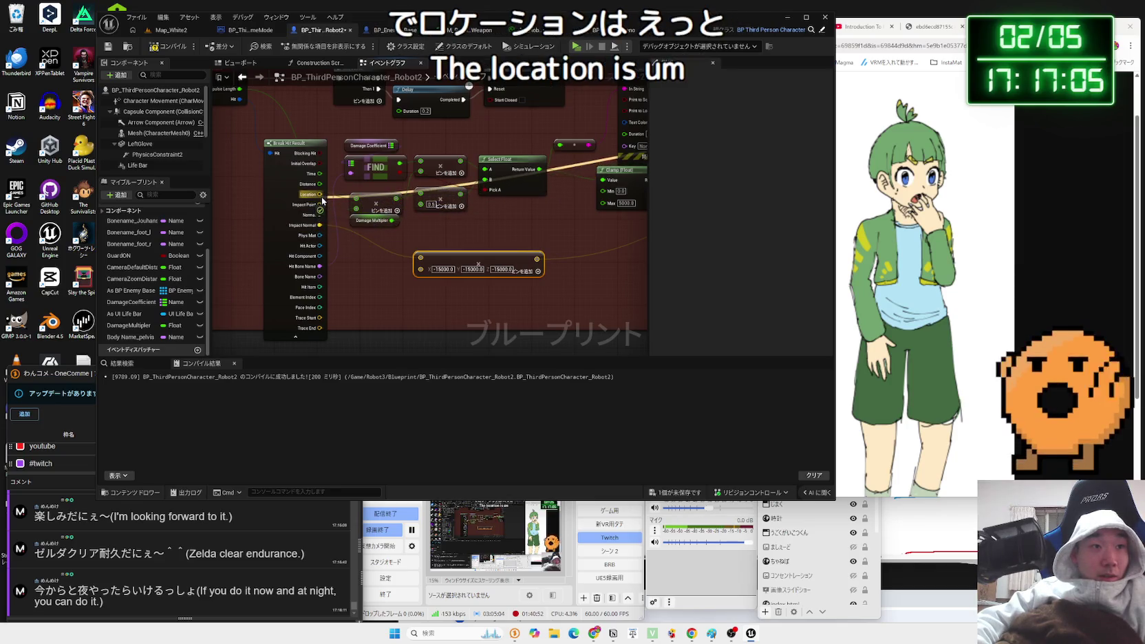
pyautogui.moveTo(434, 225); pyautogui.dragTo(356, 257)
# Compile BP_ThirdPersonCharacter_Robot2 and start a Play-in-Editor test of Map_White2.
pyautogui.click(609, 31)
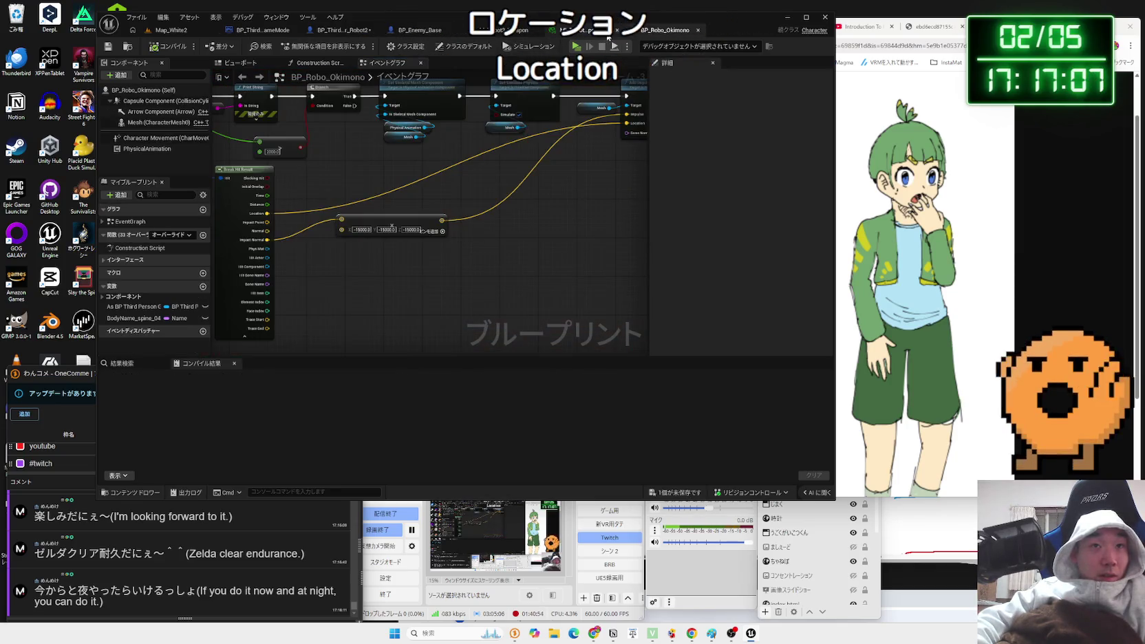
pyautogui.click(171, 32)
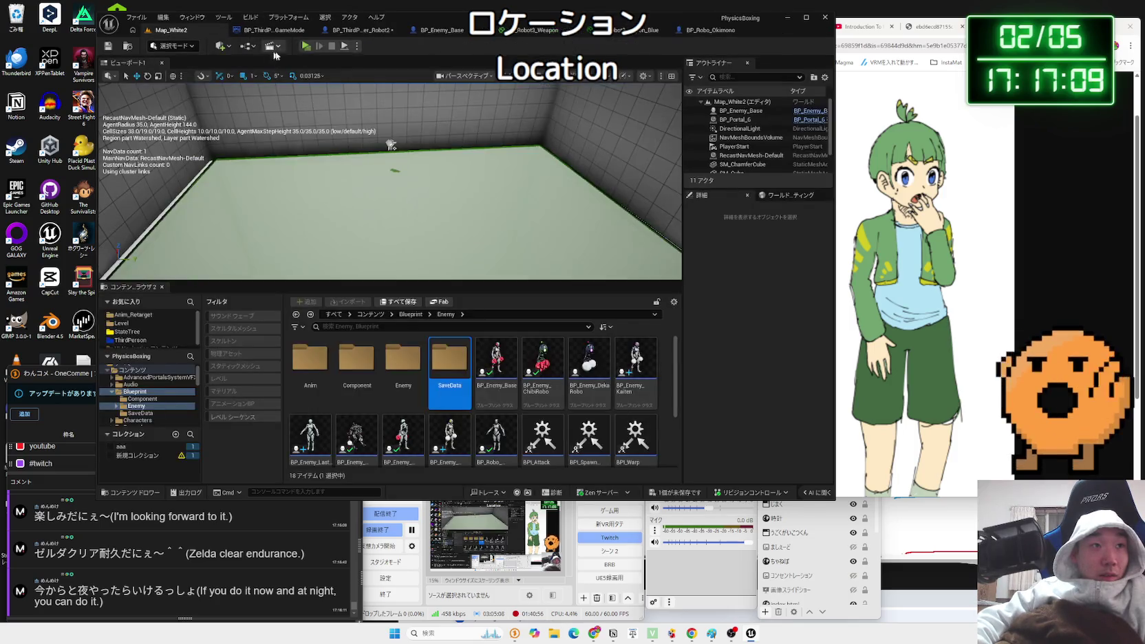
pyautogui.click(362, 30)
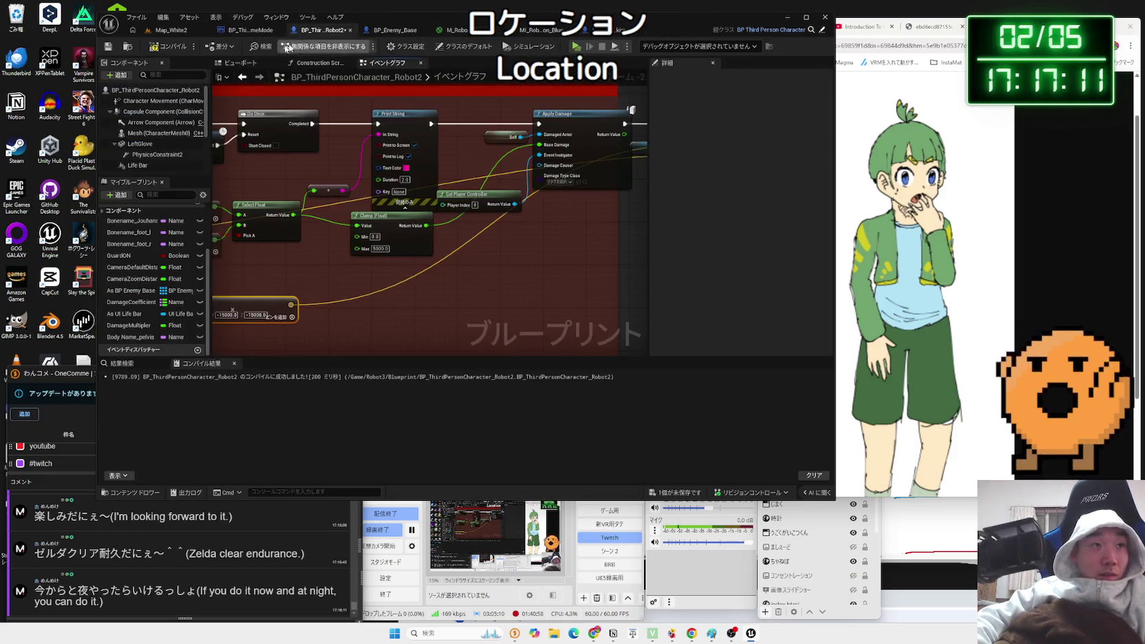
pyautogui.click(180, 50)
pyautogui.click(163, 32)
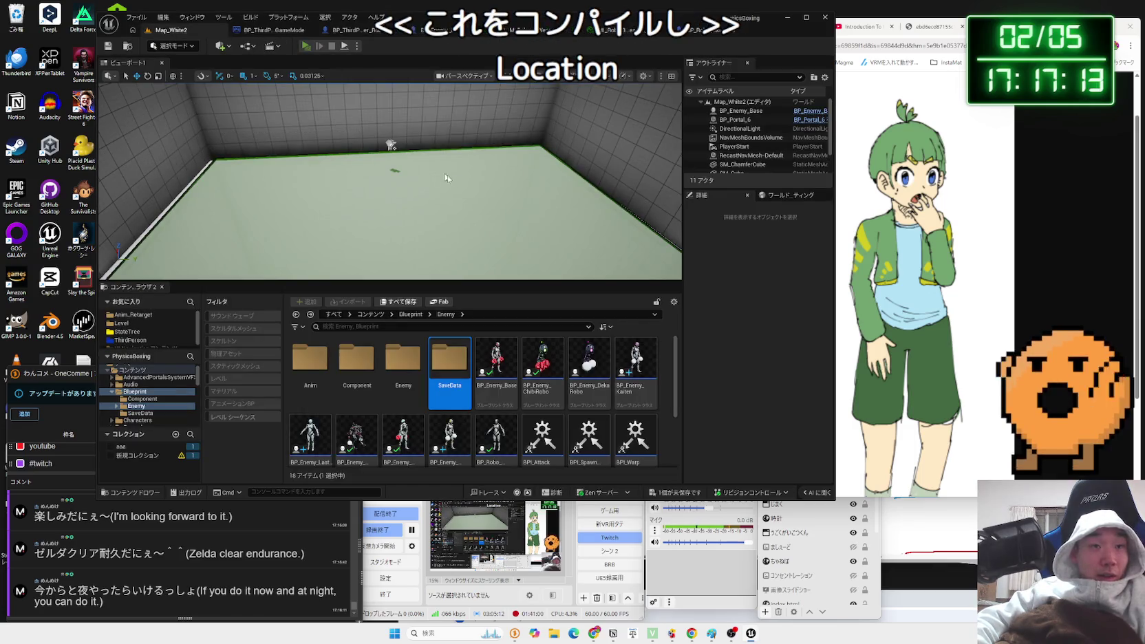
pyautogui.hotkey('alt', 'p')
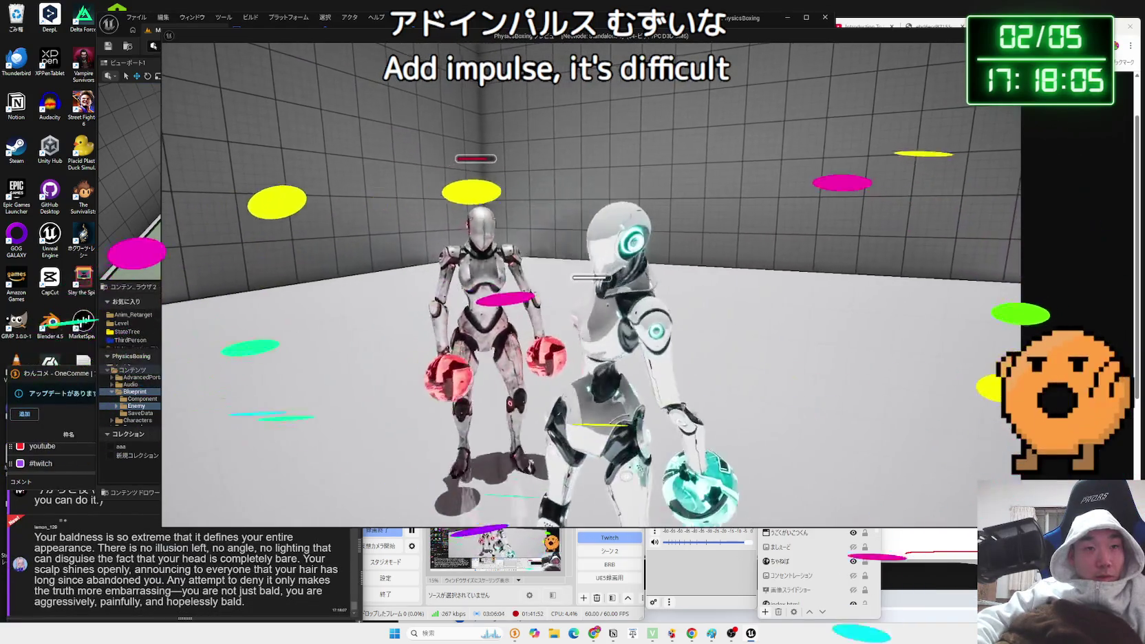
# Stop the robot boxing playtest with Esc to return to the level editor.
pyautogui.press('Escape')
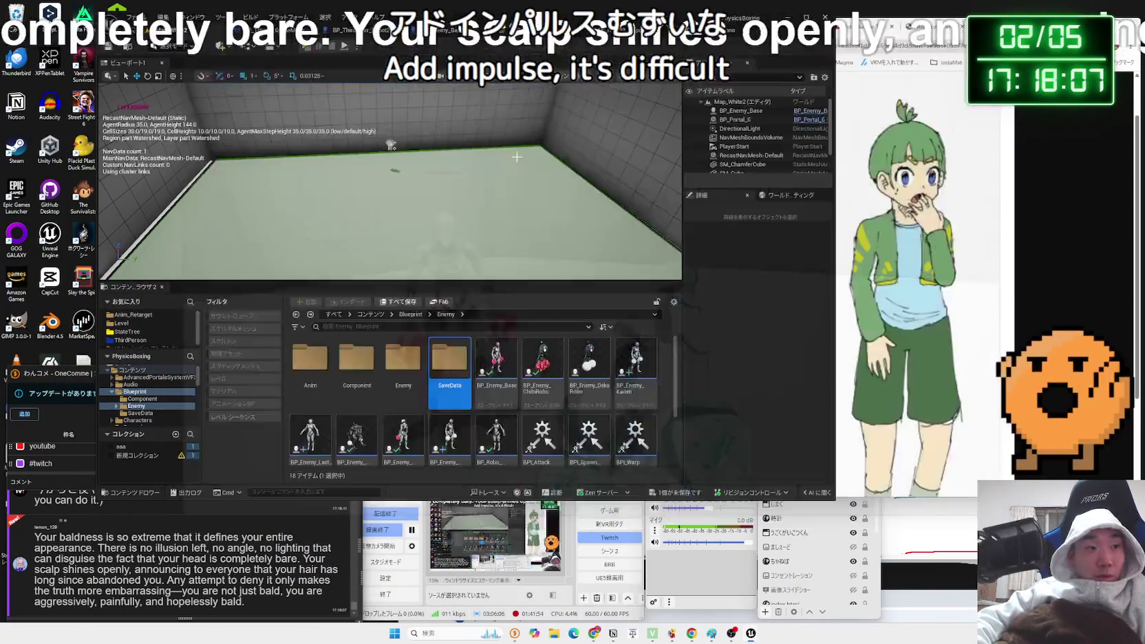
# Select the long English viewer comment in OneComme and send it to Google Translate.
pyautogui.moveTo(266, 611); pyautogui.dragTo(35, 543)
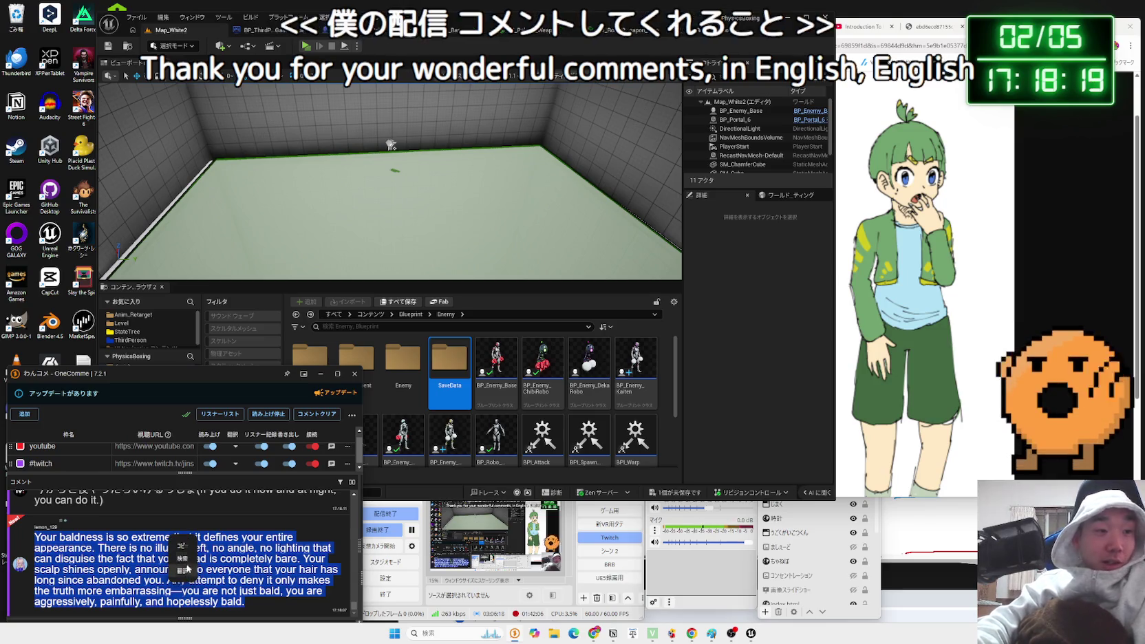
pyautogui.click(186, 570)
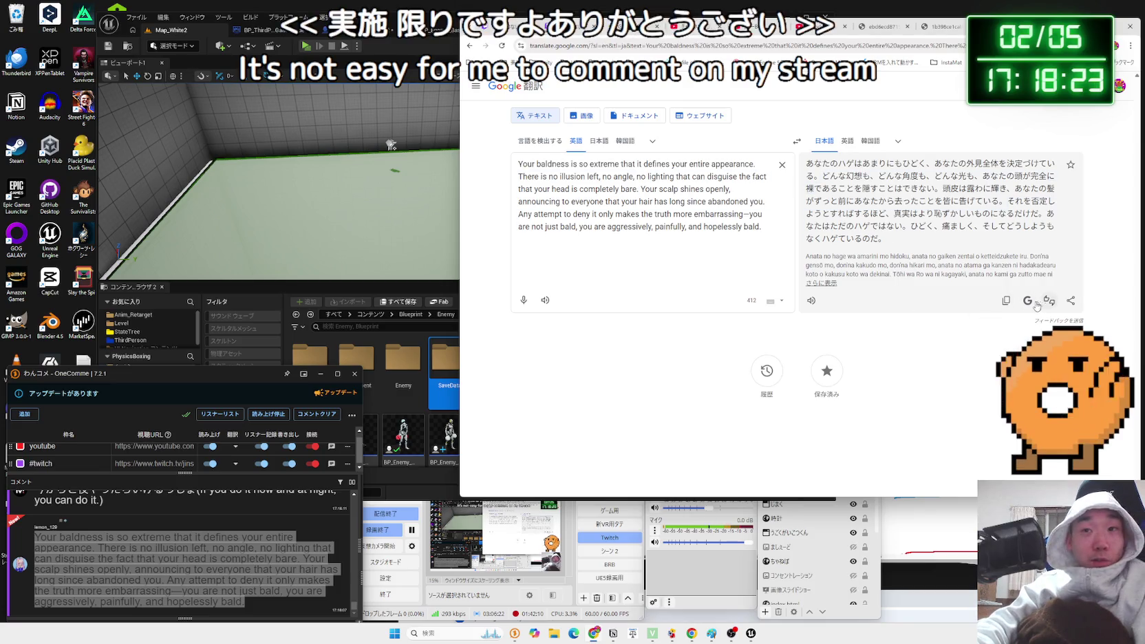
# Play the Japanese translation aloud, then switch to the green-haired character drawing tab.
pyautogui.click(813, 303)
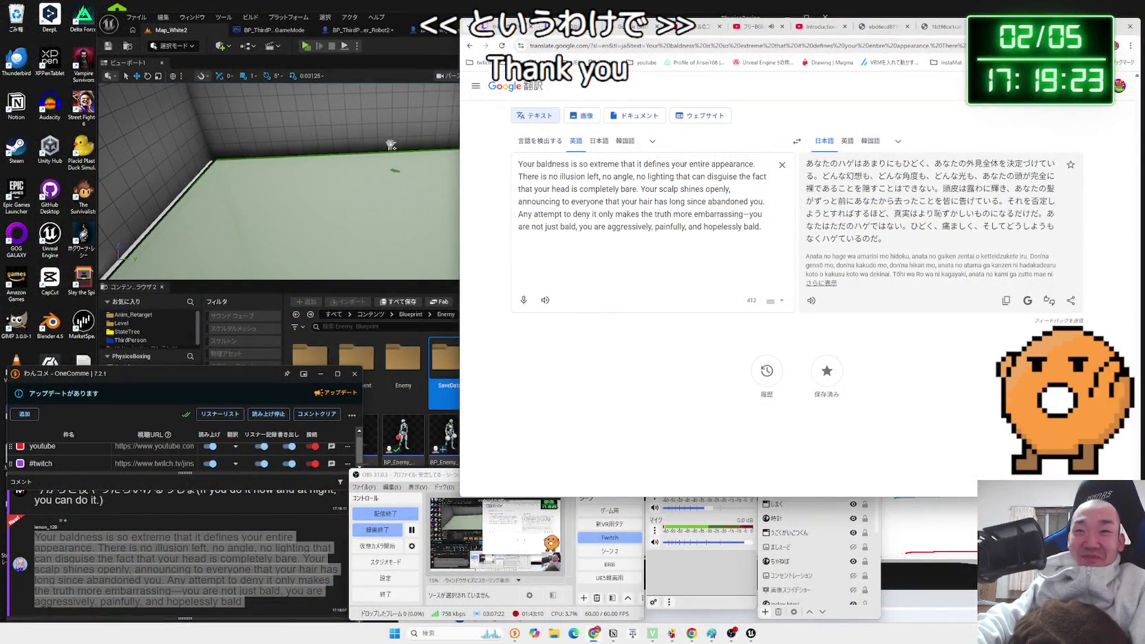
pyautogui.hotkey('ctrl', 'Tab')
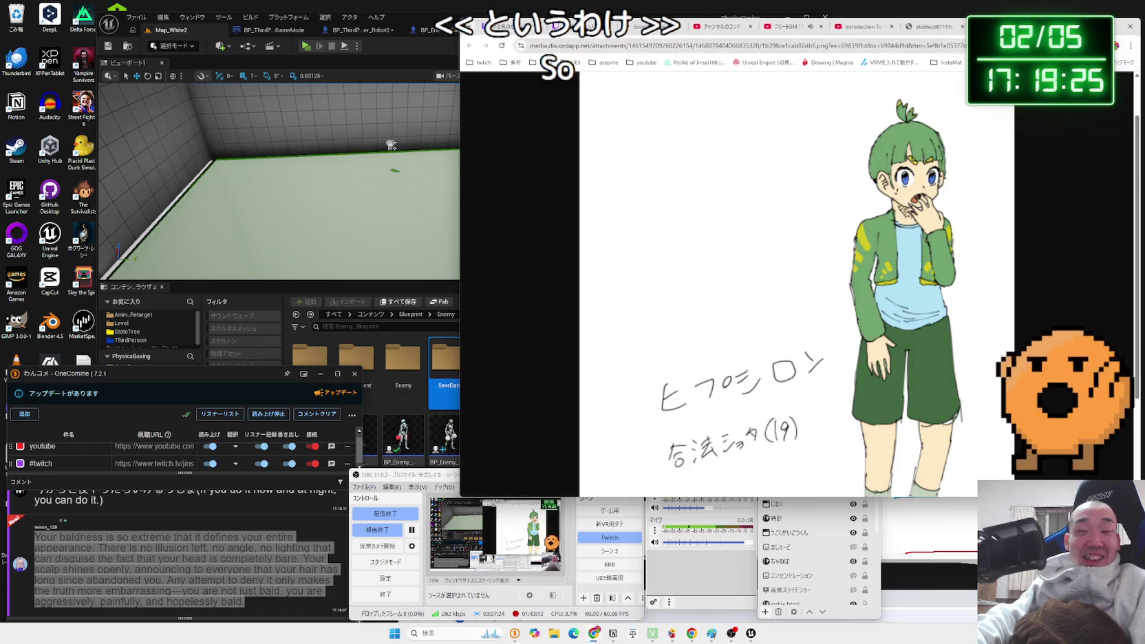
# Bring the Unreal editor forward, save all unsaved assets, and show the BP_Robo_Okimono event graph.
pyautogui.click(859, 29)
pyautogui.moveTo(427, 7); pyautogui.dragTo(396, 7)
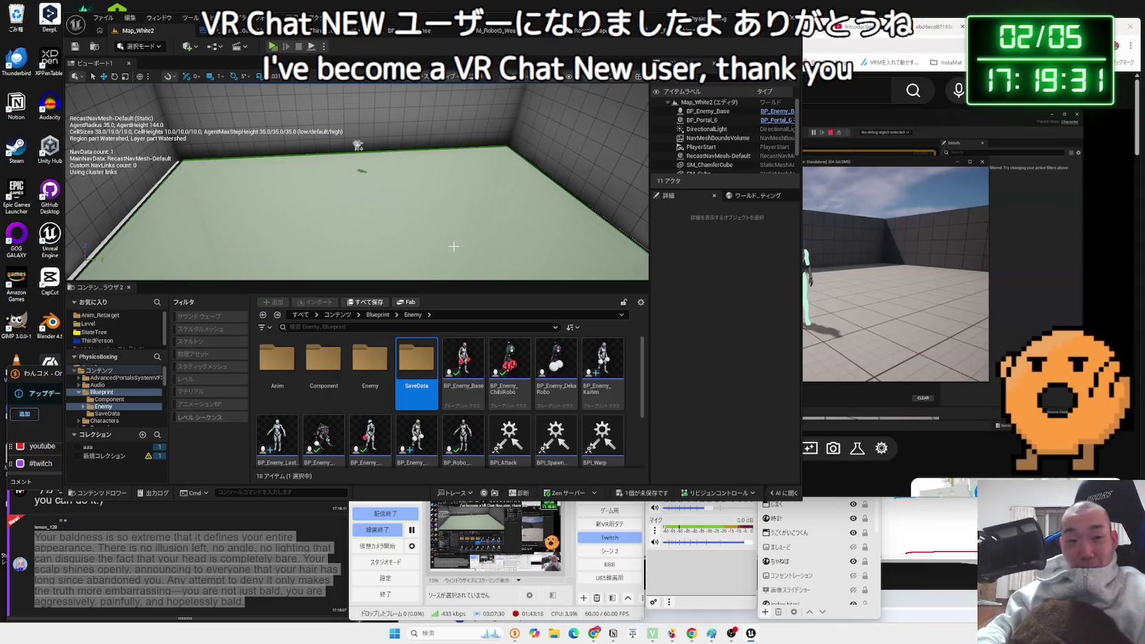
pyautogui.click(647, 492)
pyautogui.click(634, 420)
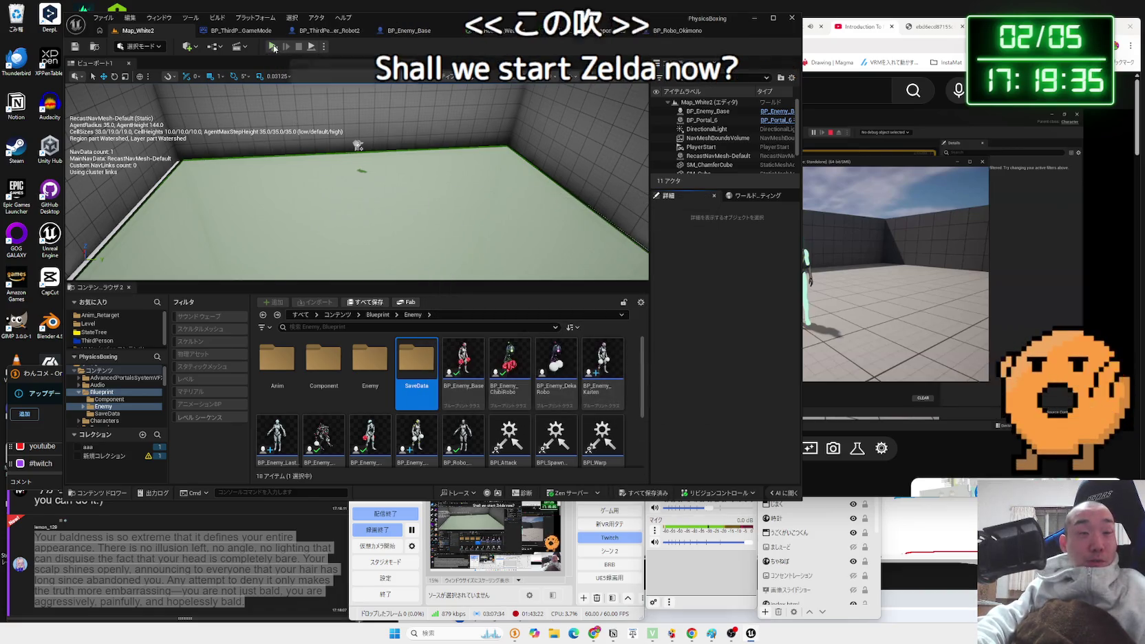
pyautogui.click(624, 30)
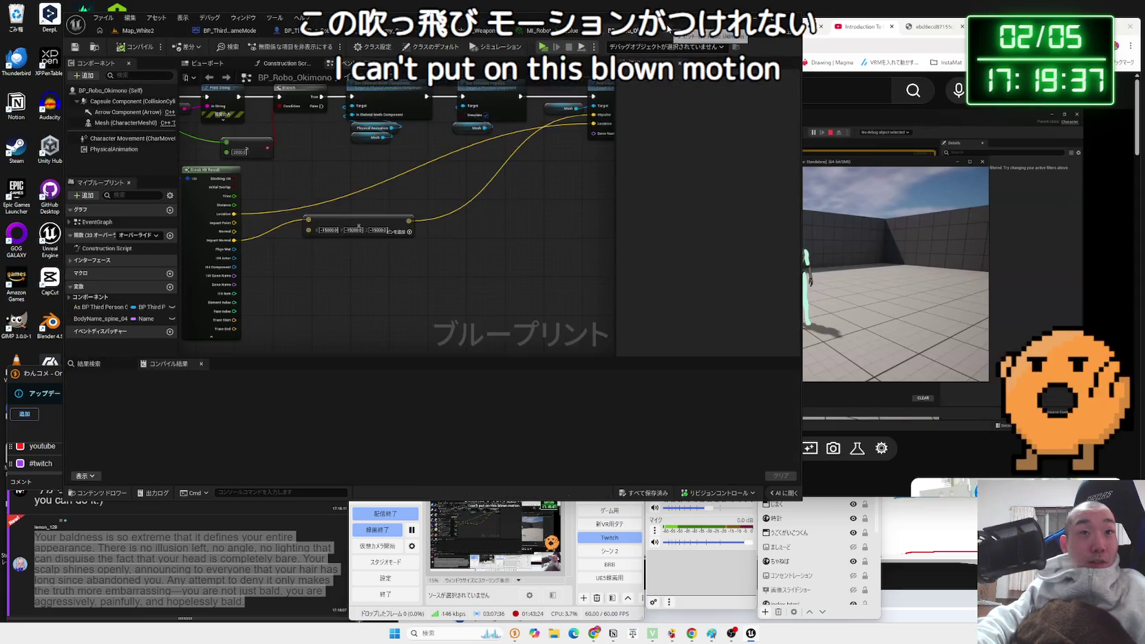
# Review the Robot2 Event CollisionAttack and Clamp nodes, then Okimono's Add Impulse at Location node.
pyautogui.click(307, 30)
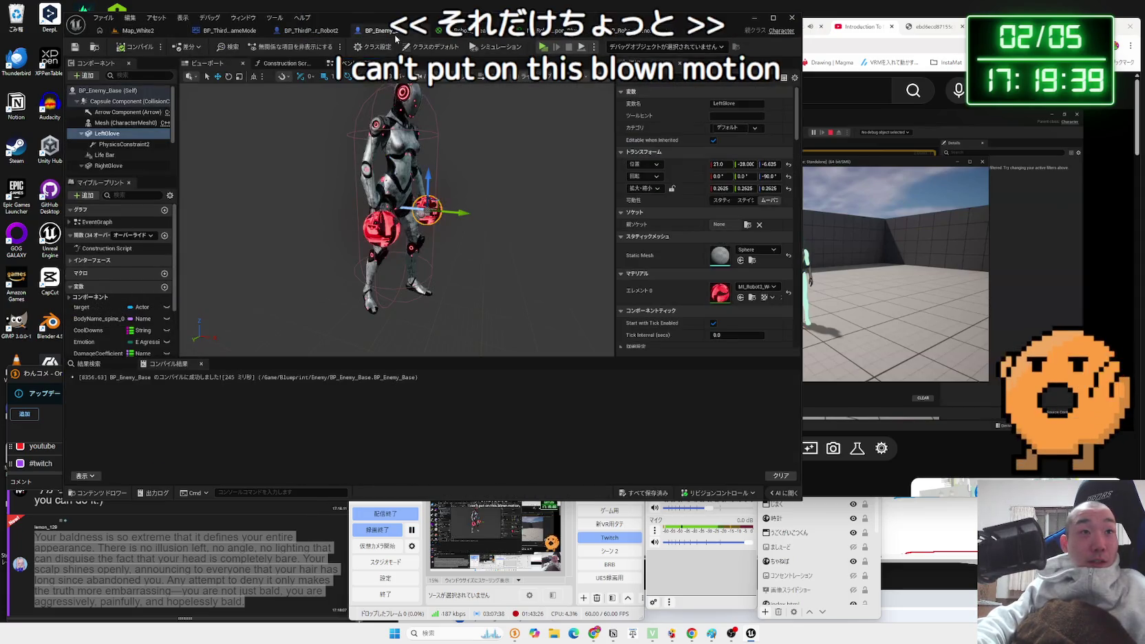
pyautogui.click(351, 63)
pyautogui.scroll(3, 525, 148)
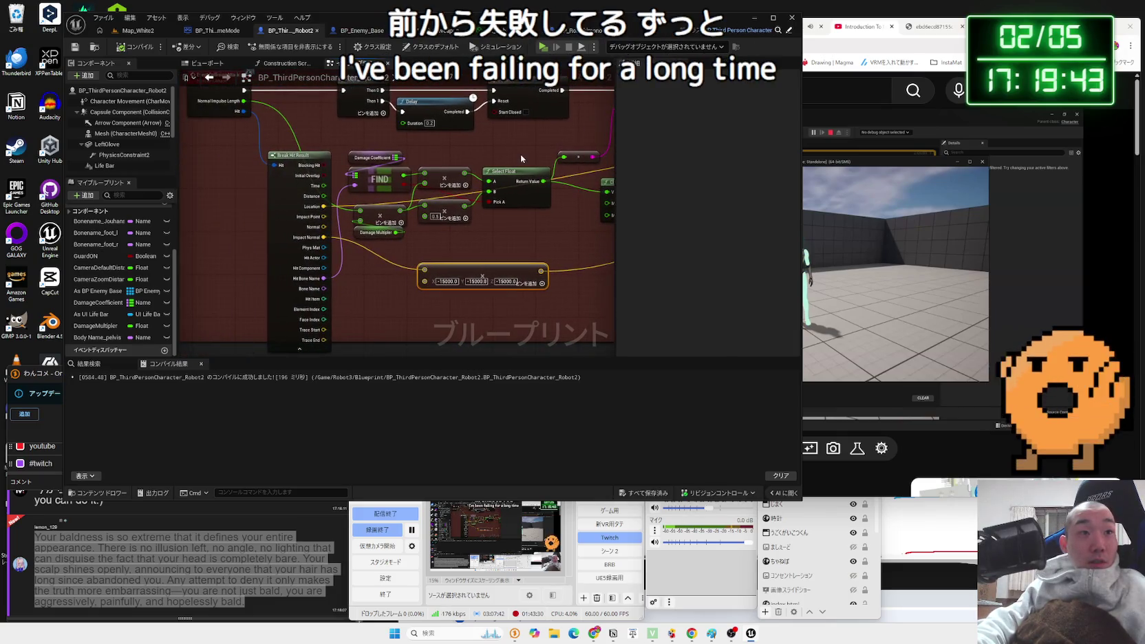
pyautogui.moveTo(521, 154); pyautogui.dragTo(521, 217)
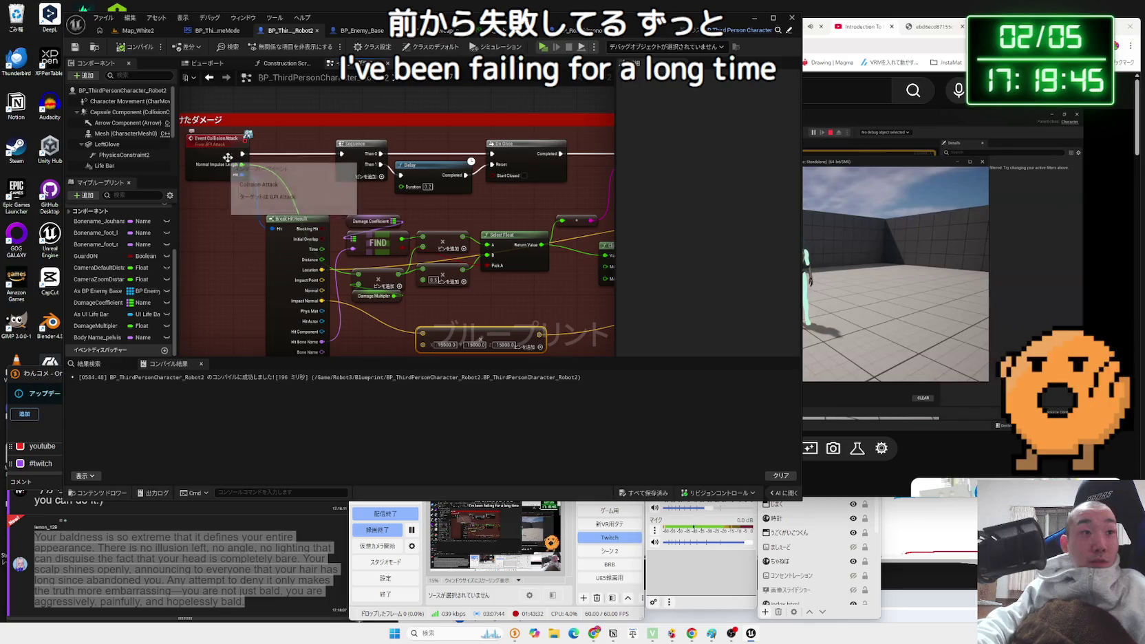
pyautogui.moveTo(528, 316)
pyautogui.mouseDown()
pyautogui.moveTo(460, 254)
pyautogui.moveTo(355, 248)
pyautogui.moveTo(366, 263)
pyautogui.moveTo(410, 249)
pyautogui.mouseUp()
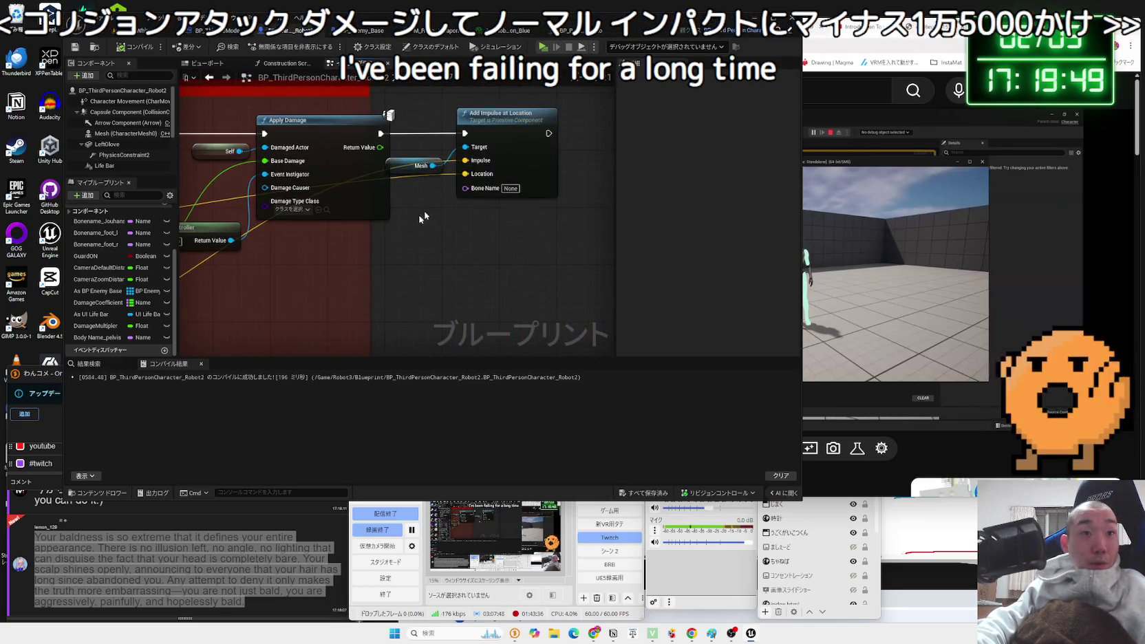
pyautogui.click(559, 30)
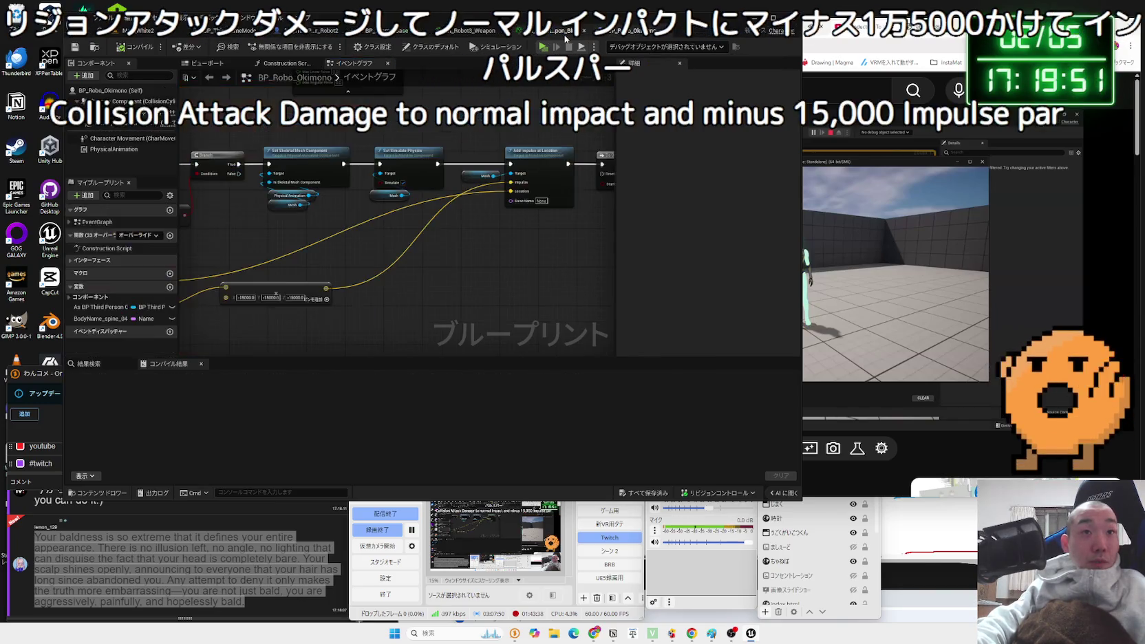
pyautogui.moveTo(551, 207); pyautogui.dragTo(375, 211)
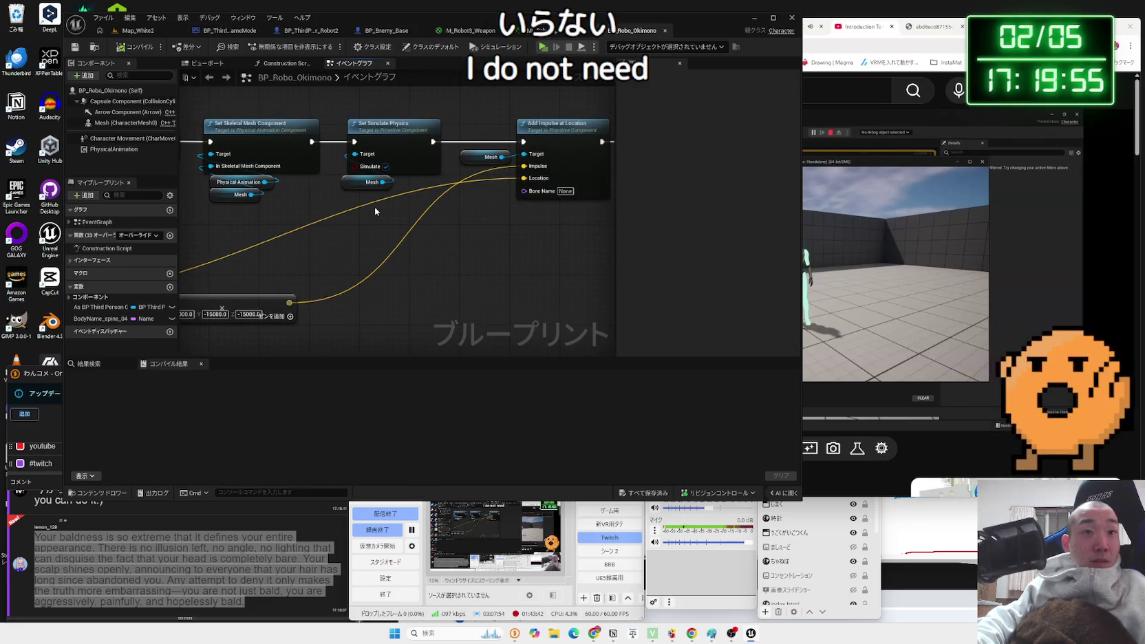
pyautogui.scroll(-2, 375, 210)
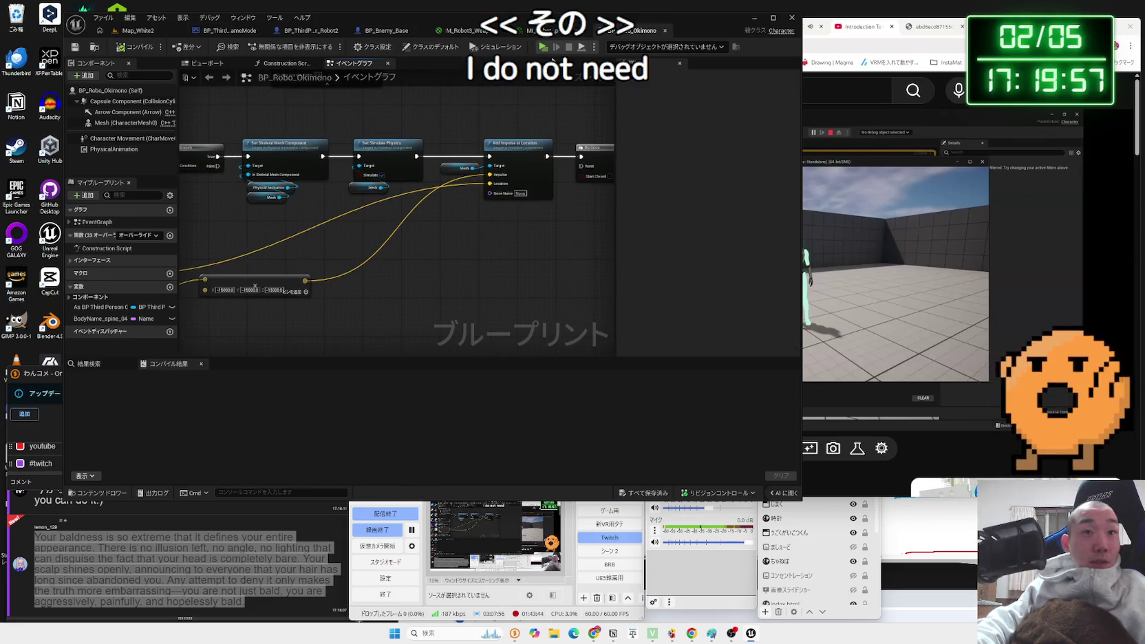
# Inspect Robot2's Break Hit Result and Delay nodes, then close the Unreal editor and Niagara tab.
pyautogui.click(385, 30)
pyautogui.click(309, 31)
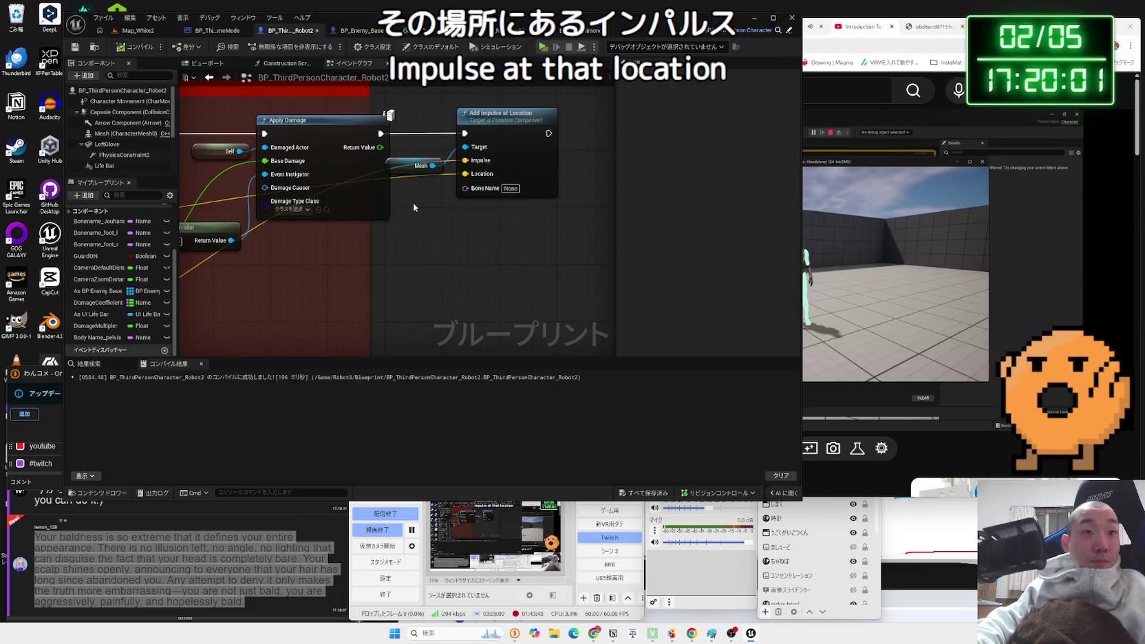
pyautogui.scroll(-1, 414, 203)
pyautogui.moveTo(410, 246)
pyautogui.mouseDown()
pyautogui.moveTo(450, 209)
pyautogui.moveTo(430, 200)
pyautogui.moveTo(606, 216)
pyautogui.moveTo(420, 242)
pyautogui.moveTo(643, 138)
pyautogui.mouseUp()
pyautogui.scroll(-1, 450, 210)
pyautogui.moveTo(309, 207)
pyautogui.mouseDown()
pyautogui.moveTo(513, 242)
pyautogui.moveTo(415, 199)
pyautogui.mouseUp()
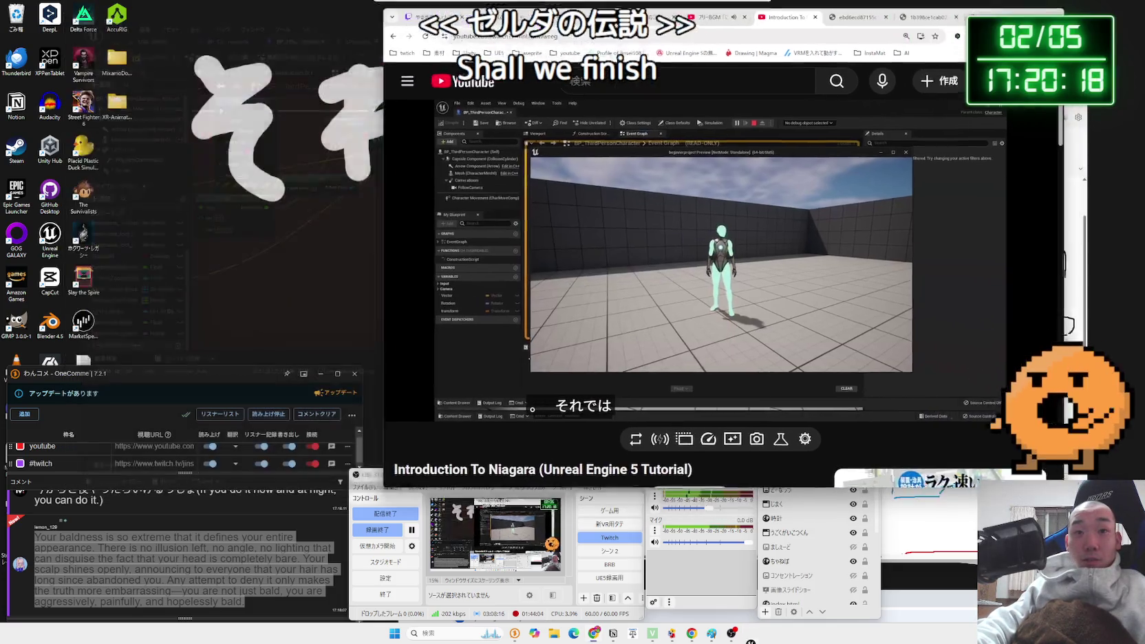
pyautogui.click(795, 18)
pyautogui.click(764, 14)
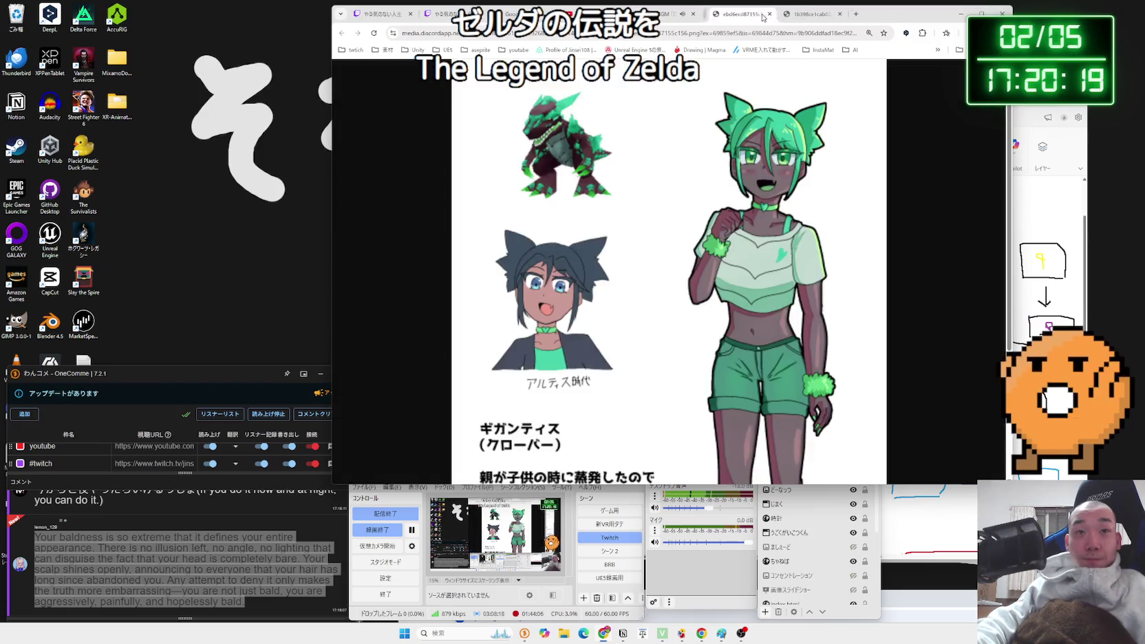
# Close the image and background music tabs, then minimize Chrome to reveal the Paint stage sketch.
pyautogui.click(669, 19)
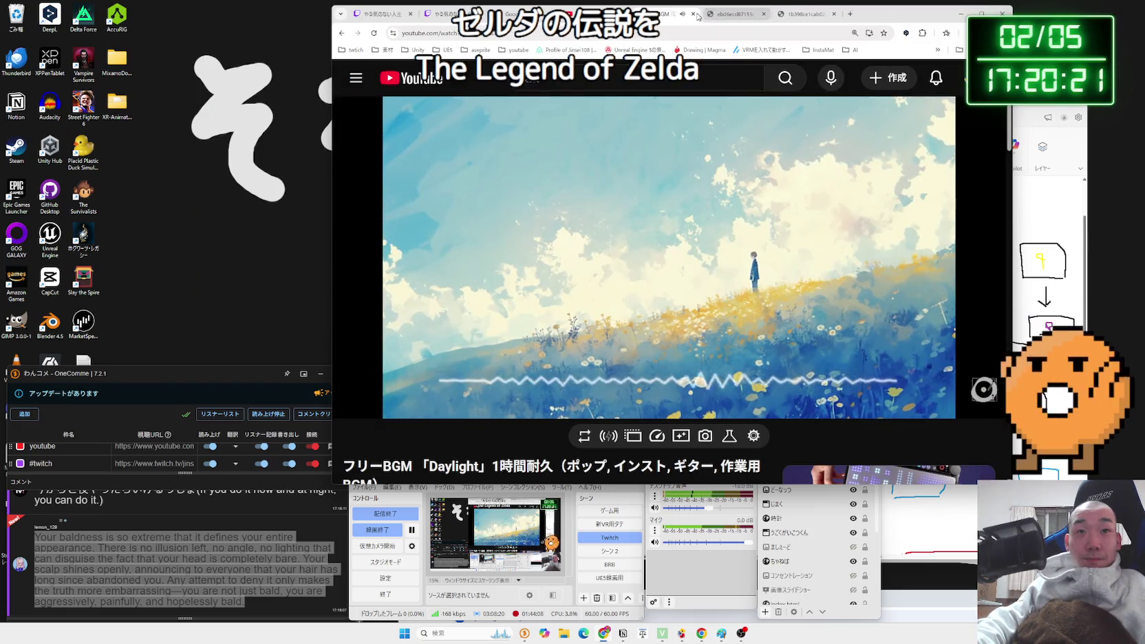
pyautogui.click(693, 15)
pyautogui.click(694, 15)
pyautogui.click(694, 14)
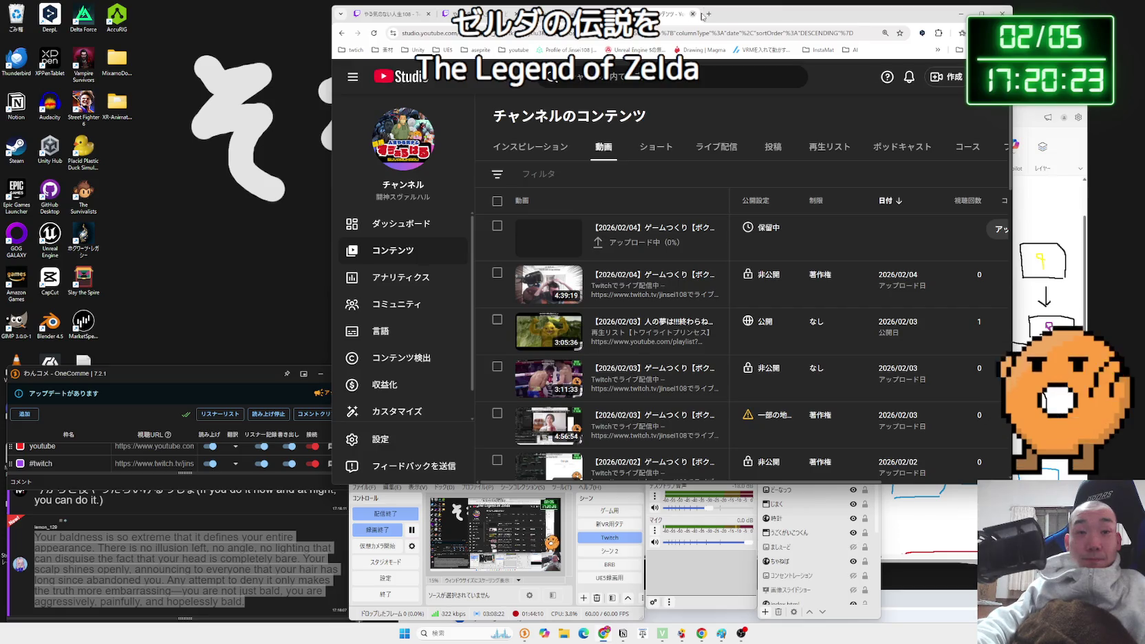
pyautogui.click(961, 14)
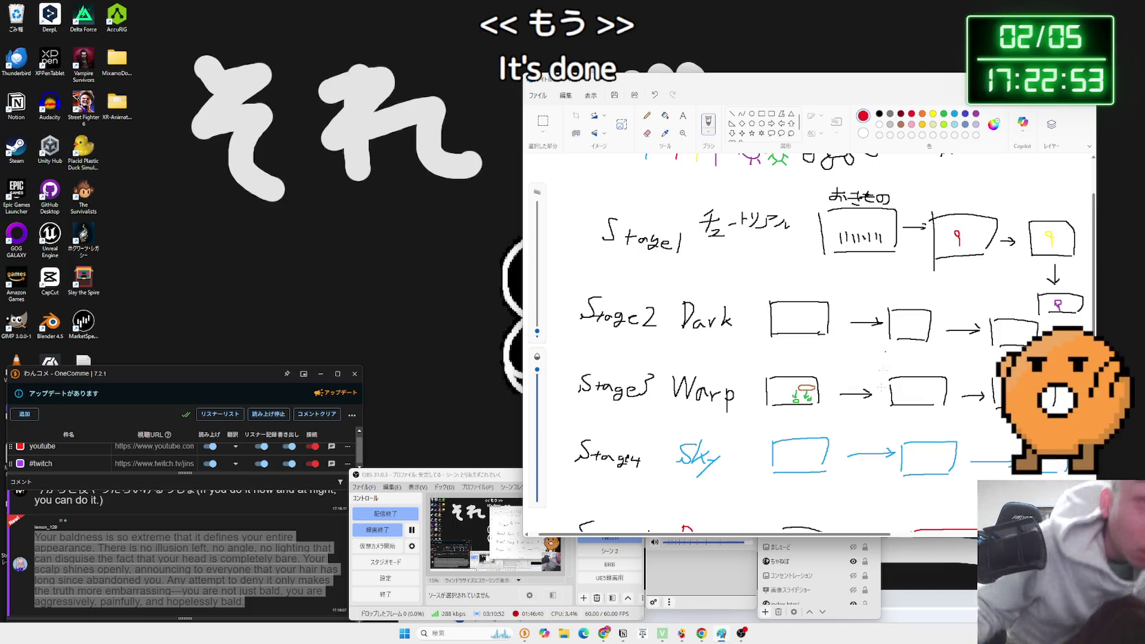
# Bring OBS forward and switch the stream to the Wii Menu scene.
pyautogui.click(615, 525)
pyautogui.click(615, 524)
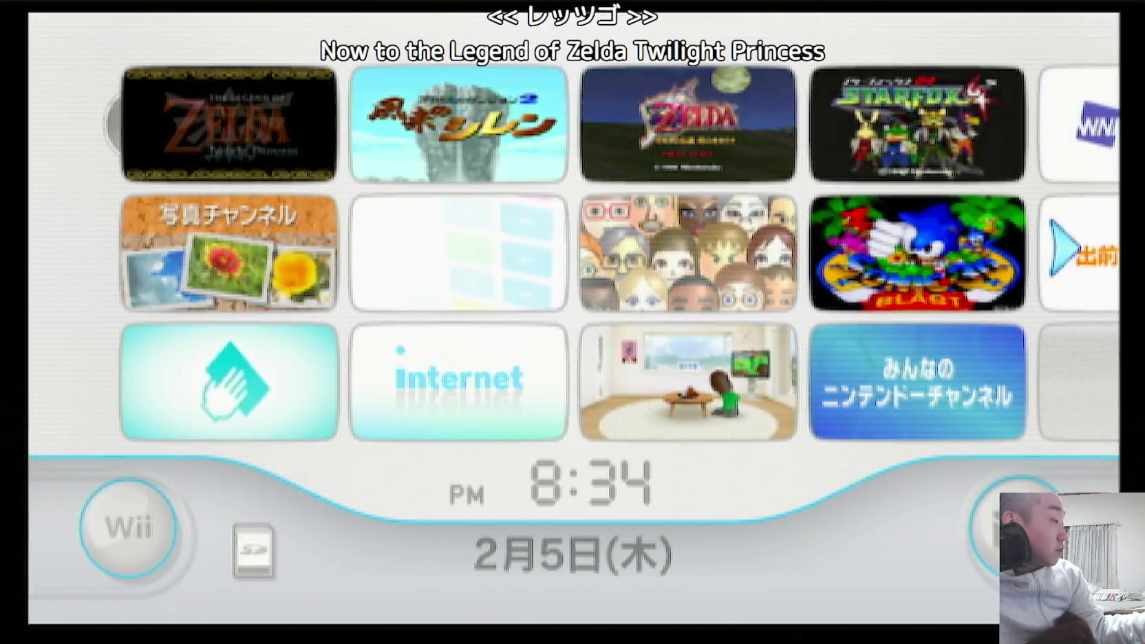
# Launch The Legend of Zelda: Twilight Princess from its Wii Menu channel with はじめる.
pyautogui.click(247, 158)
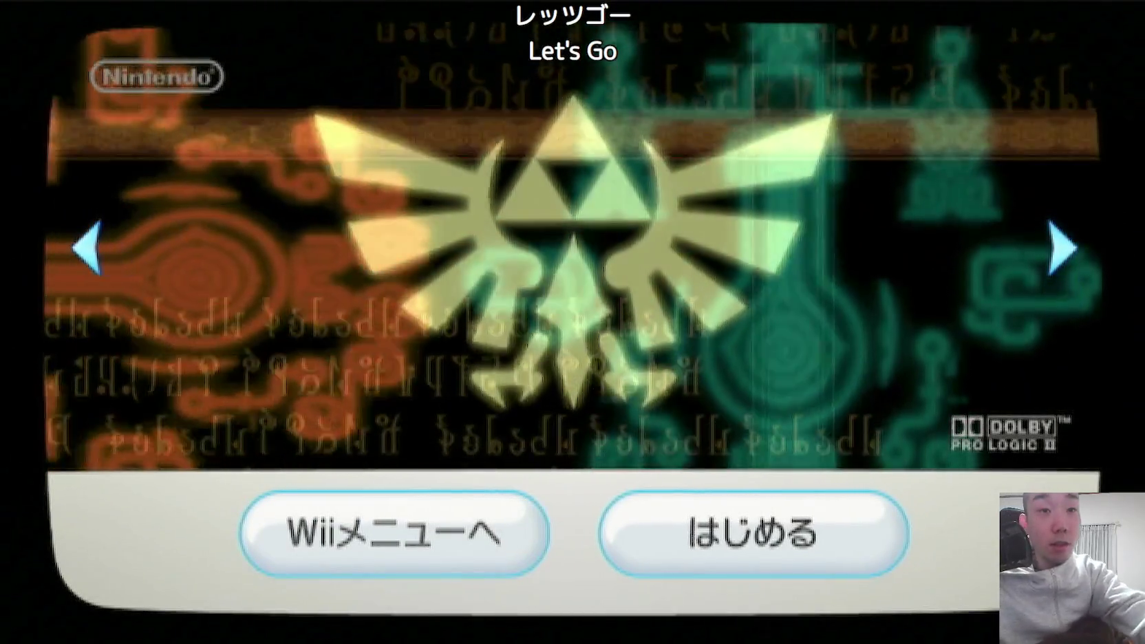
pyautogui.click(753, 534)
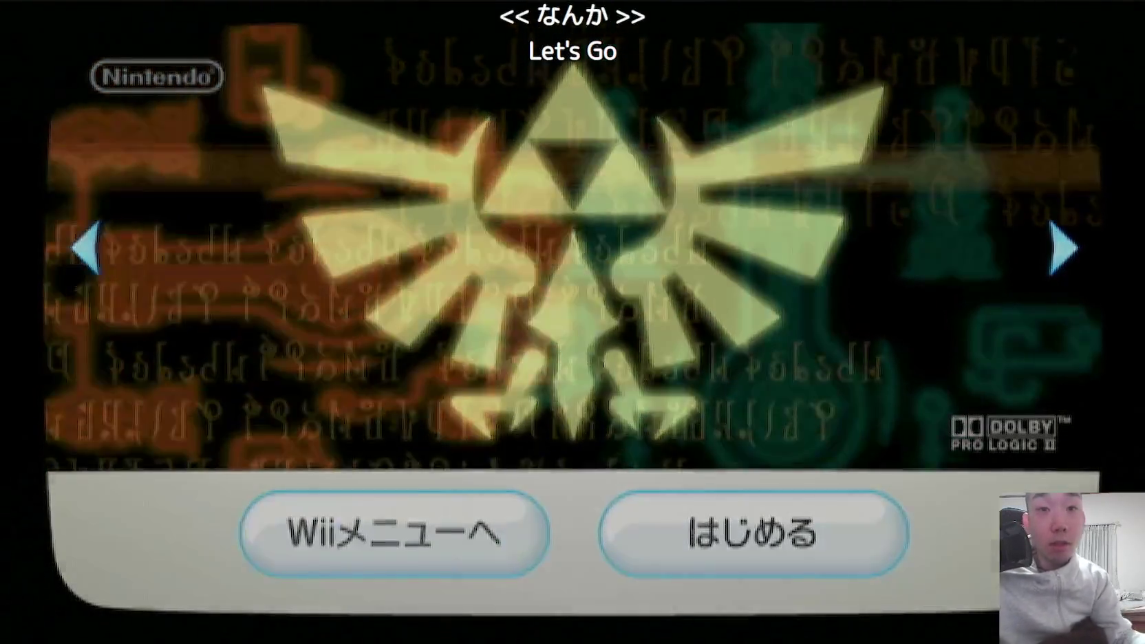